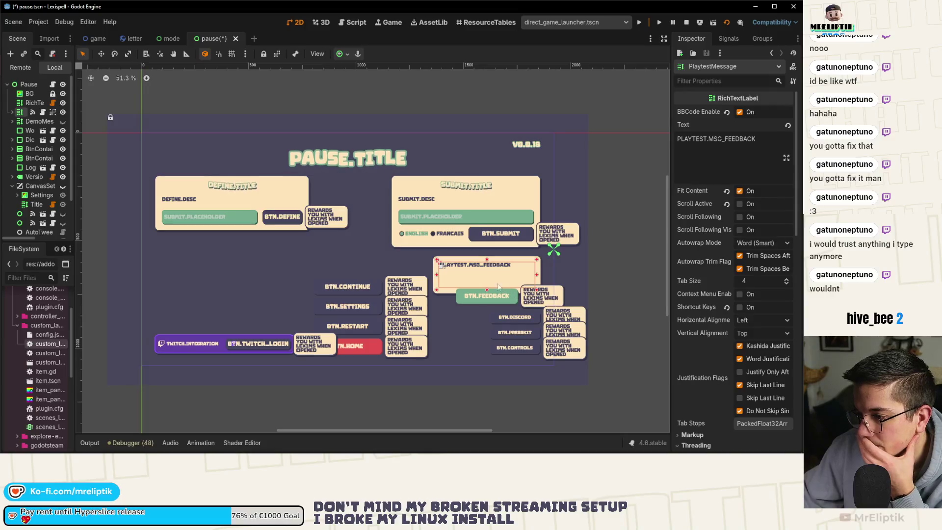
Save and run the game, then compare the running pause menu with the pause scene layout
key(F5)
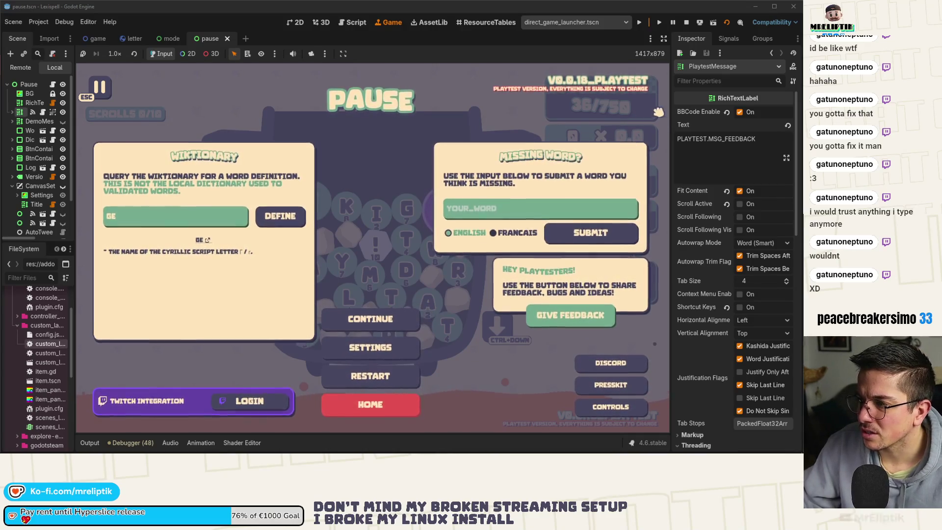
mouse_move(672, 127)
mouse_down()
mouse_move(465, 126)
mouse_move(637, 144)
mouse_up()
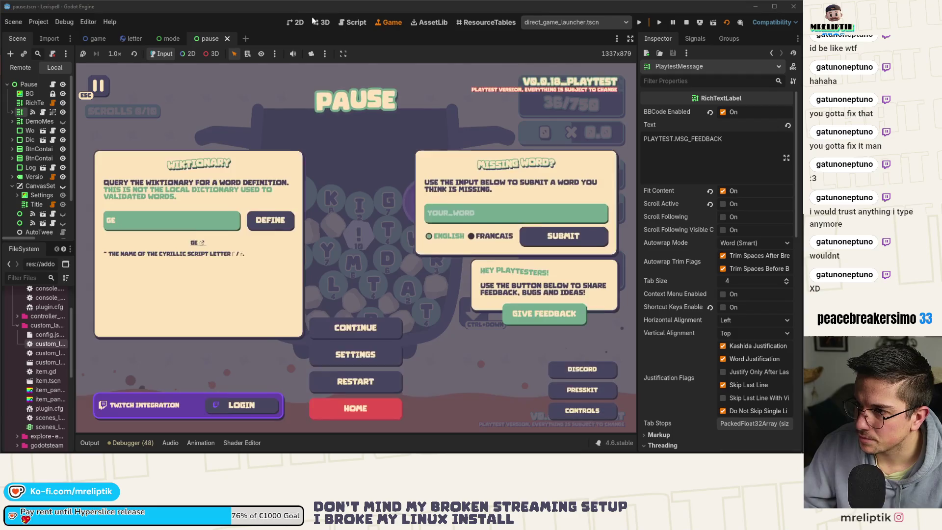
click(295, 22)
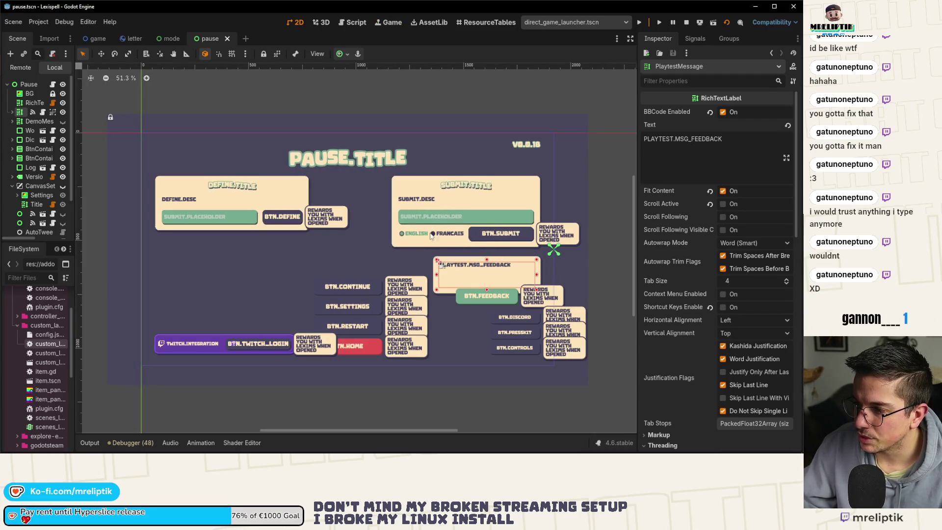
click(395, 23)
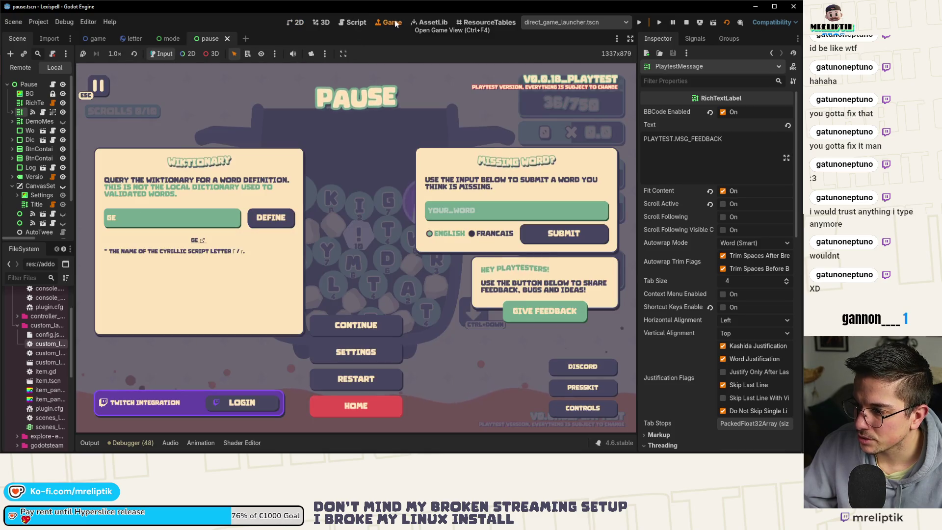
click(295, 22)
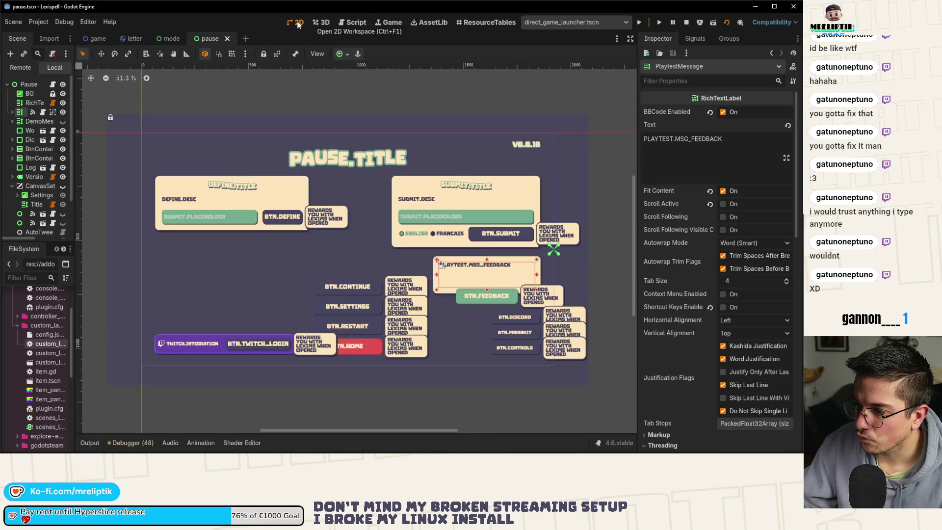
Nudge the PLAYTEST.MSG_FEEDBACK panel slightly lower, save pause.tscn, and select the Missing Word panel
scroll(440, 264, up, 6)
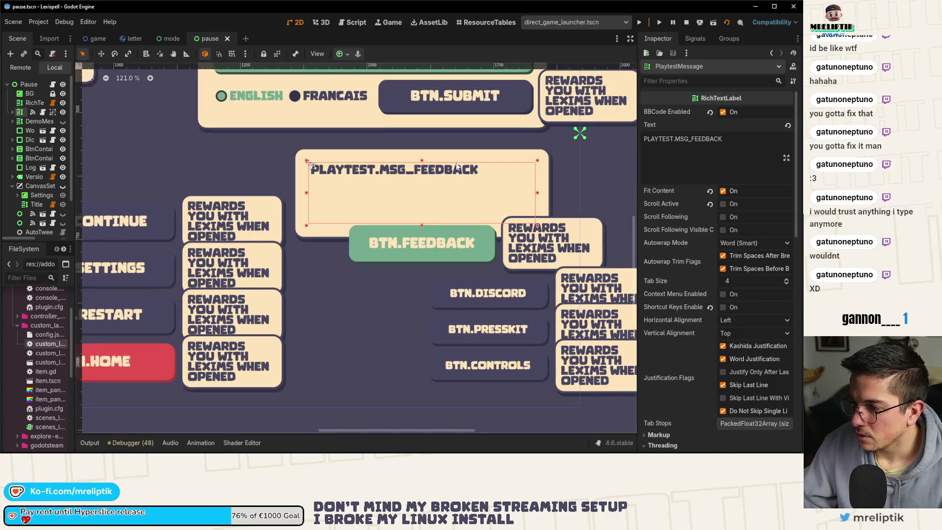
key(Down)
key(Down)
key(Down)
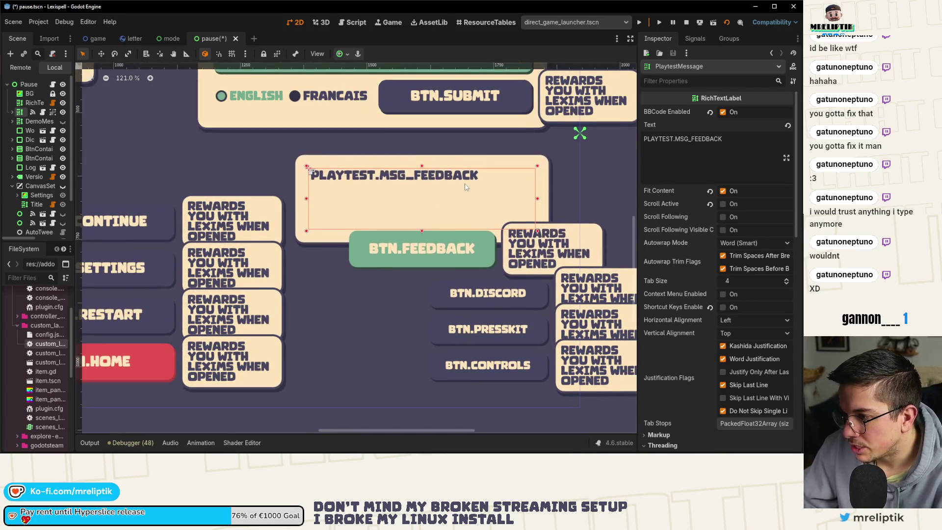
scroll(441, 186, down, 5)
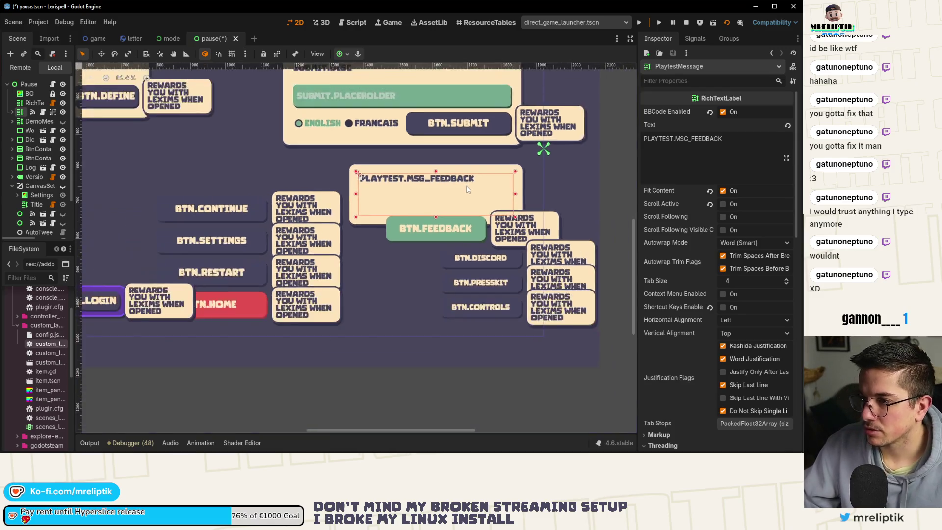
key(ctrl+s)
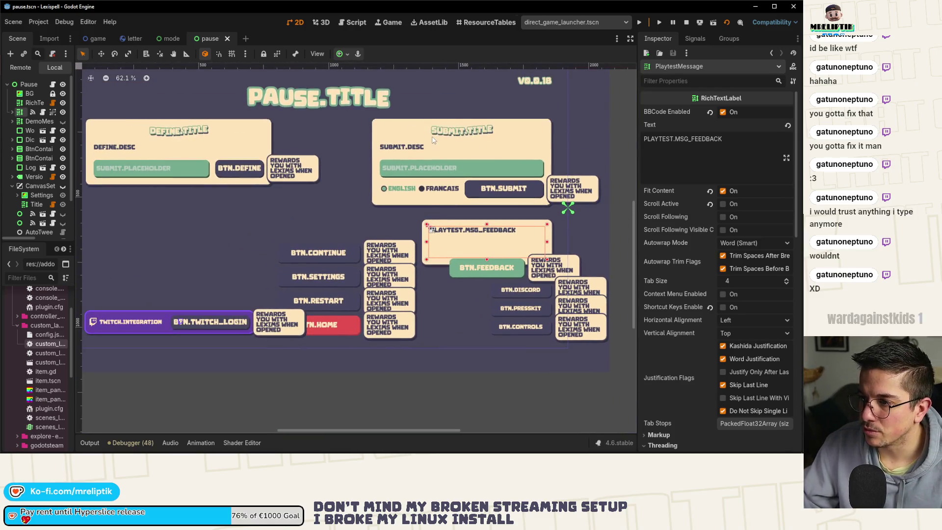
click(421, 149)
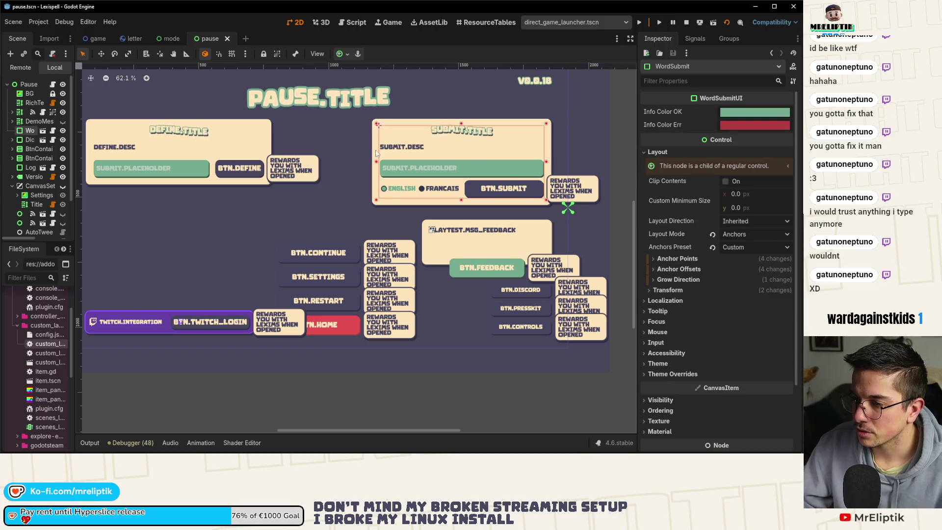
Extend the WordSubmit panel's left edge slightly outward and view the running pause menu
drag(377, 161, 369, 160)
scroll(368, 160, down, 2)
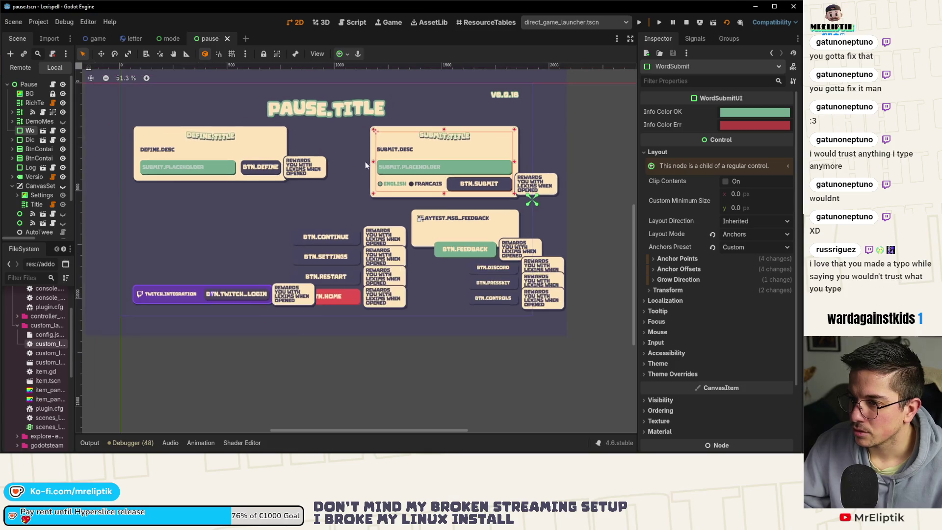
drag(290, 127, 336, 158)
click(387, 22)
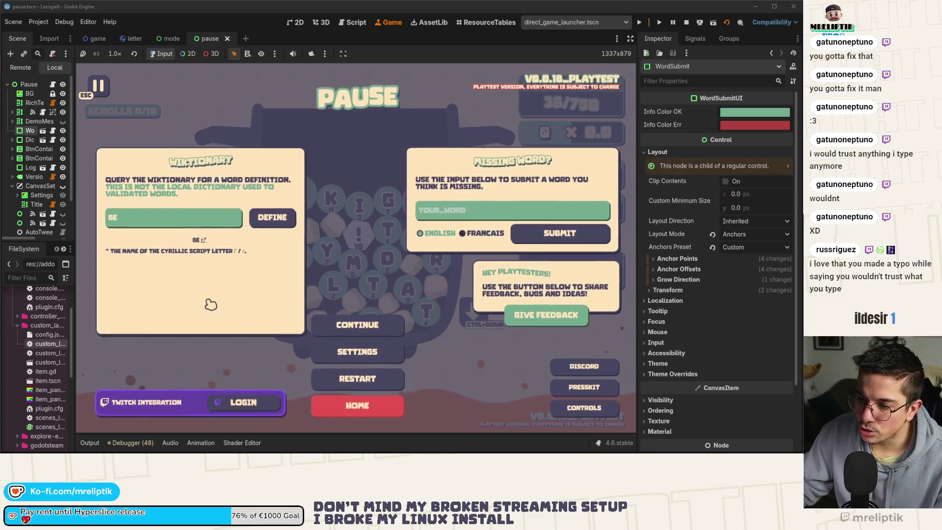
Try Define, erase GE from the Wiktionary input, refocus the empty field, then open word_submit.tscn
click(249, 226)
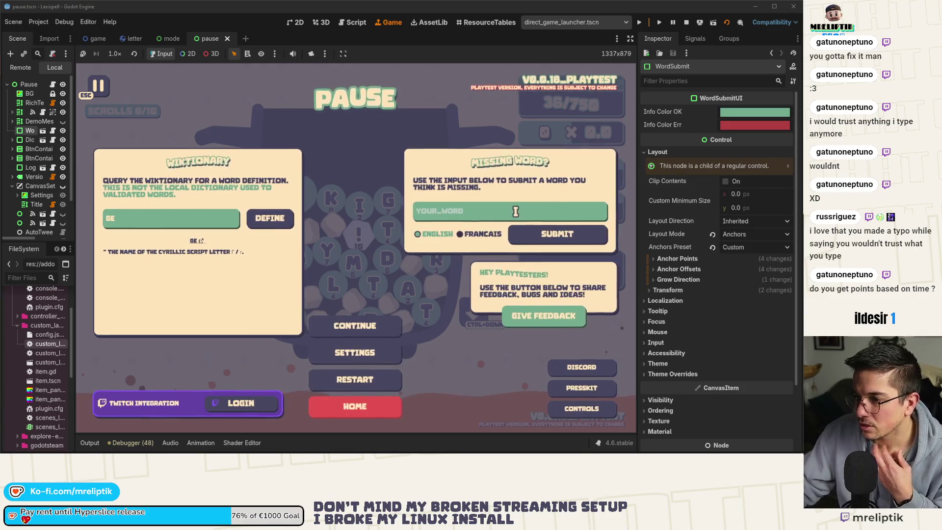
click(199, 216)
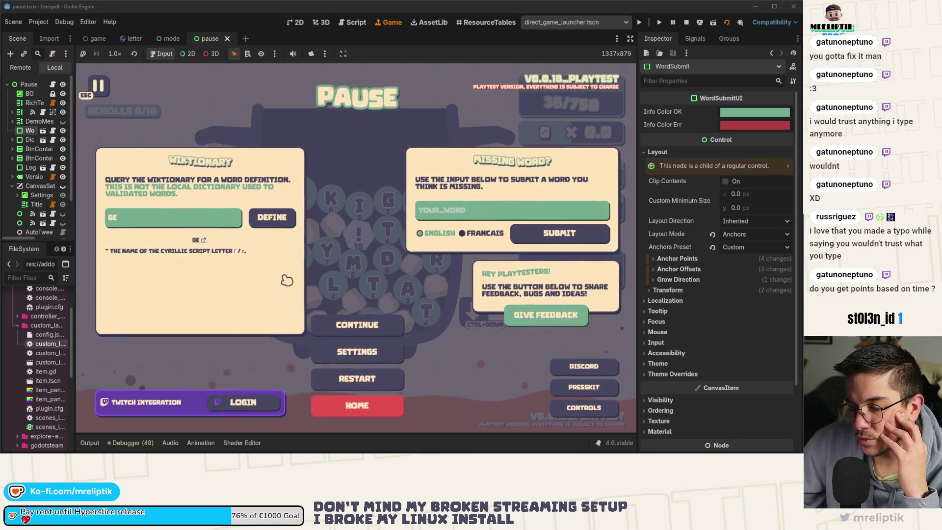
key(BackSpace)
key(BackSpace)
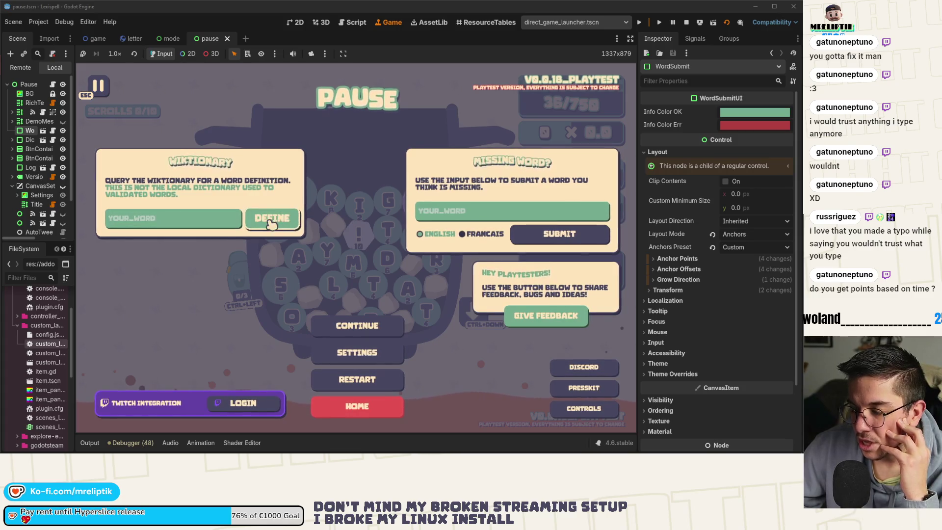
click(182, 225)
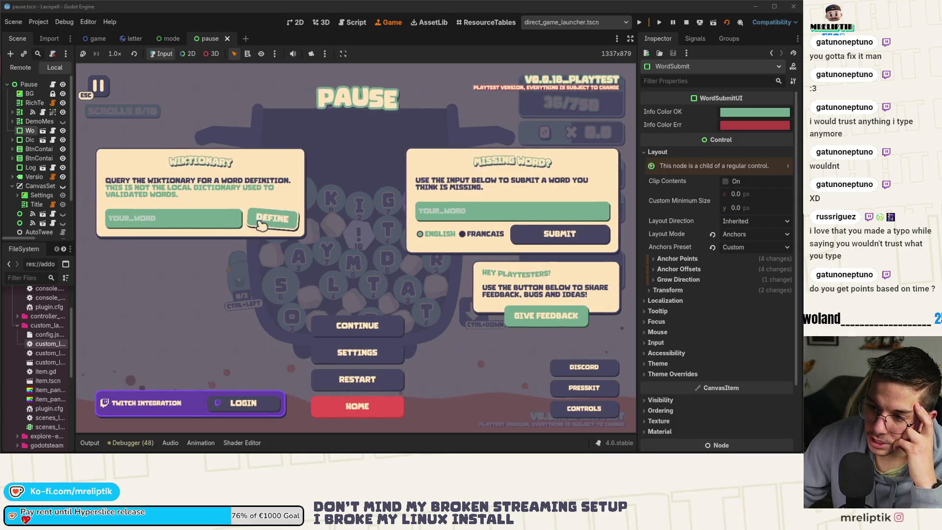
click(175, 224)
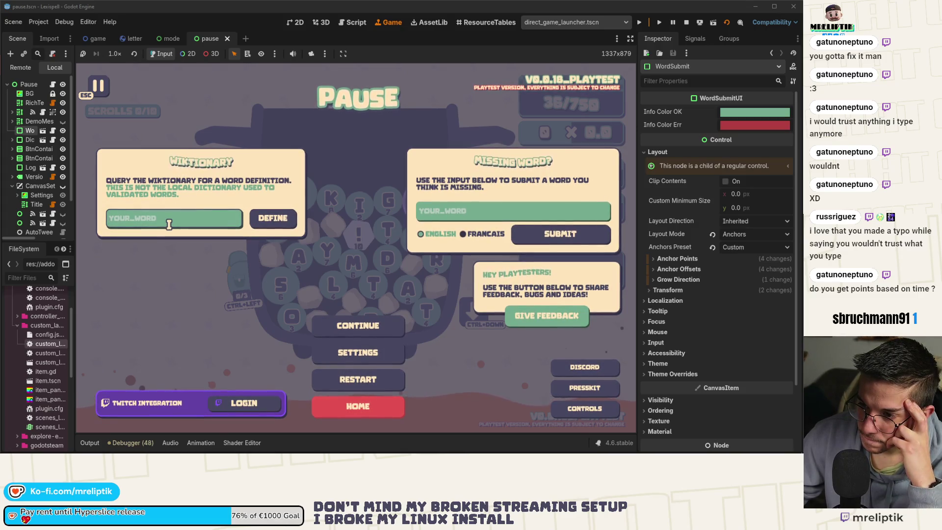
click(44, 130)
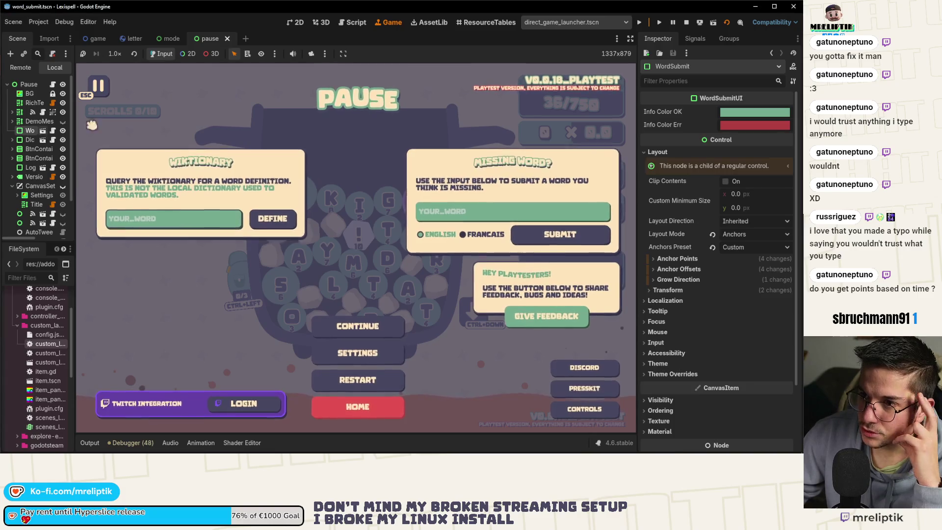
Open dictionary_ui.tscn, widen the scene tree dock, and switch to the itch.io post in the browser
click(196, 191)
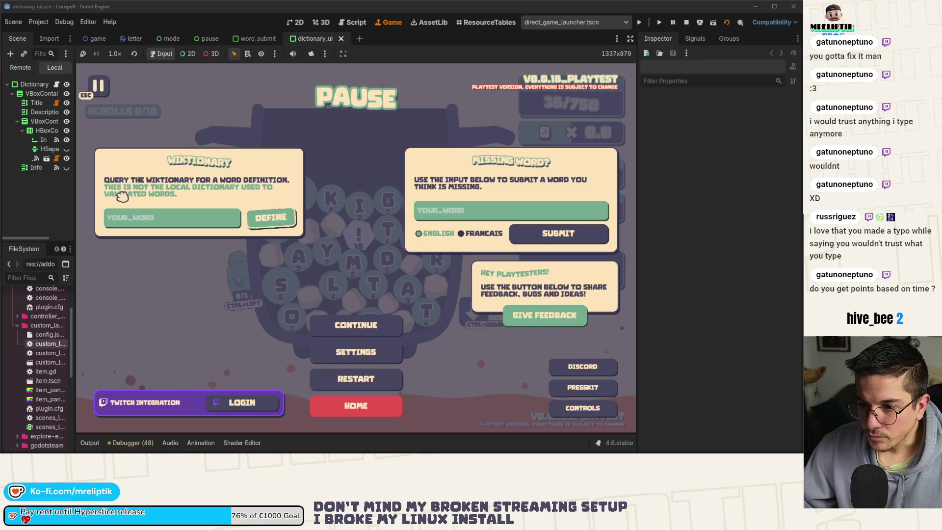
drag(75, 133, 83, 133)
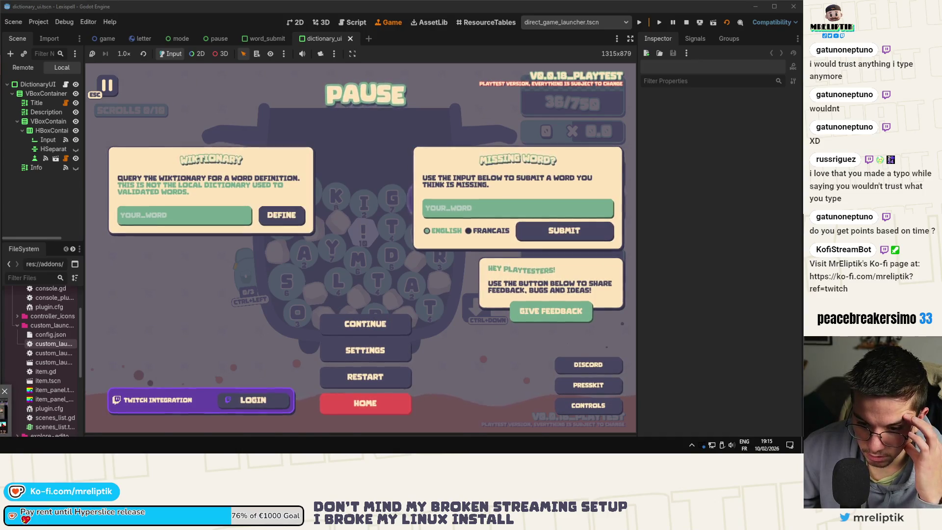
key(alt+Tab)
click(65, 10)
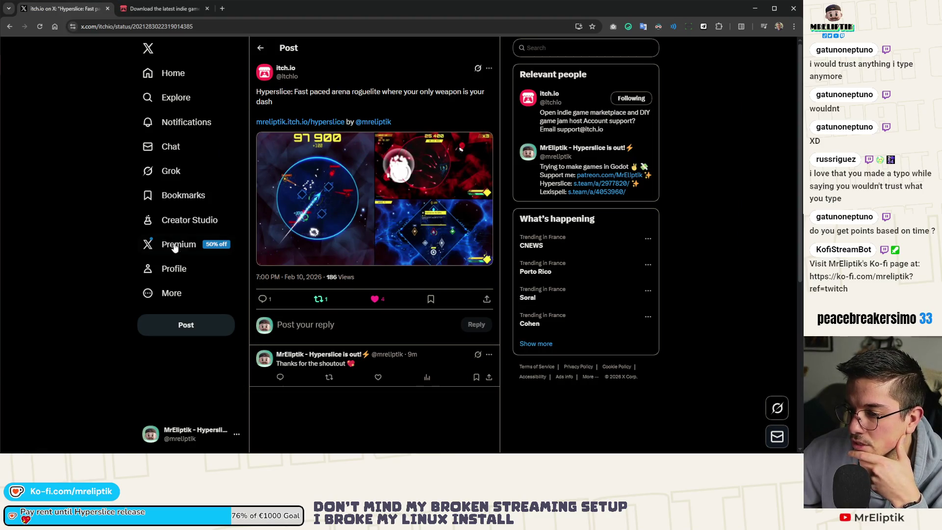
Navigate from the itch.io creator profile to Hyperslice's Analytics page
click(168, 6)
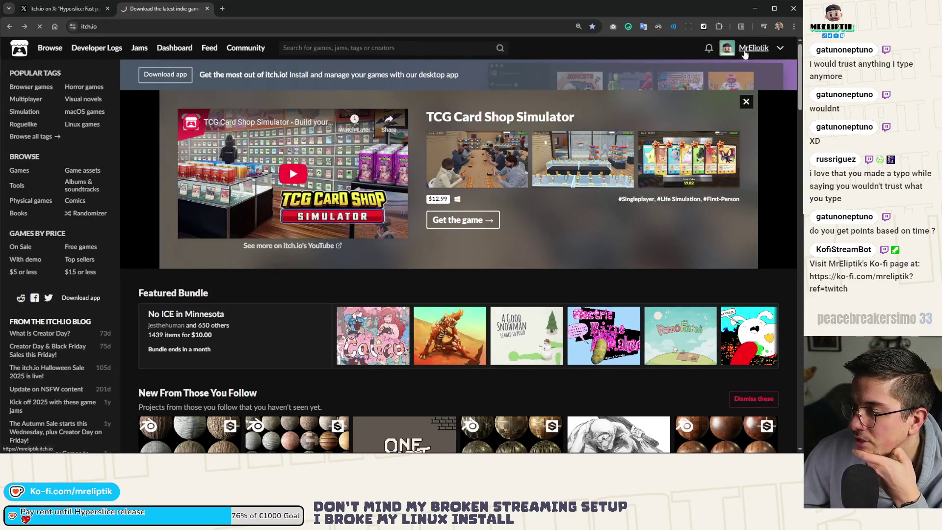
click(755, 46)
scroll(373, 261, down, 3)
click(373, 261)
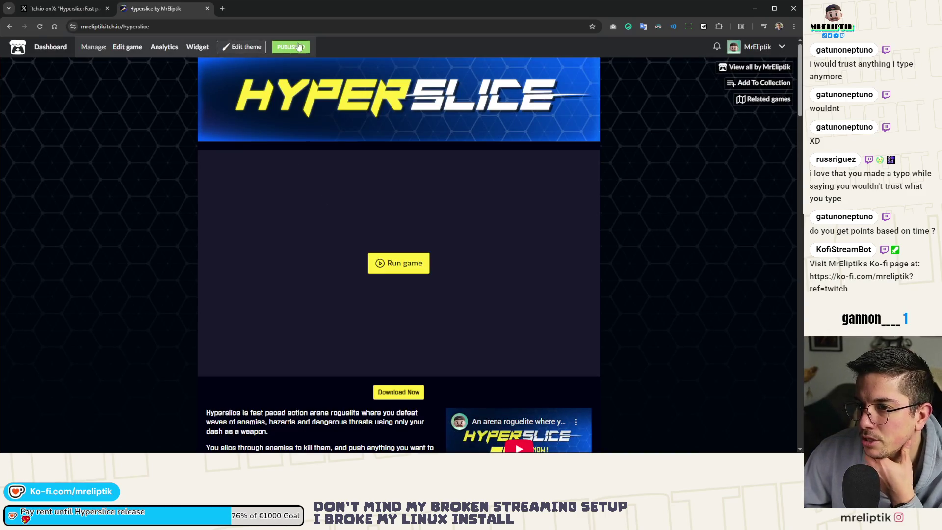
click(293, 46)
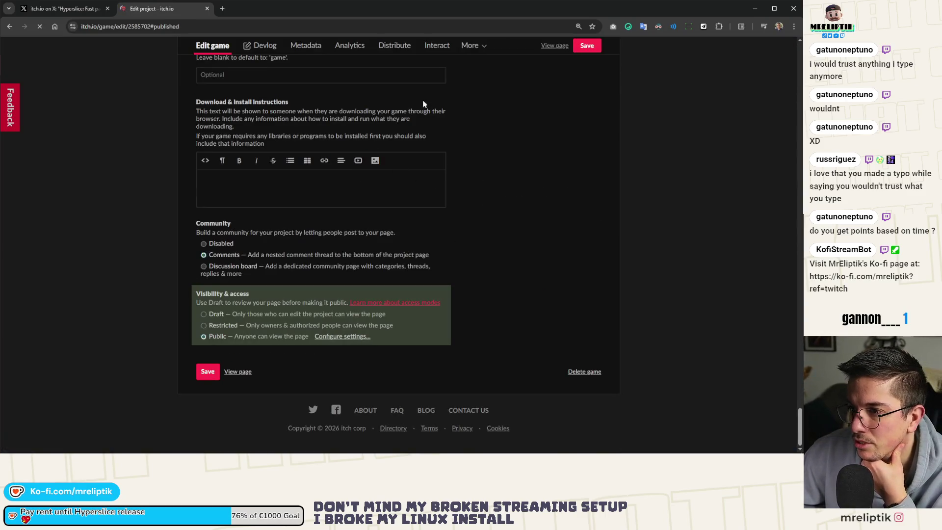
click(350, 45)
Scroll through the views, downloads, browser plays and payments charts, then close the browser
mouse_move(353, 206)
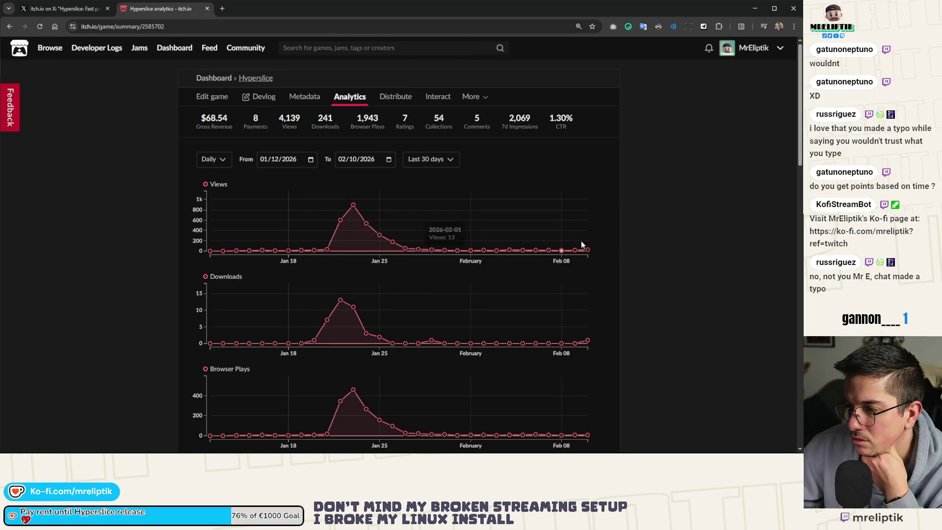
scroll(365, 319, down, 3)
mouse_move(359, 224)
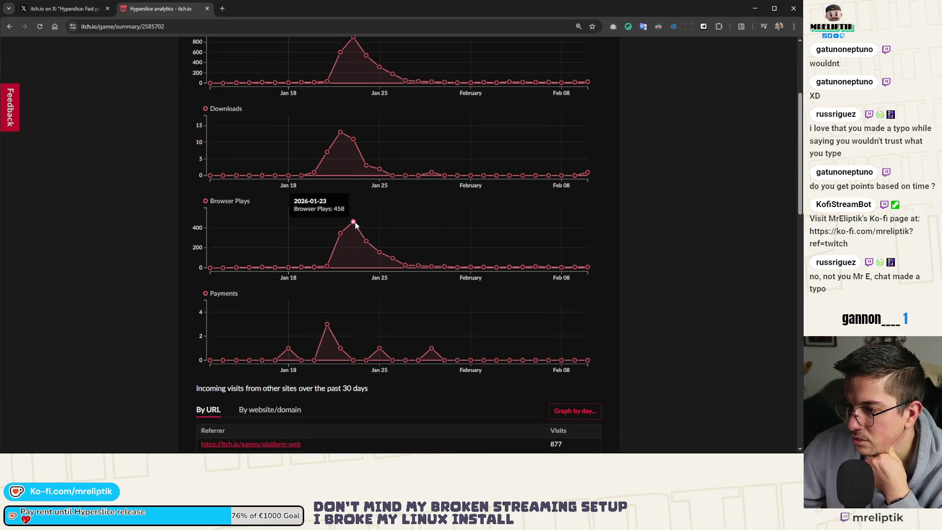
scroll(440, 237, down, 4)
scroll(416, 245, up, 1)
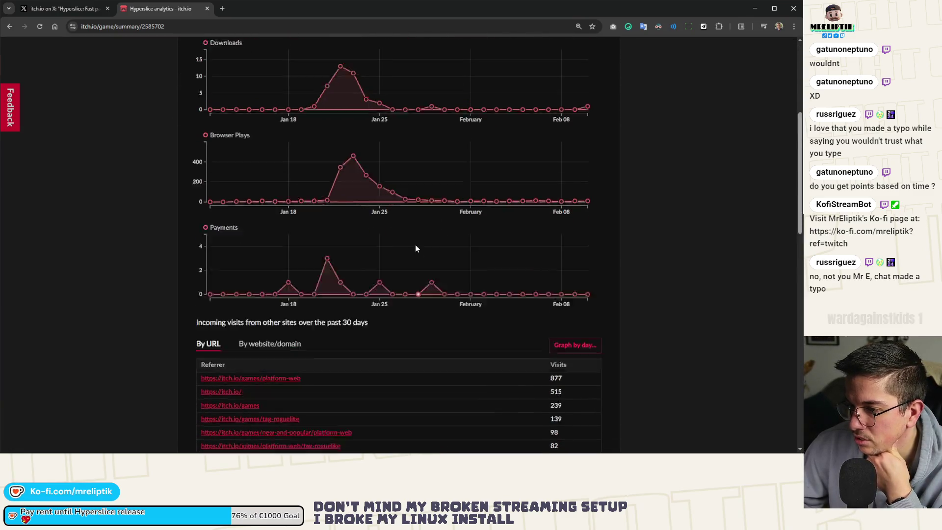
scroll(416, 248, up, 5)
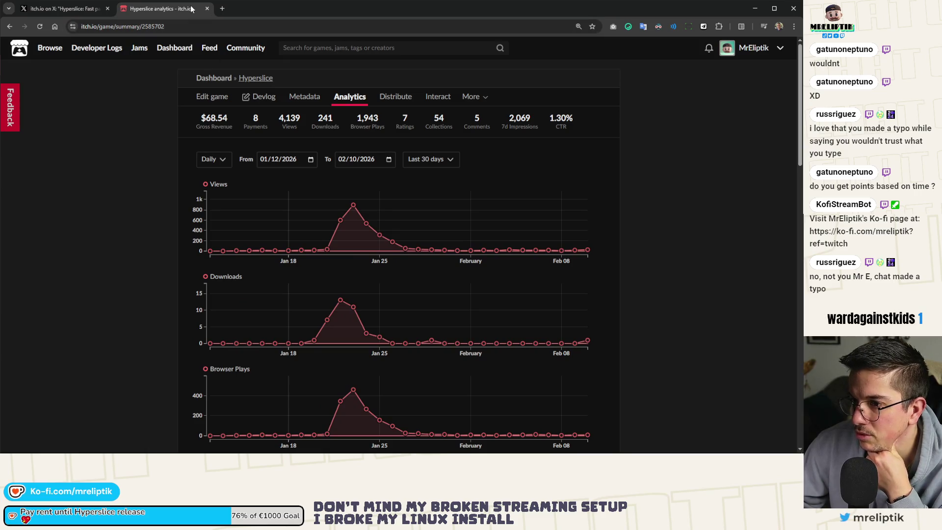
click(78, 9)
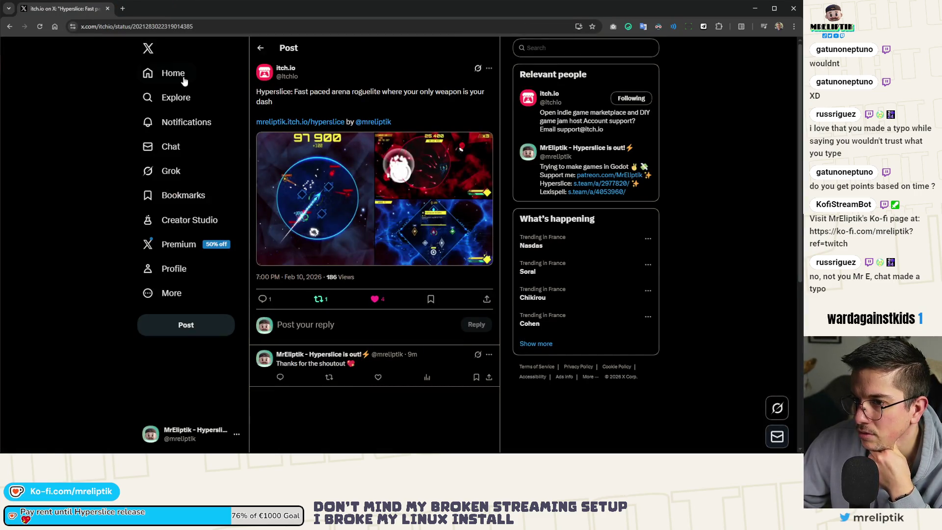
click(183, 77)
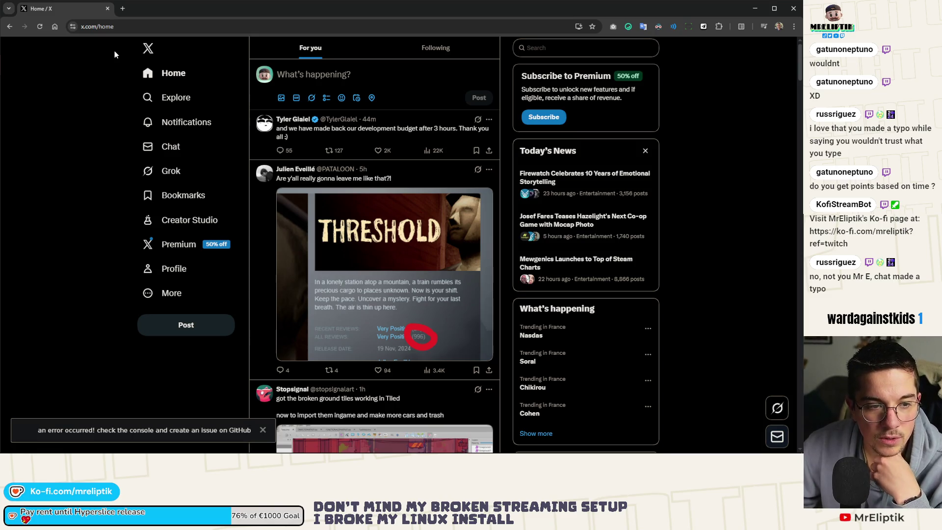
click(107, 9)
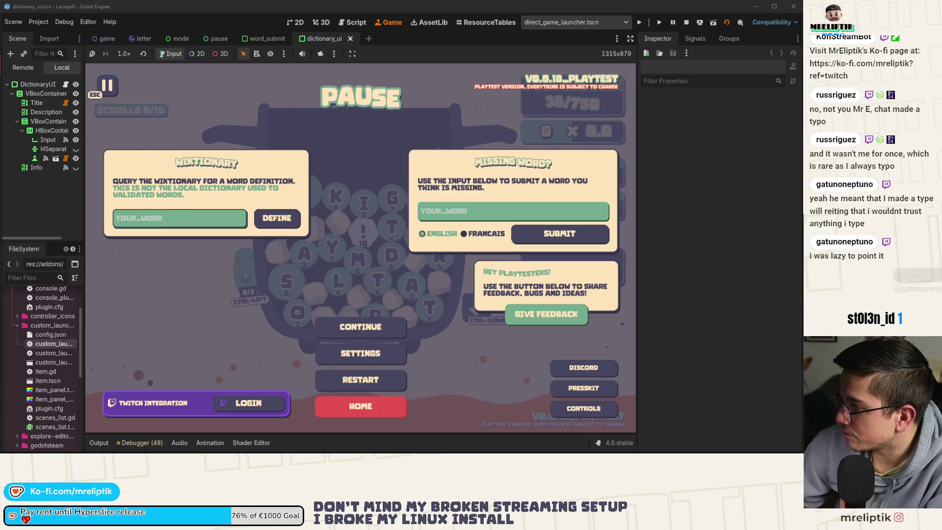
Stop the running game with the Stop button in the run toolbar
click(686, 23)
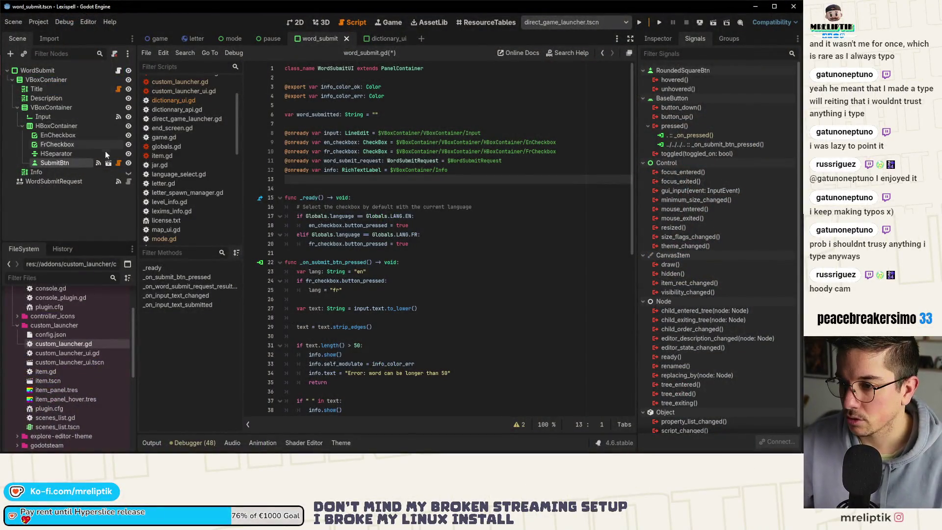
drag(72, 163, 338, 179)
Rewrite the handler as submit_btn.pressed = true, await get_tree().process_frame, submit_btn.pressed = false, and save
scroll(306, 387, down, 8)
click(392, 400)
key(shift+Home)
text(submit_btn)
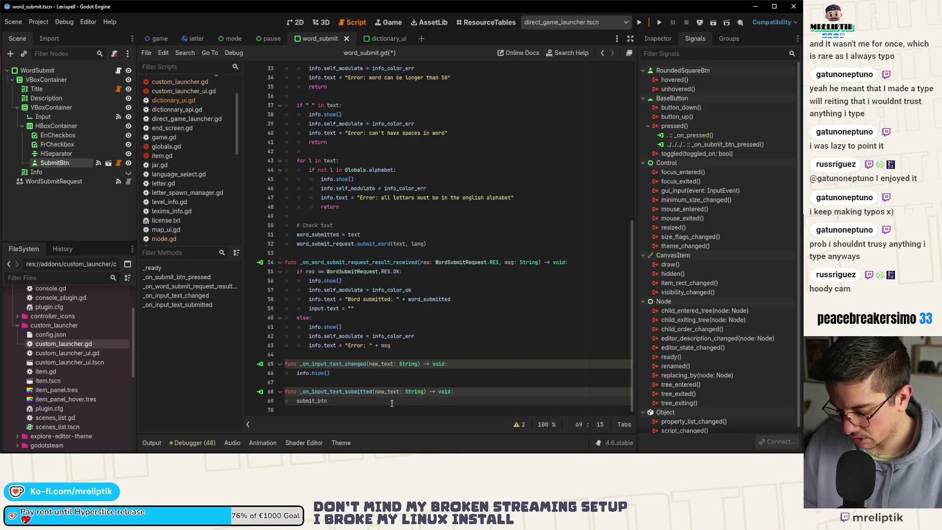
text(.pressed = trie)
key(BackSpace)
key(BackSpace)
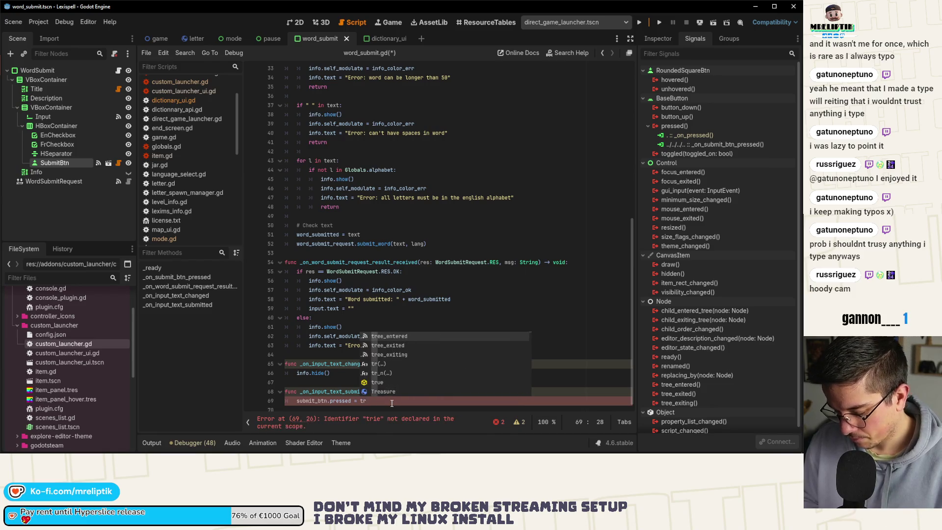
text(ue)
key(Return)
text(await )
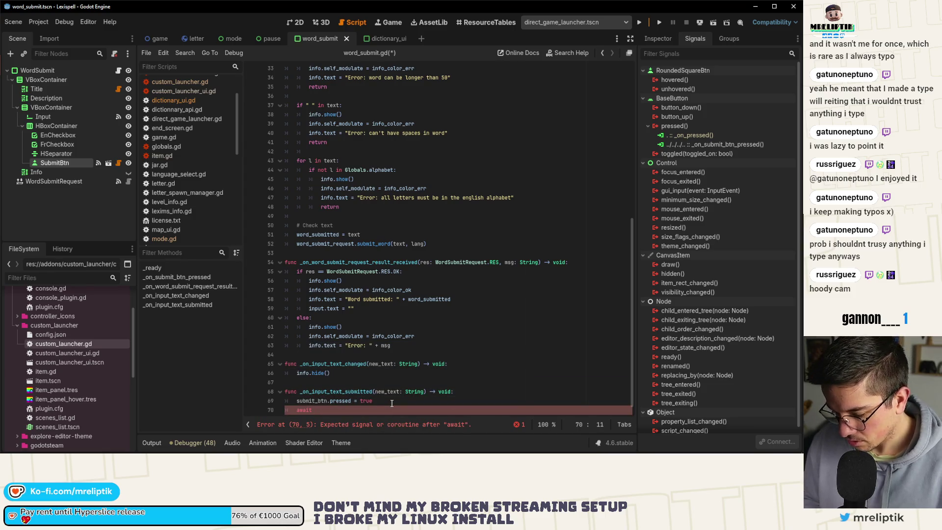
text(get_tree().pr)
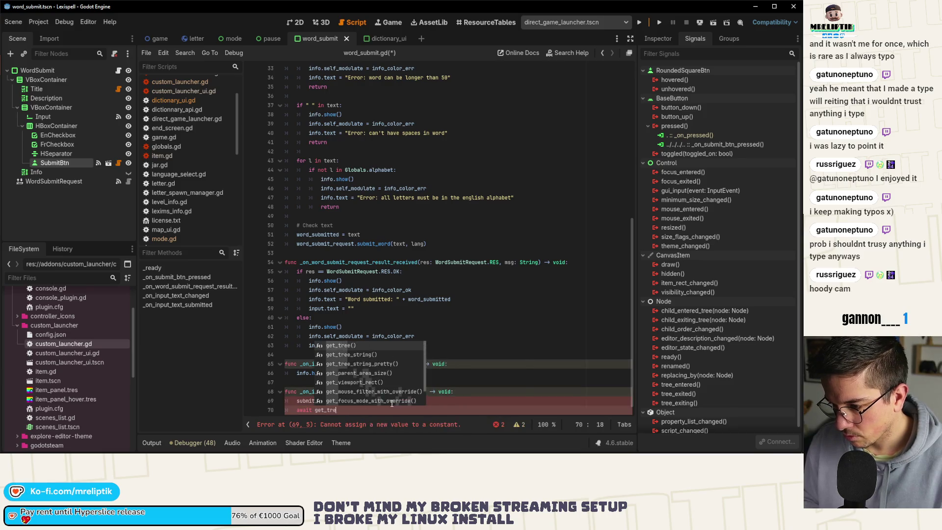
key(Return)
key(Return)
text(submit_btn.pressed = true)
key(BackSpace)
key(BackSpace)
key(BackSpace)
text(false)
key(ctrl+s)
Replace pressed with button_pressed on both submit_btn lines and save word_submit.gd
click(480, 382)
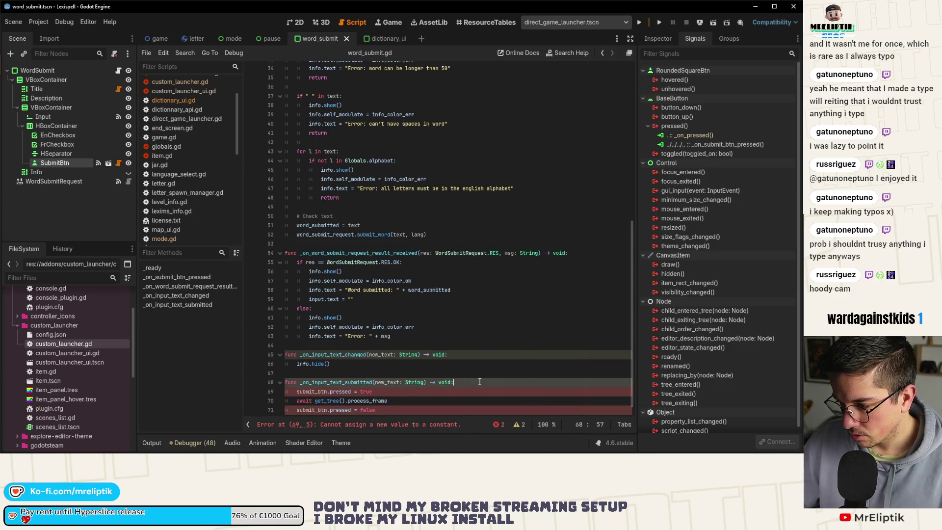
click(392, 394)
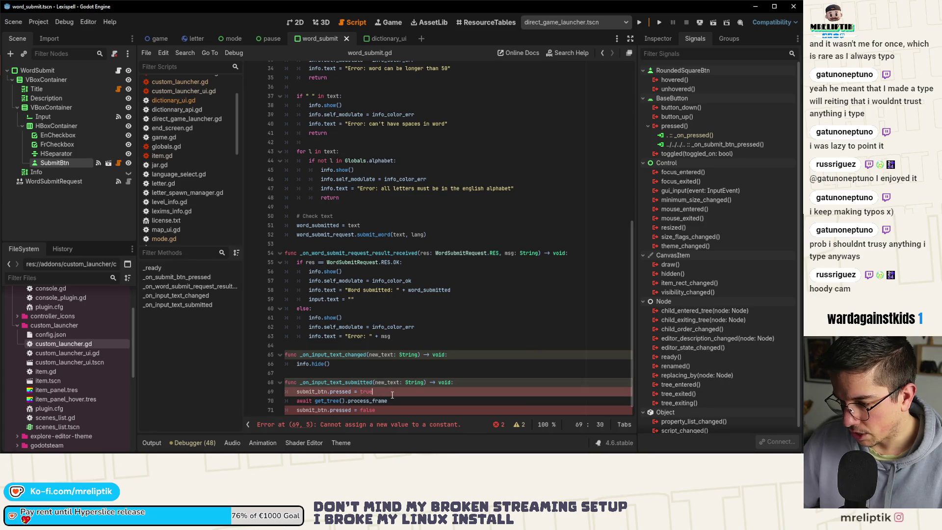
click(348, 410)
key(Up)
key(Up)
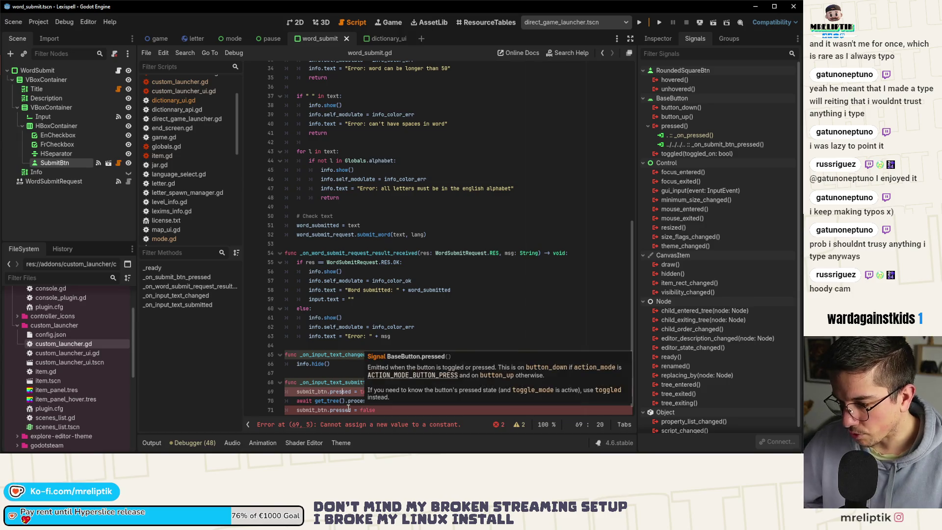
double_click(336, 392)
text(bu)
key(Down)
key(Down)
key(Down)
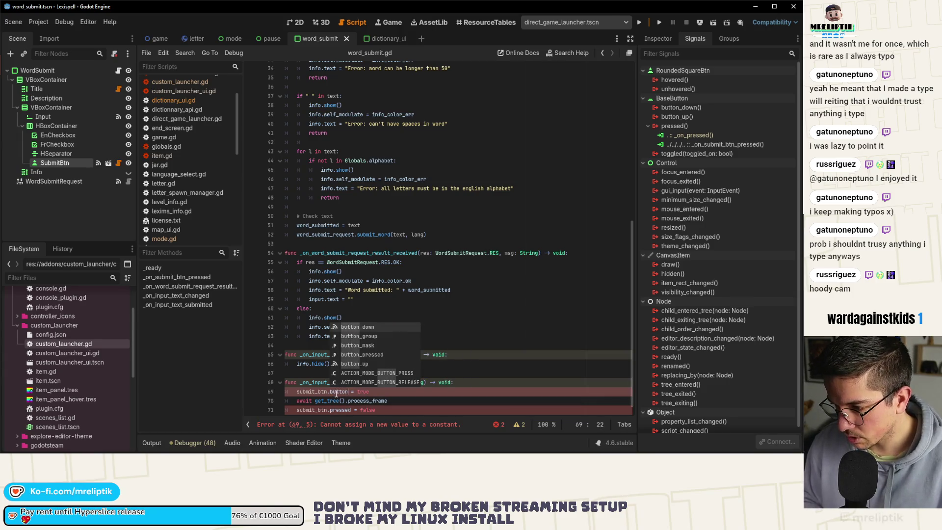
key(Return)
double_click(337, 391)
key(ctrl+c)
key(Down)
key(Down)
key(ctrl+shift+Right)
key(ctrl+v)
key(ctrl+s)
scroll(336, 394, down, 1)
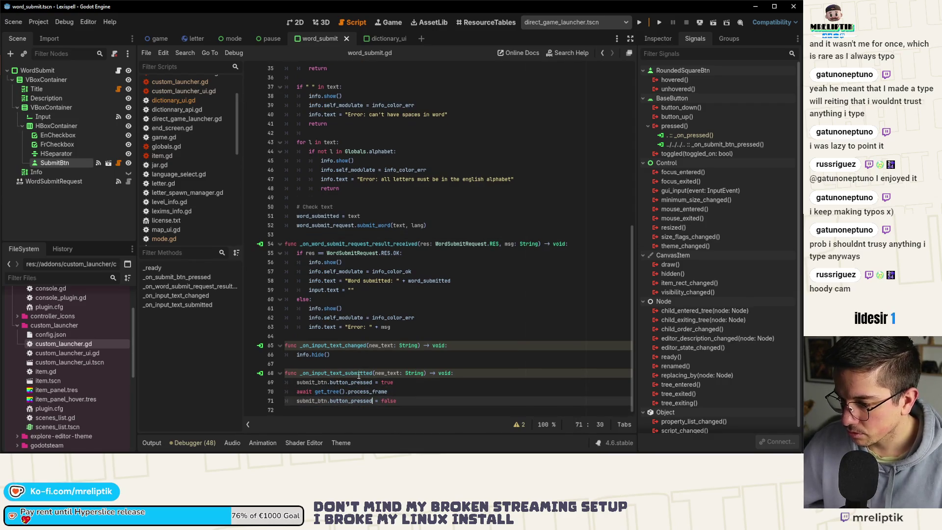
key(ctrl+s)
click(323, 38)
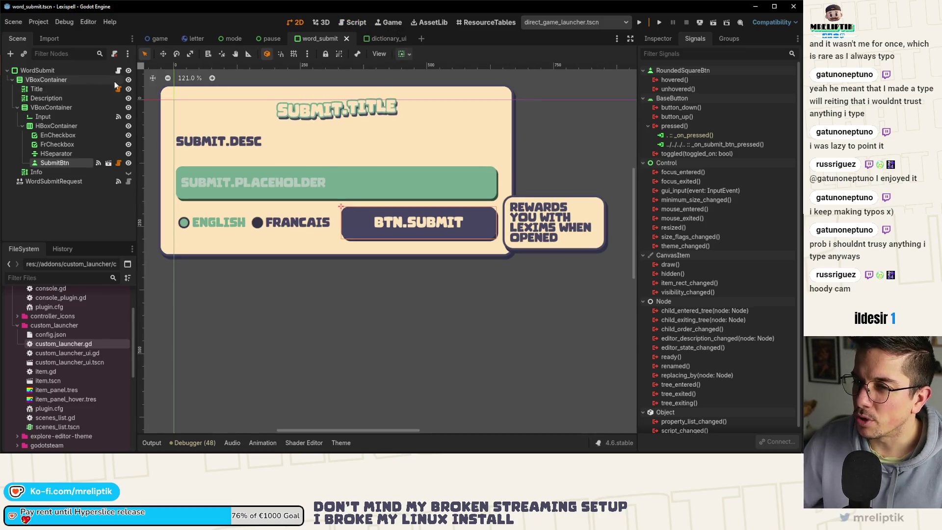
Select dictionary_ui's Input node, connect text_submitted to _on_input_text_submitted, and save dictionary_ui.gd
click(378, 38)
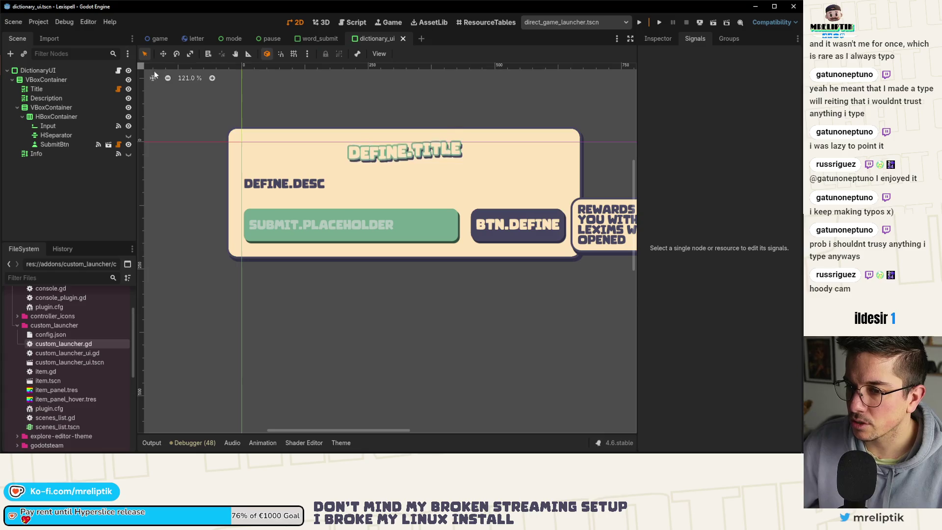
click(79, 144)
click(293, 229)
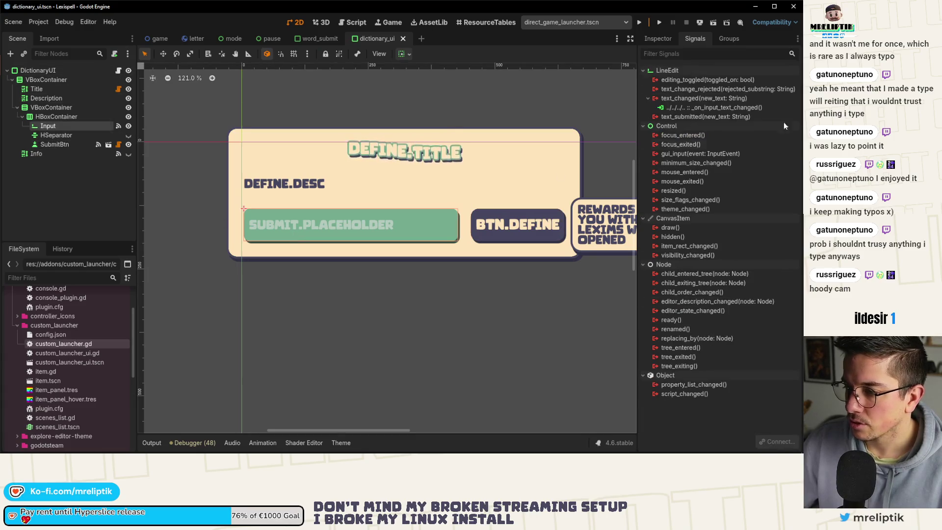
double_click(740, 116)
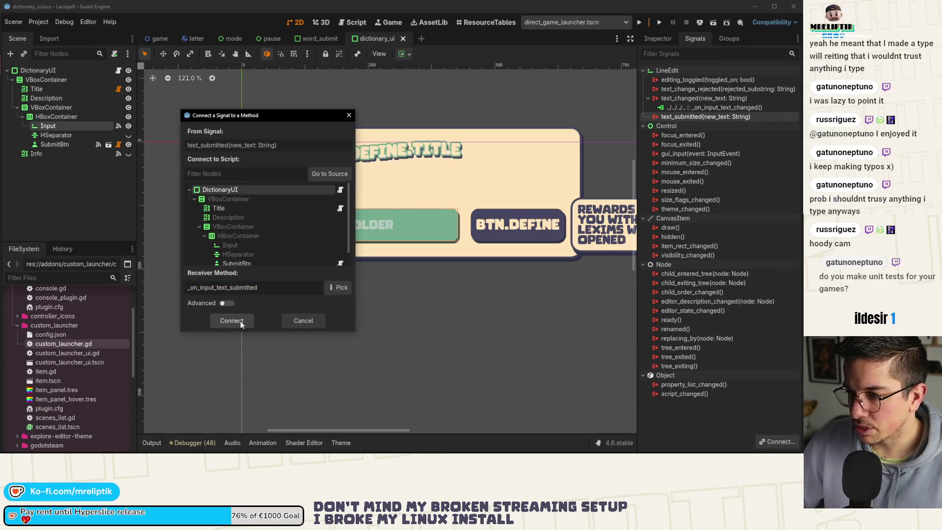
click(240, 321)
key(Delete)
key(ctrl+s)
scroll(345, 188, up, 2)
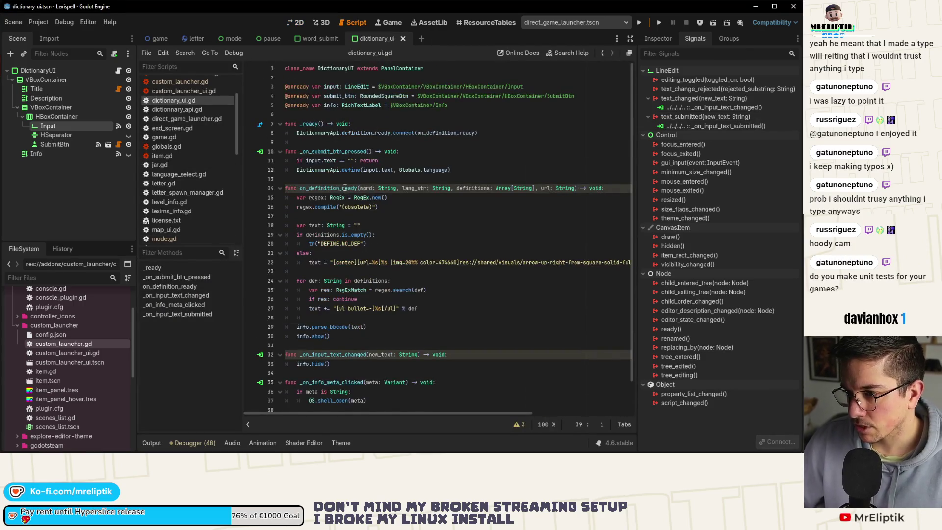
Replace the pass placeholder in _on_input_text_submitted with the copied submit_btn name
double_click(345, 96)
scroll(319, 246, down, 2)
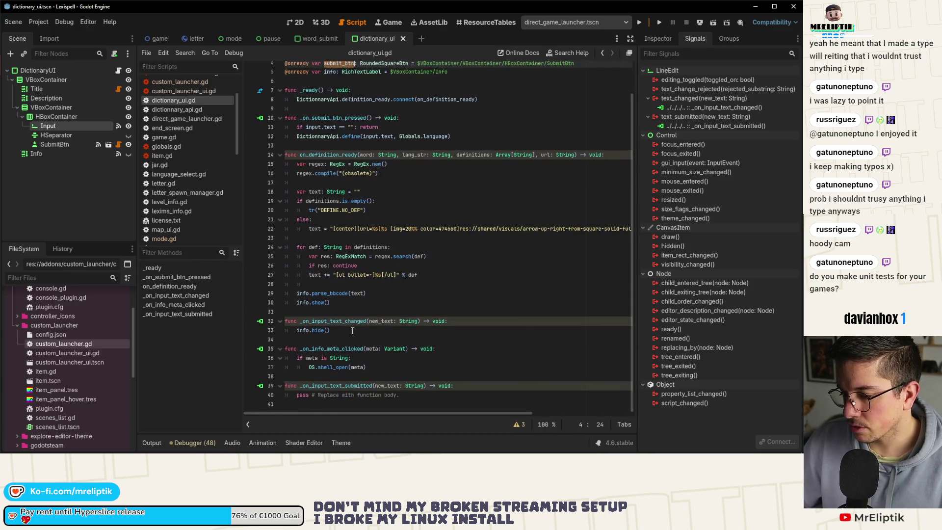
click(296, 397)
key(shift+End)
key(ctrl+v)
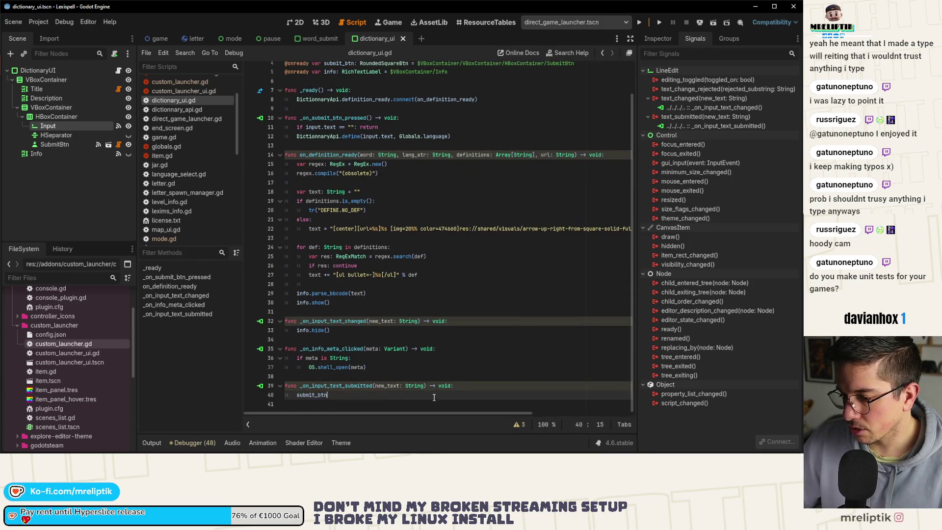
Copy the three button-press lines from word_submit.gd into dictionary_ui.gd's handler and save
click(316, 38)
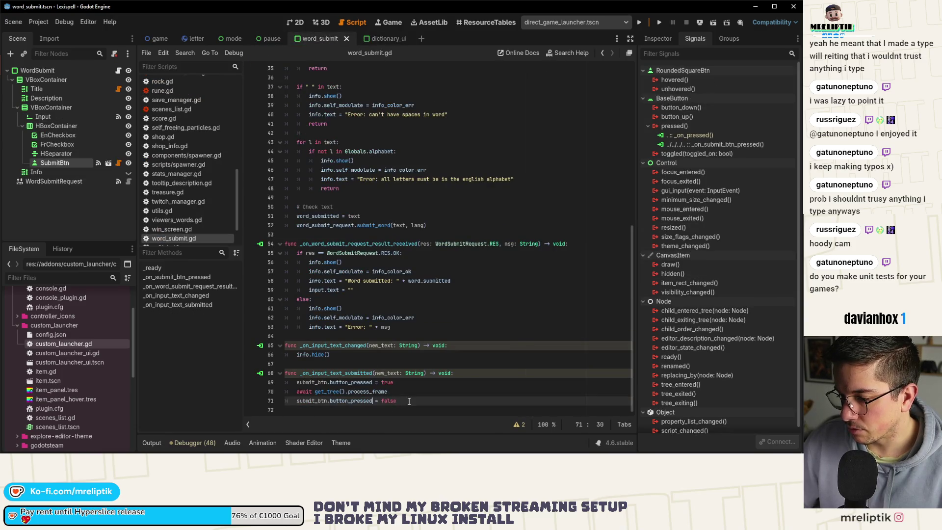
drag(408, 401, 284, 382)
click(377, 39)
key(ctrl+v)
key(ctrl+s)
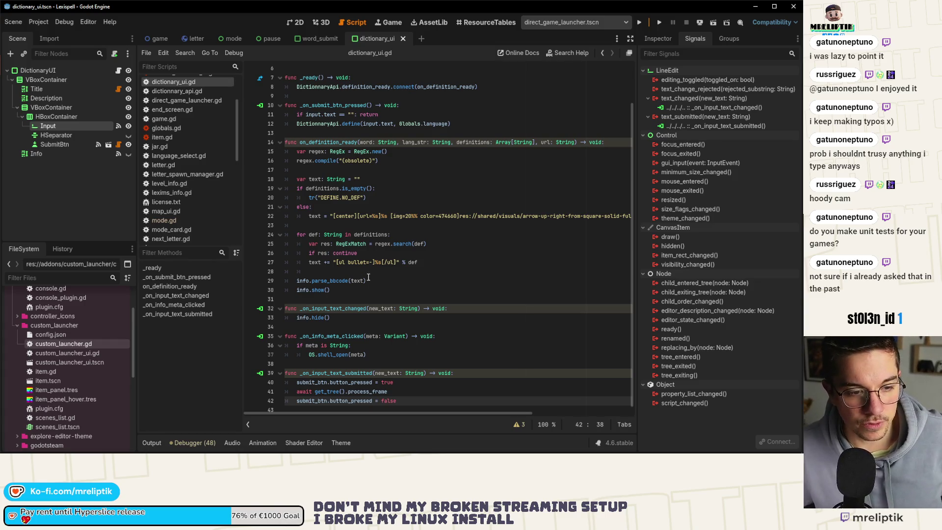
scroll(369, 274, down, 1)
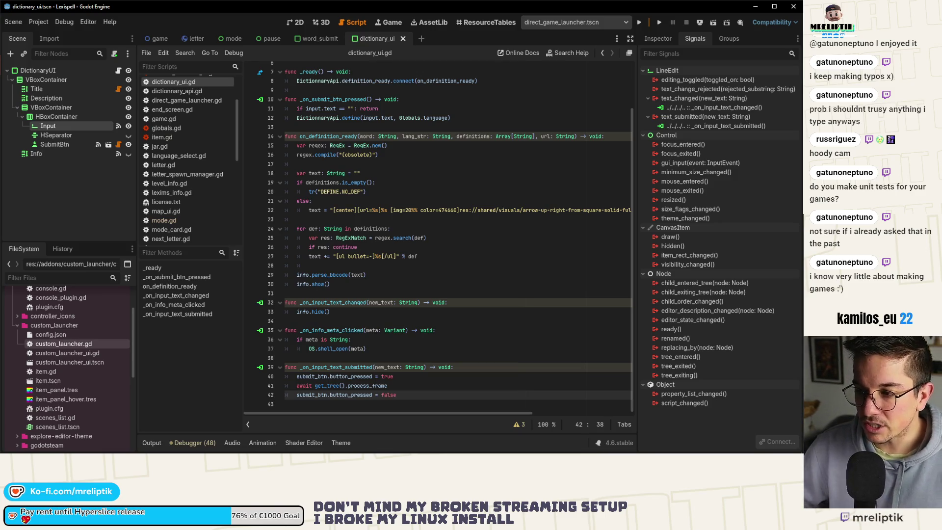
Run the project so the game plays in the embedded Game view
click(515, 312)
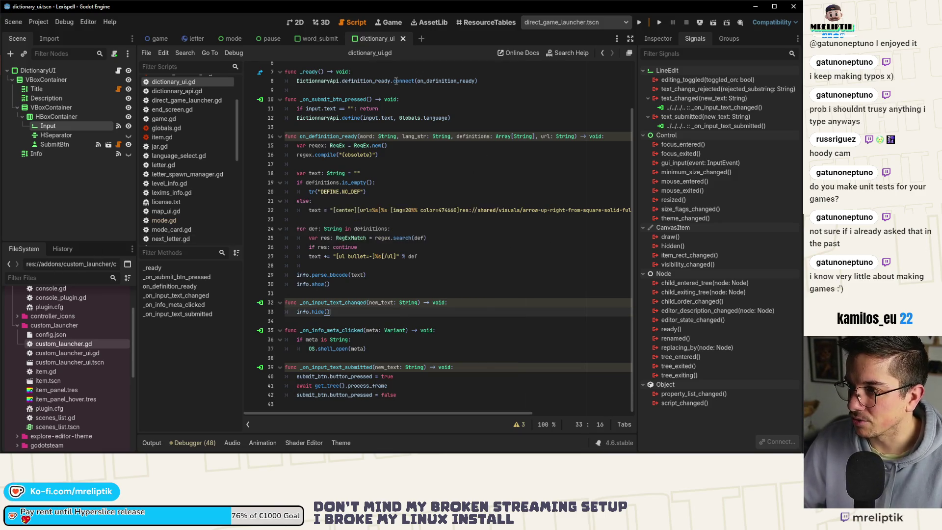
click(640, 22)
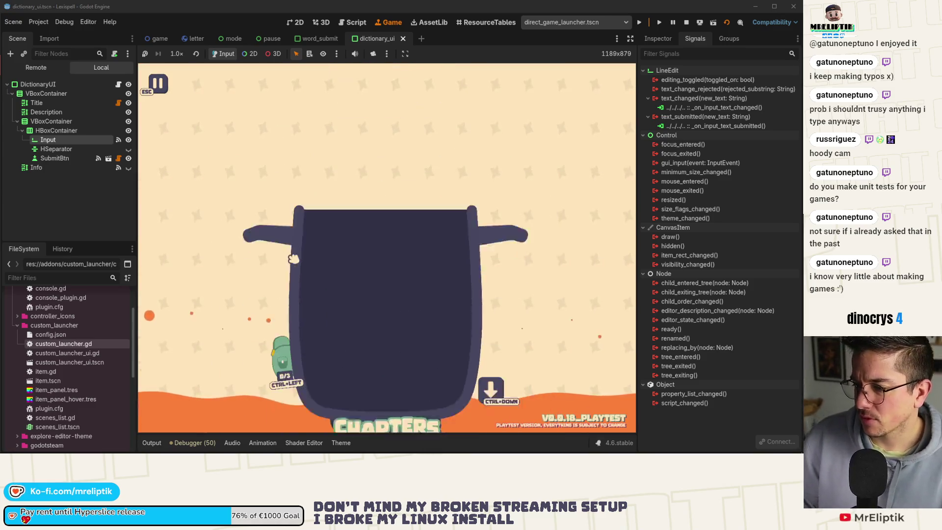
Try 'get' in the pause menu's Wiktionary field, then switch to dictionary_ui.gd in the Script workspace
key(Escape)
click(221, 231)
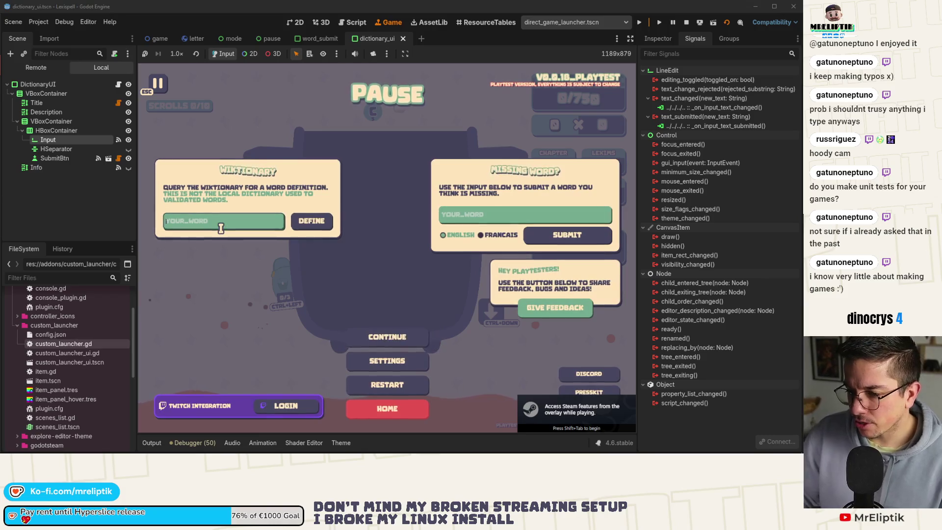
text(get)
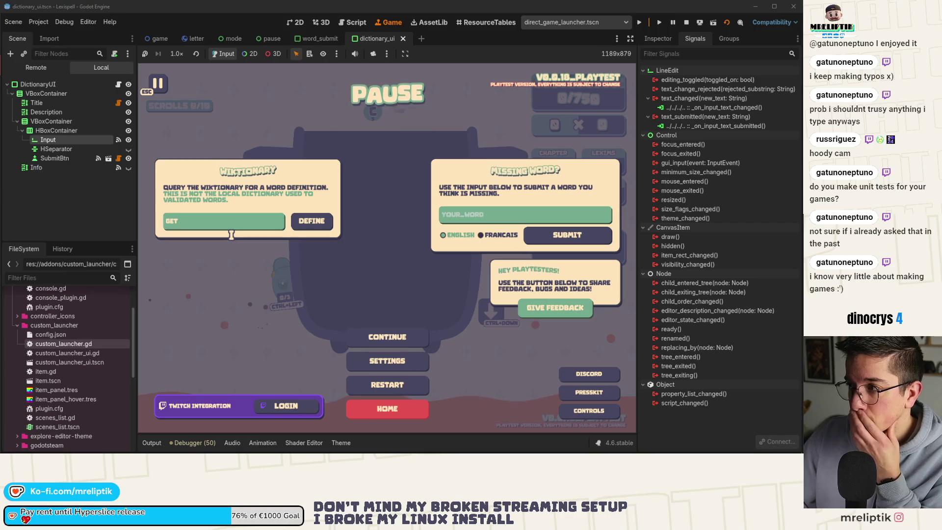
click(57, 202)
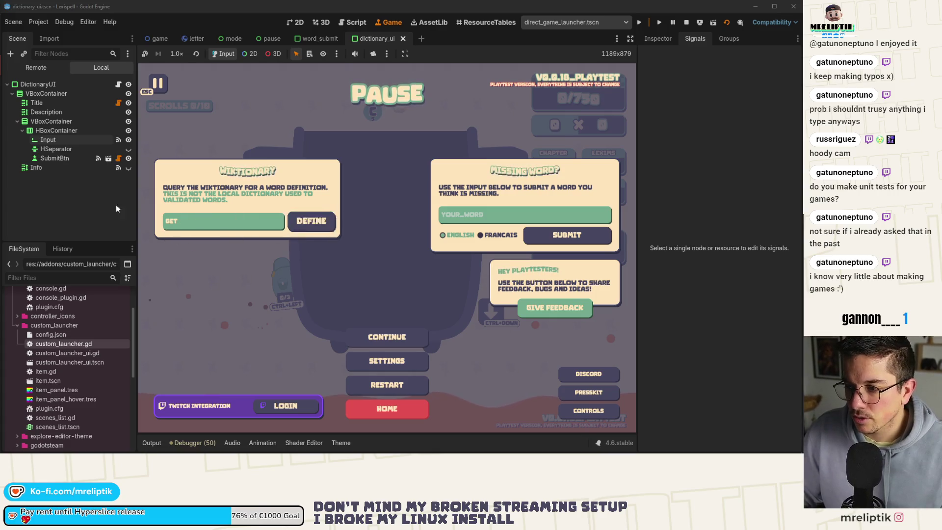
key(ctrl+F3)
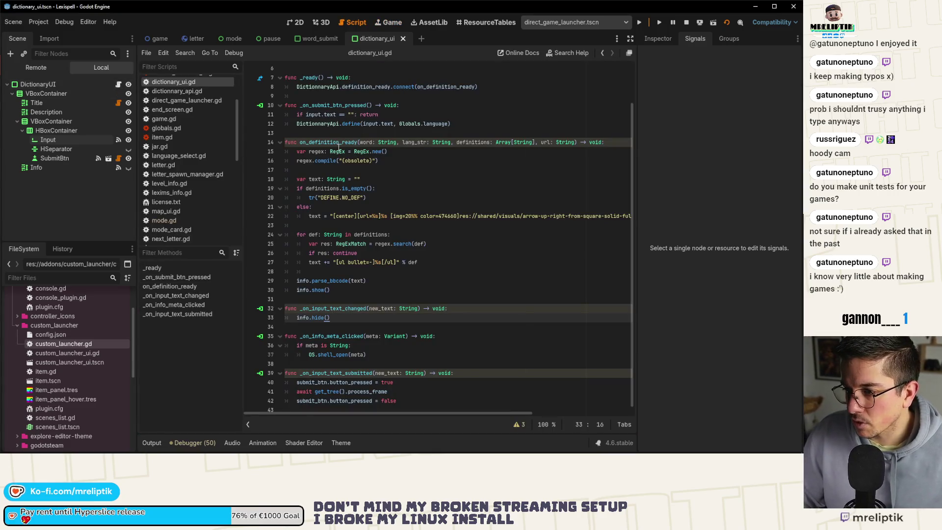
In dictionary_ui.gd, replace the Enter handler's button_pressed lines with _on_submit_btn_pressed() and save
scroll(327, 184, up, 2)
double_click(343, 152)
scroll(337, 238, down, 2)
key(ctrl+c)
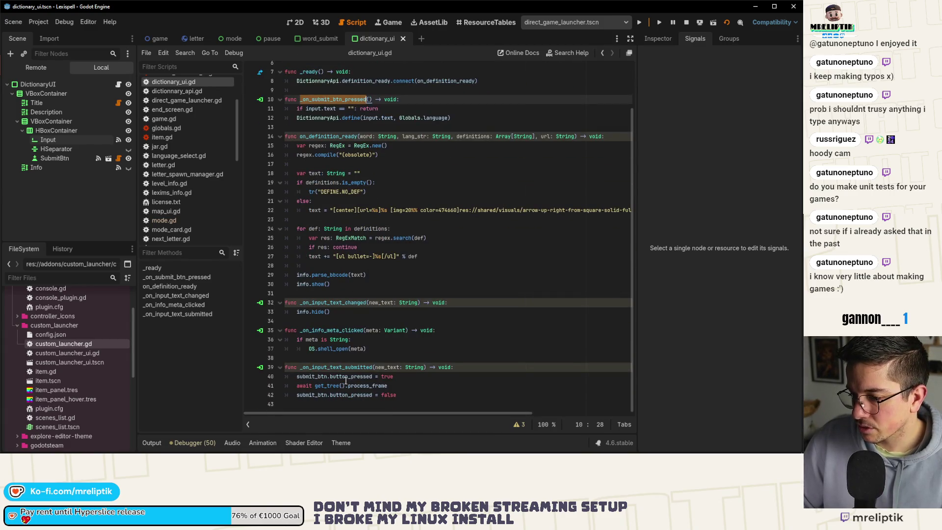
drag(296, 376, 420, 396)
key(ctrl+v)
text(())
key(ctrl+s)
Make word_submit.gd's Enter handler call _on_submit_btn_pressed too, then save and relaunch the game
click(319, 39)
drag(296, 382, 399, 400)
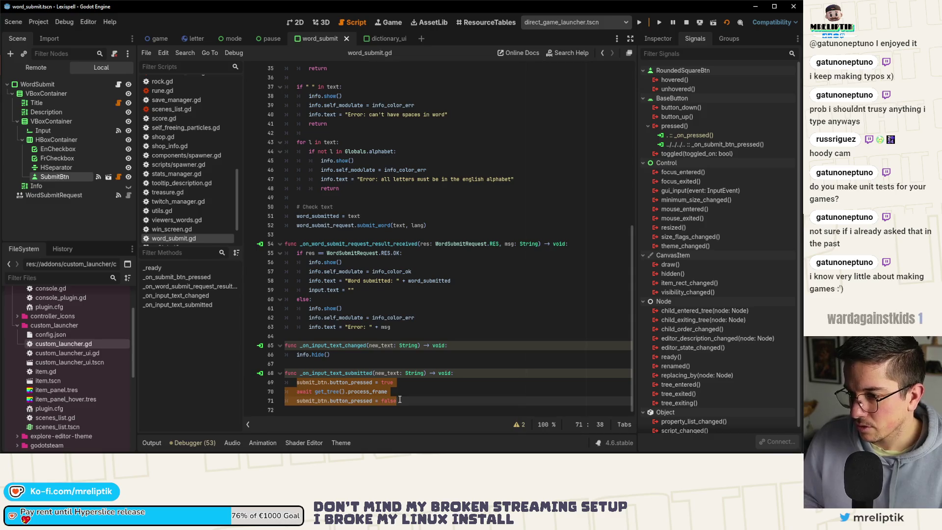
key(ctrl+x)
scroll(317, 156, up, 5)
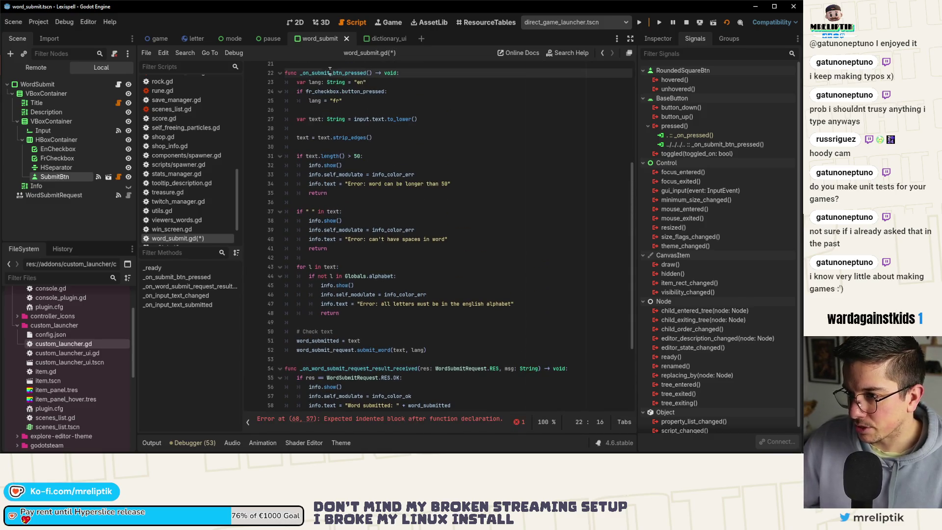
text(_on_submit_btn_pressed)
key(F5)
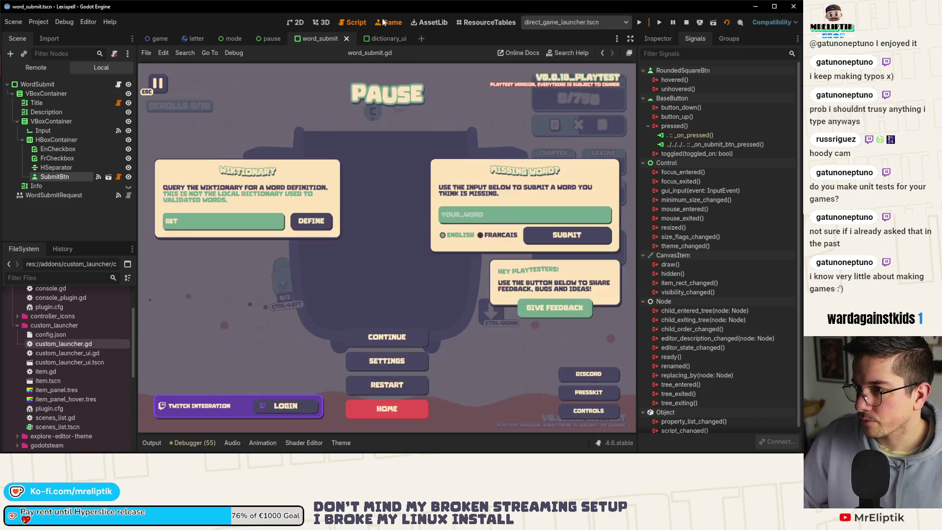
click(383, 22)
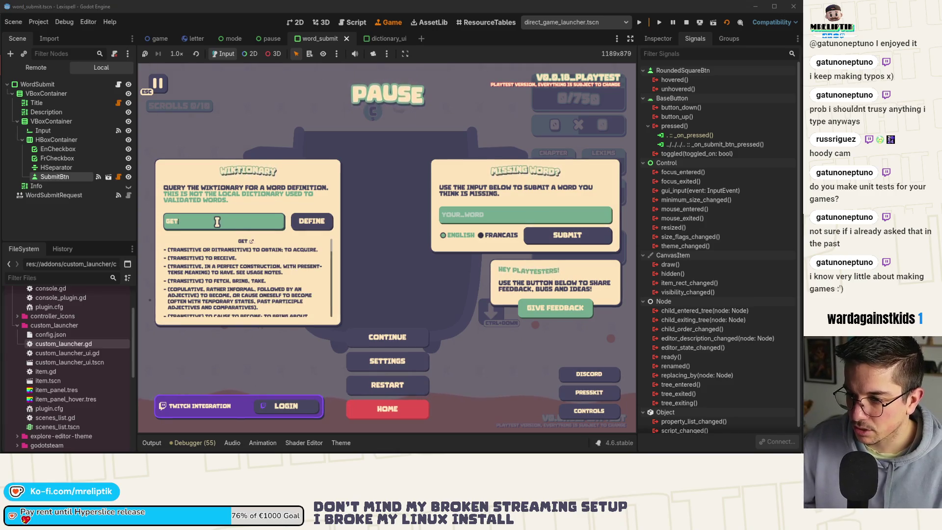
Clear the Wiktionary input and open word_submit.gd from the WordSubmit node's script icon
key(BackSpace)
key(BackSpace)
key(BackSpace)
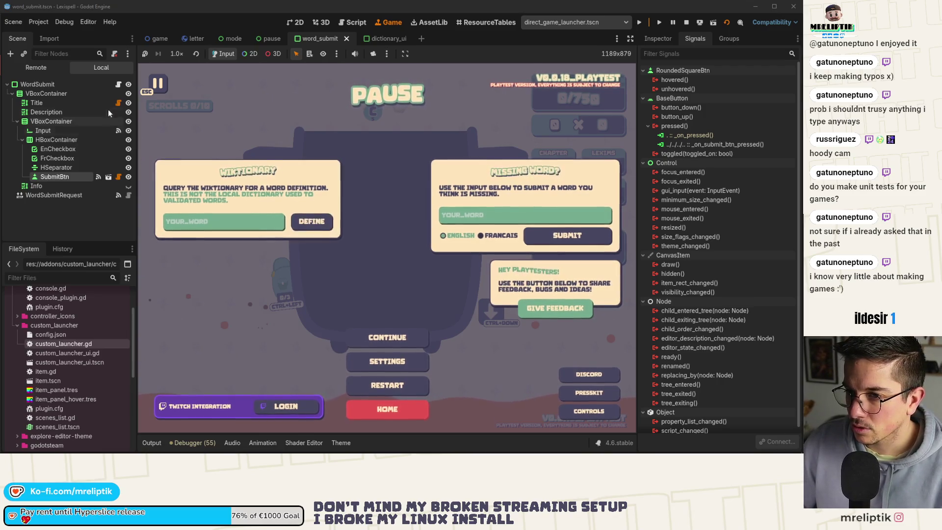
click(119, 85)
Remove the stray call and restore the three button_pressed lines in _on_input_text_submitted
click(420, 400)
key(shift+Home)
key(BackSpace)
key(ctrl+v)
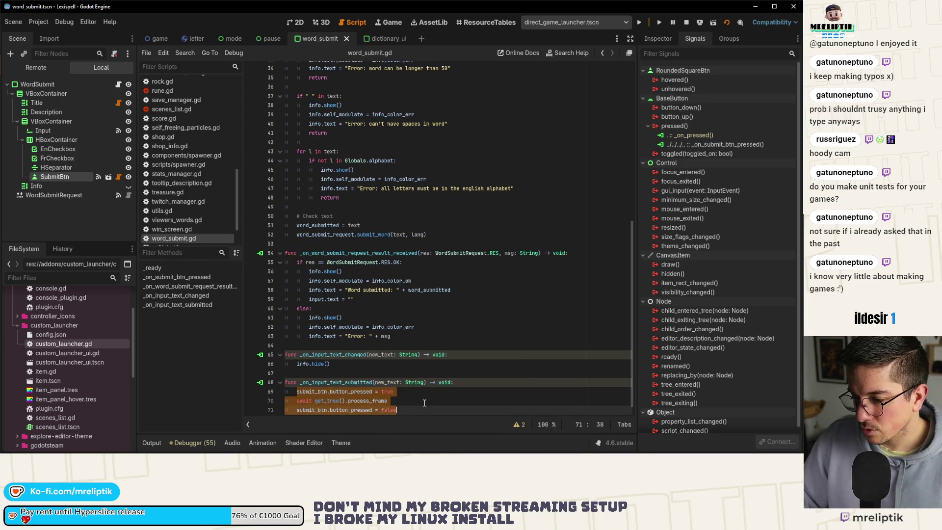
key(Up)
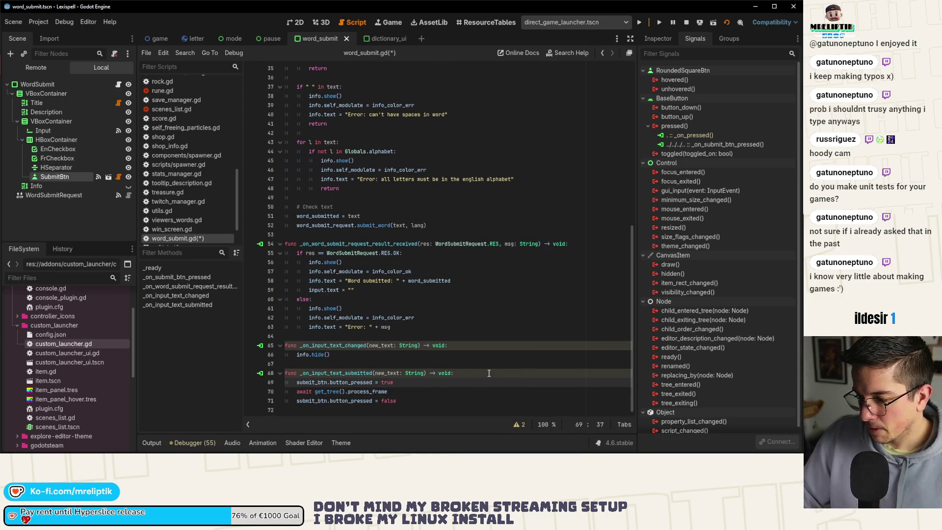
Add _on_submit_btn_pressed() after the button reset on line 72, save, and switch to the browser
click(433, 404)
key(Return)
text(_on_submit_btn_pressed)
key(Return)
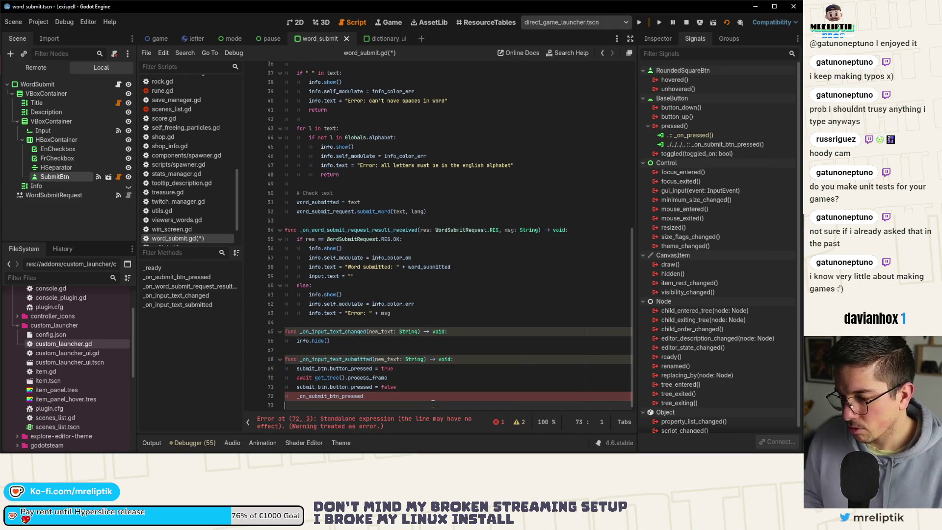
key(BackSpace)
text(()
key(ctrl+s)
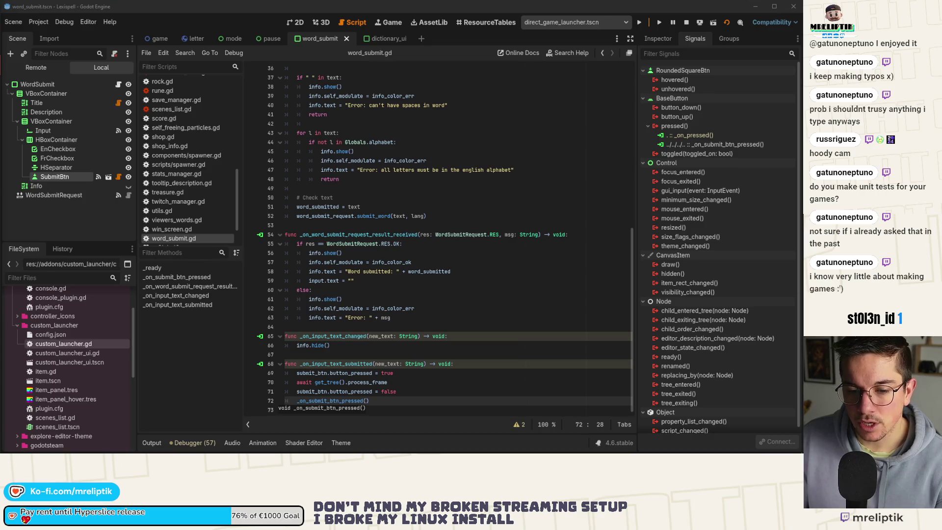
key(alt+Tab)
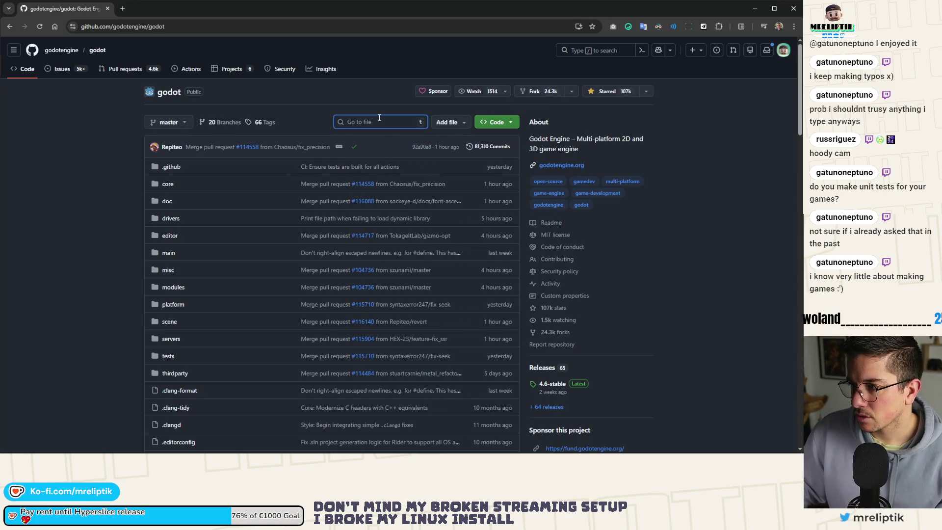
Search Godot's repository for 'shortcut' and open core/input/shortcut.h
click(592, 49)
text(shortcut)
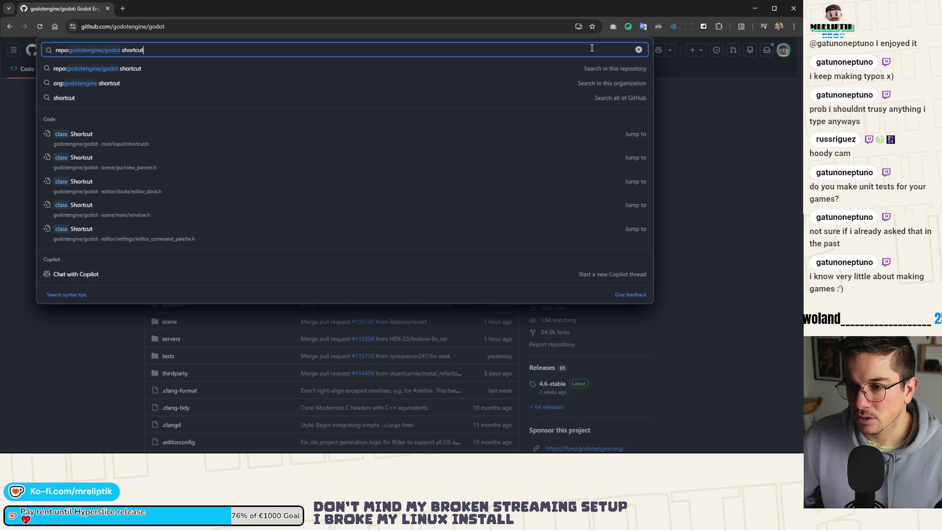
click(153, 147)
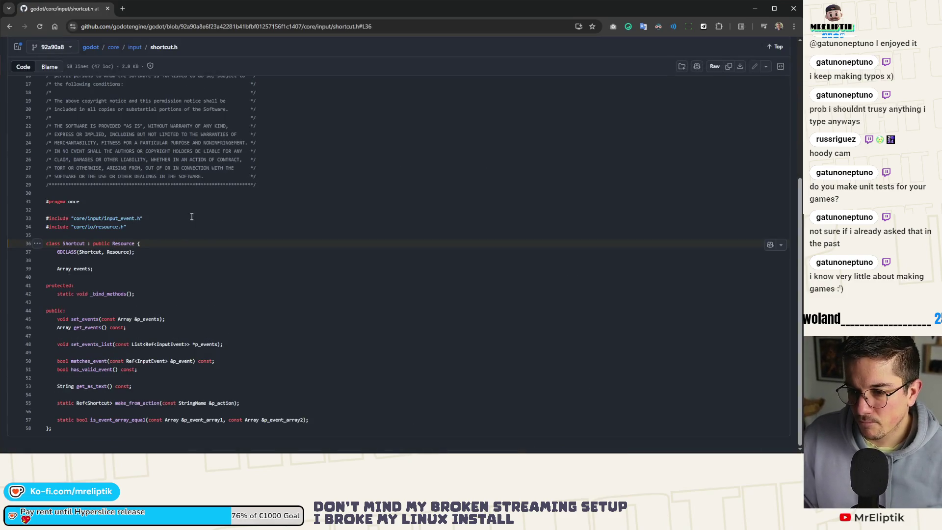
scroll(187, 305, up, 3)
scroll(188, 305, down, 3)
Open shortcut.cpp from the core/input folder and read through it
click(134, 47)
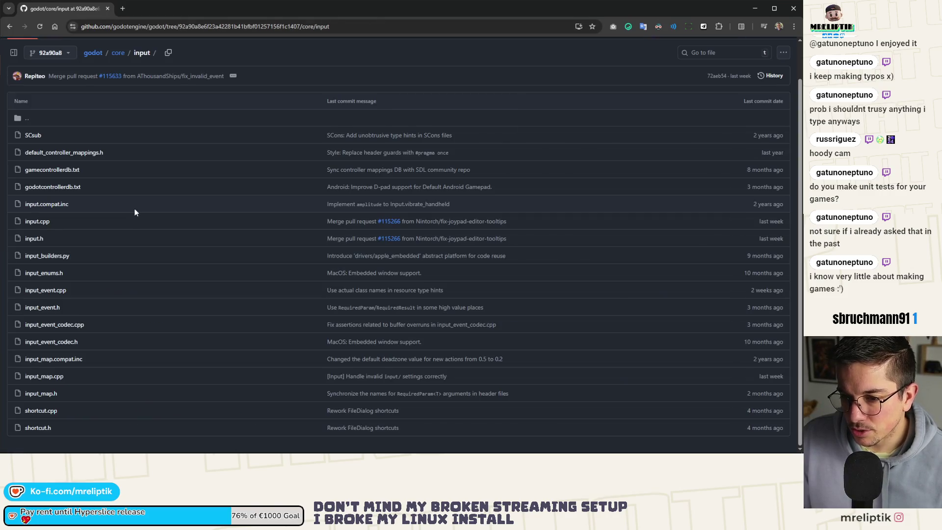
click(40, 411)
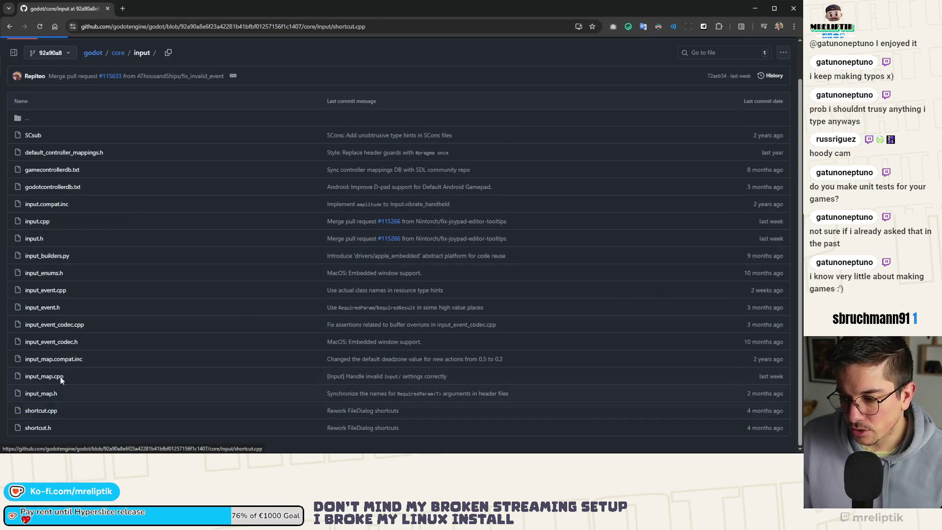
scroll(181, 275, down, 2)
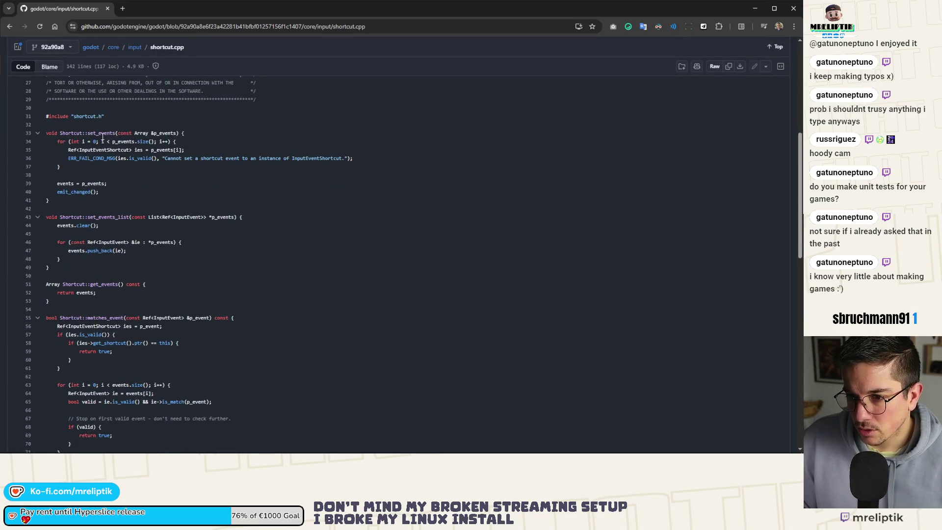
scroll(112, 216, down, 7)
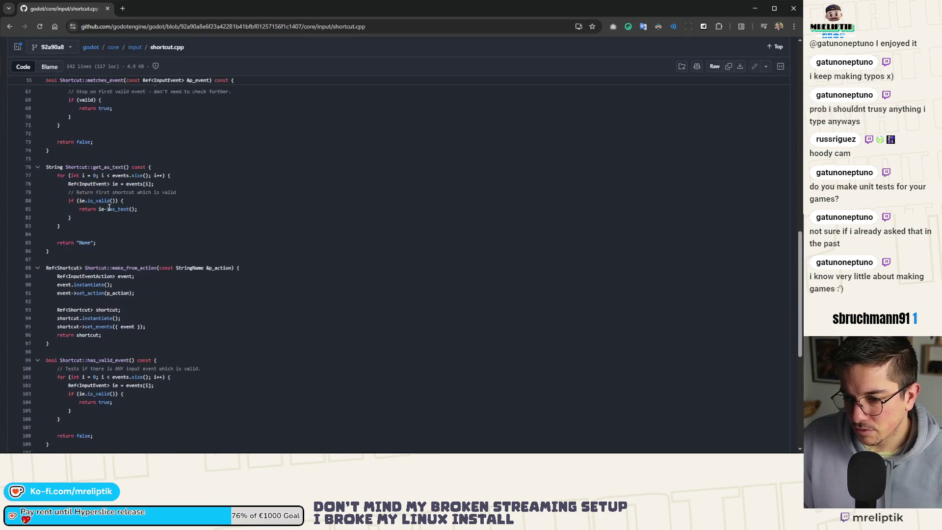
scroll(105, 152, down, 3)
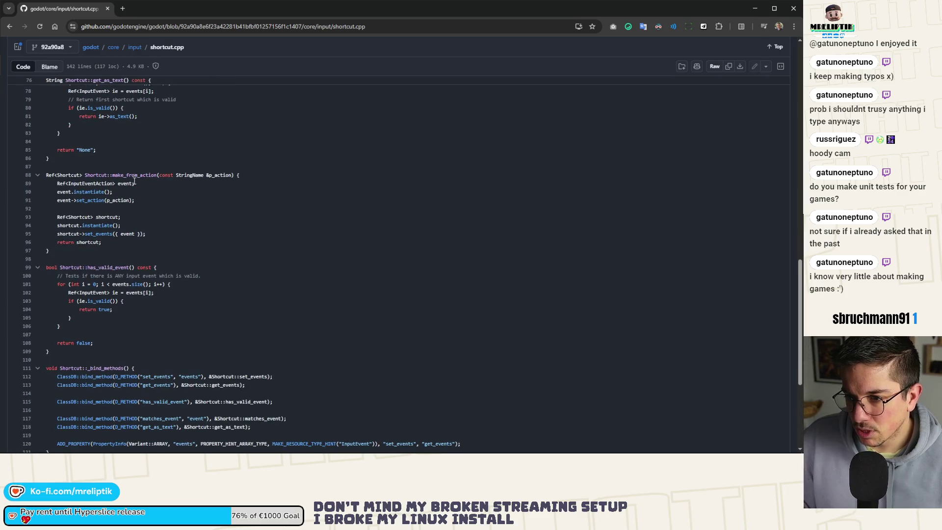
scroll(109, 224, down, 4)
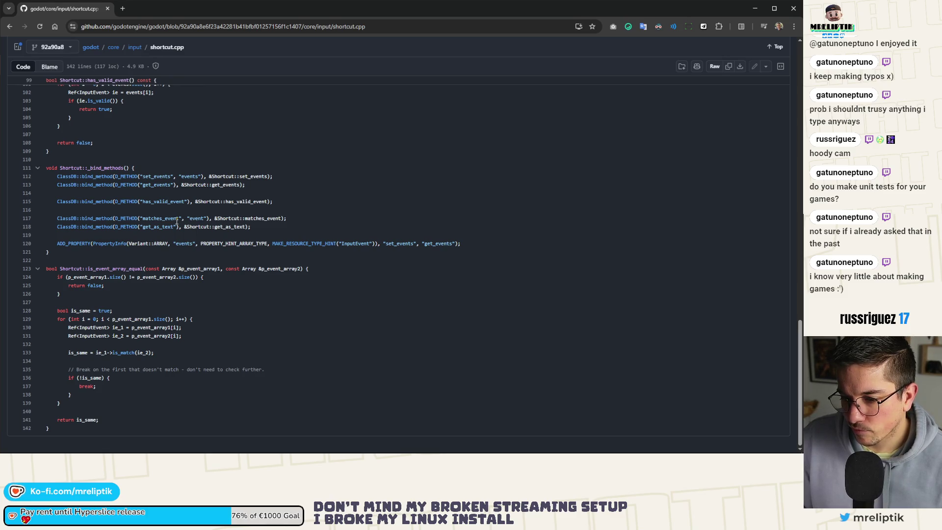
scroll(169, 219, up, 3)
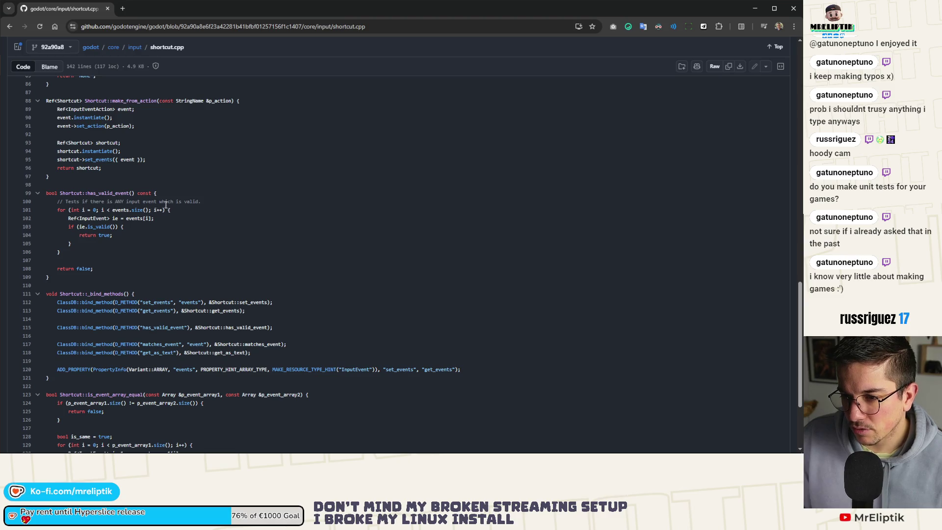
scroll(191, 208, up, 3)
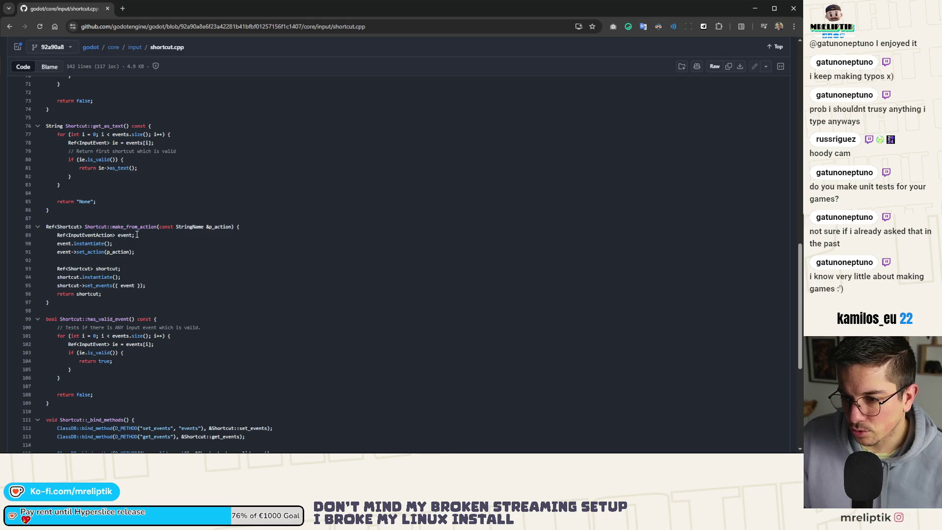
scroll(137, 237, up, 4)
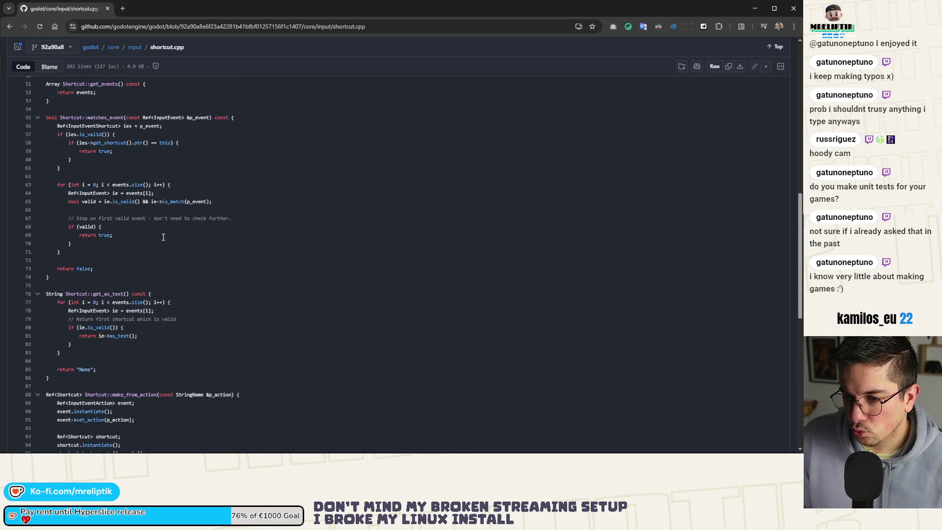
scroll(156, 231, up, 3)
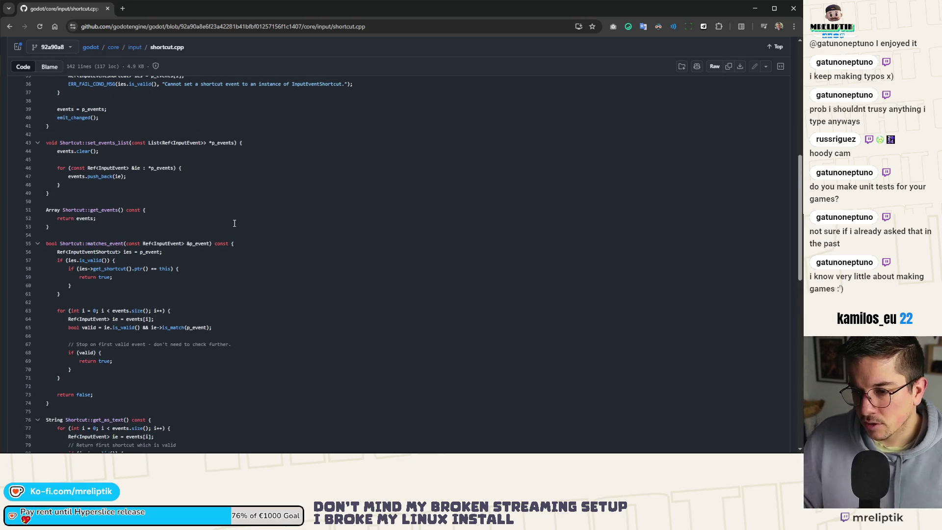
Inspect references for matches_event, instantiate and set_action in shortcut.cpp
click(107, 243)
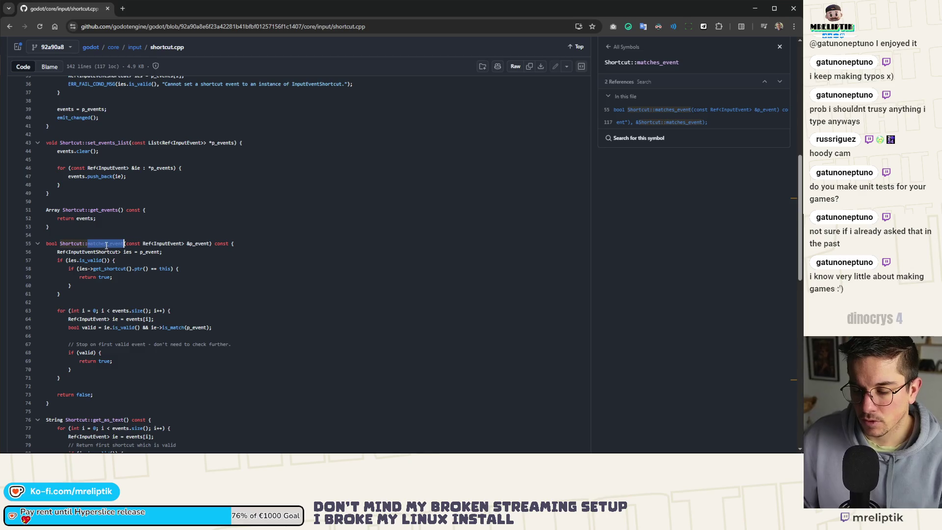
scroll(198, 191, up, 4)
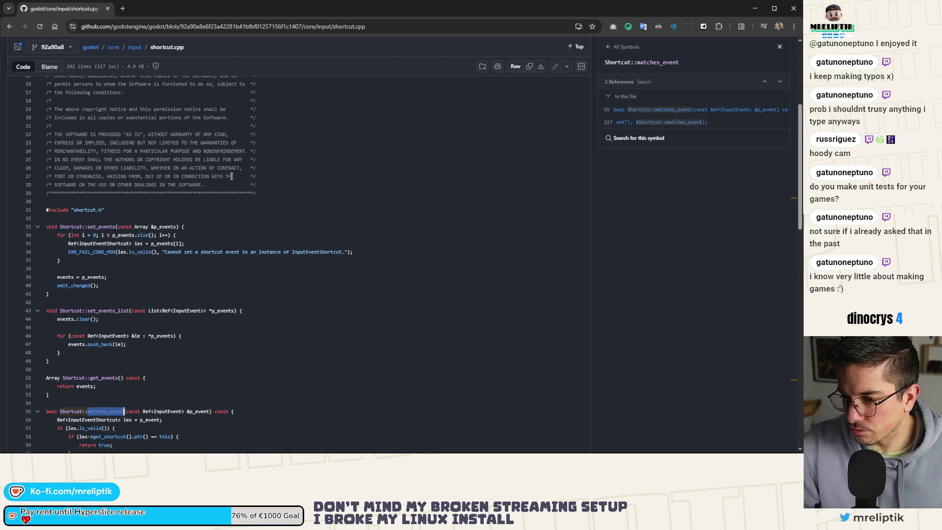
scroll(232, 176, down, 5)
scroll(282, 193, down, 4)
scroll(252, 240, down, 2)
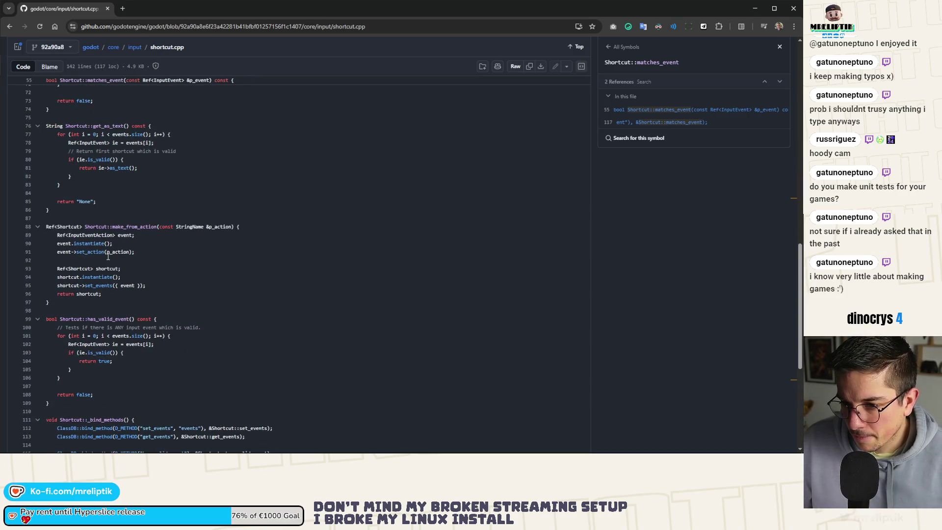
click(83, 244)
click(97, 252)
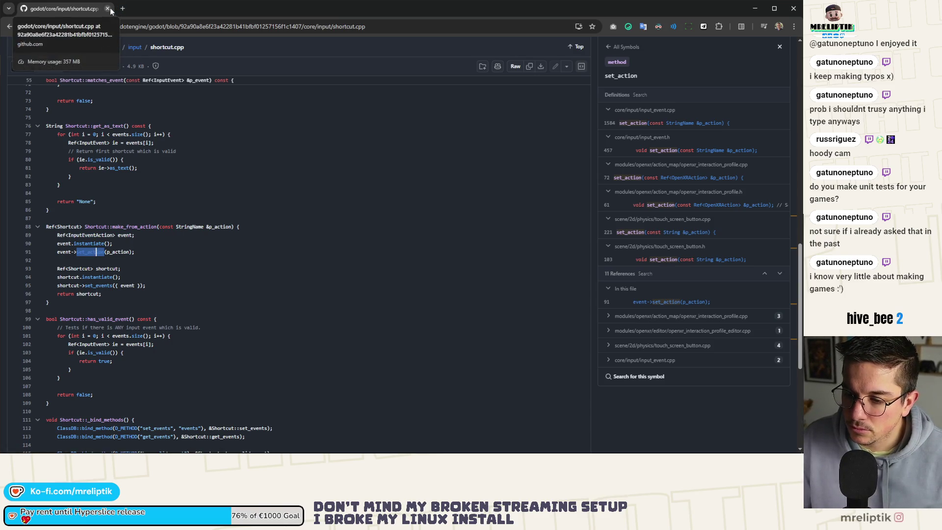
scroll(161, 158, up, 10)
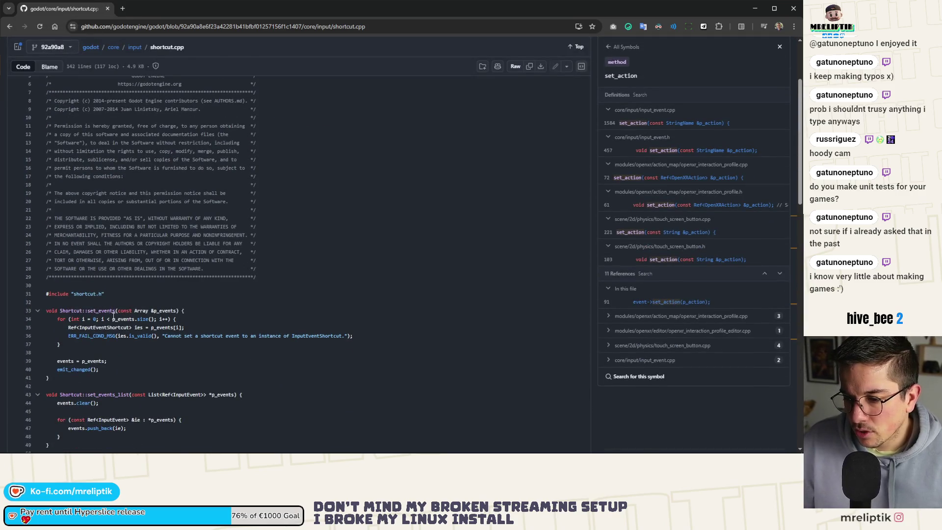
scroll(165, 327, down, 4)
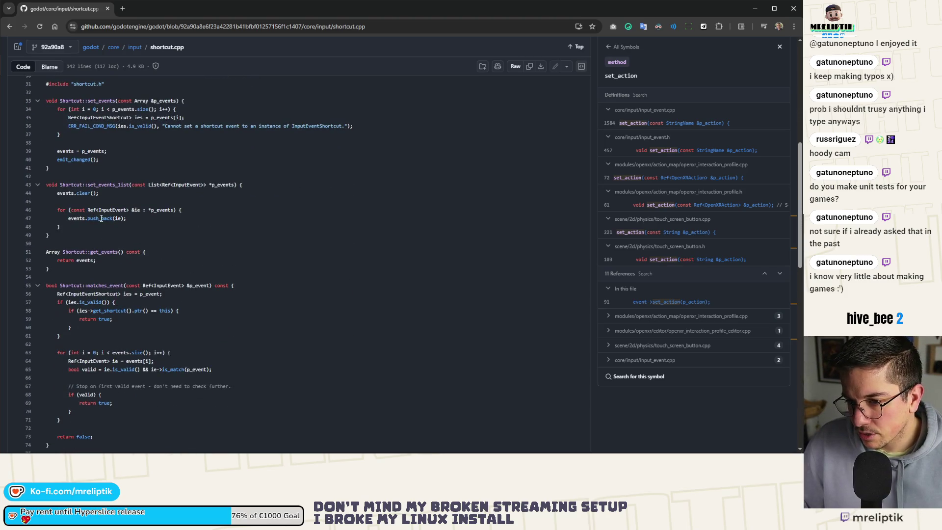
scroll(98, 225, up, 5)
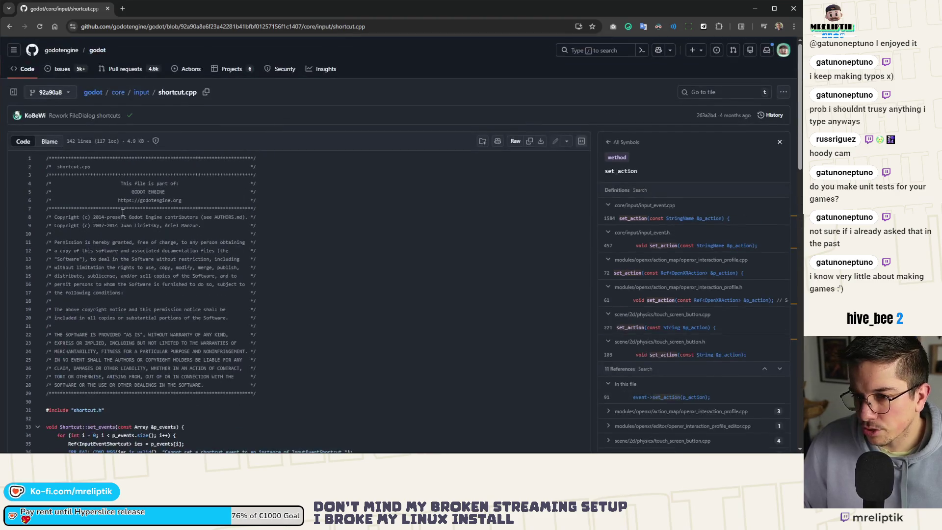
scroll(115, 233, down, 3)
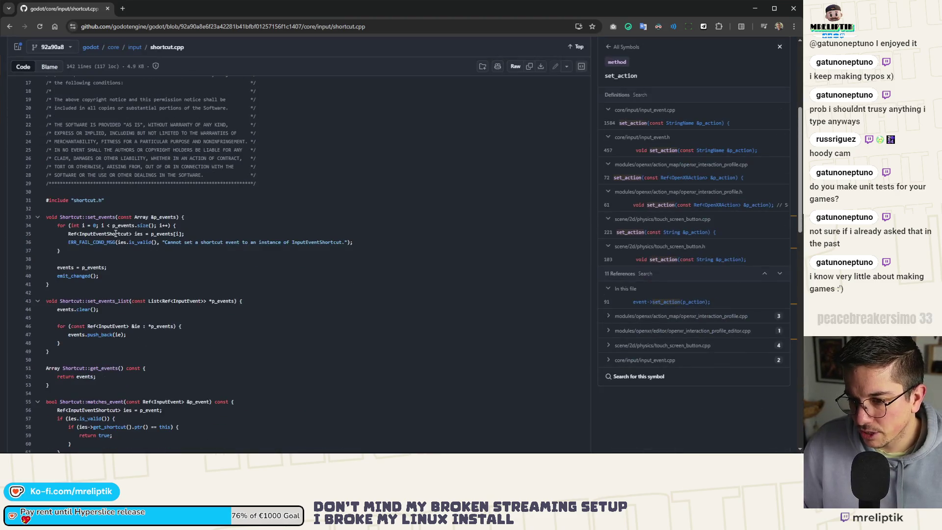
Review shortcut.h once more, then return to the Godot editor
click(138, 47)
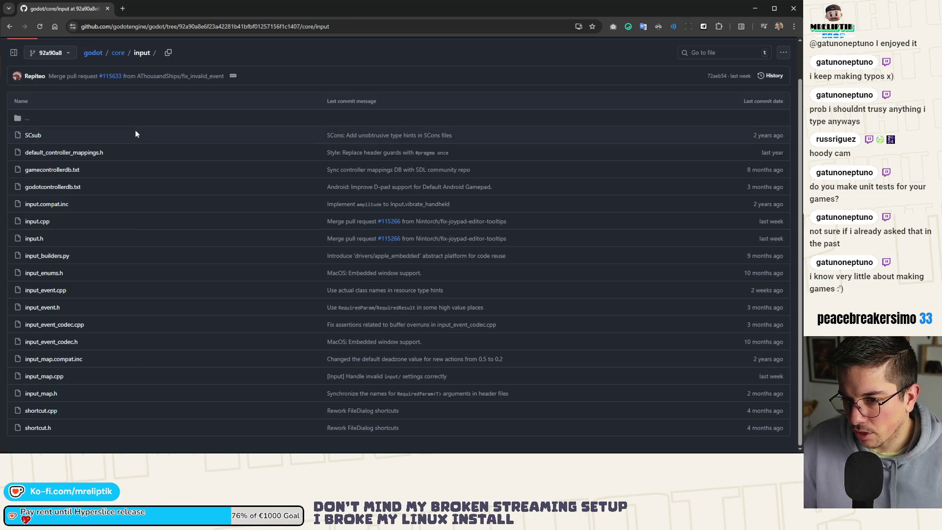
click(38, 425)
scroll(127, 345, down, 5)
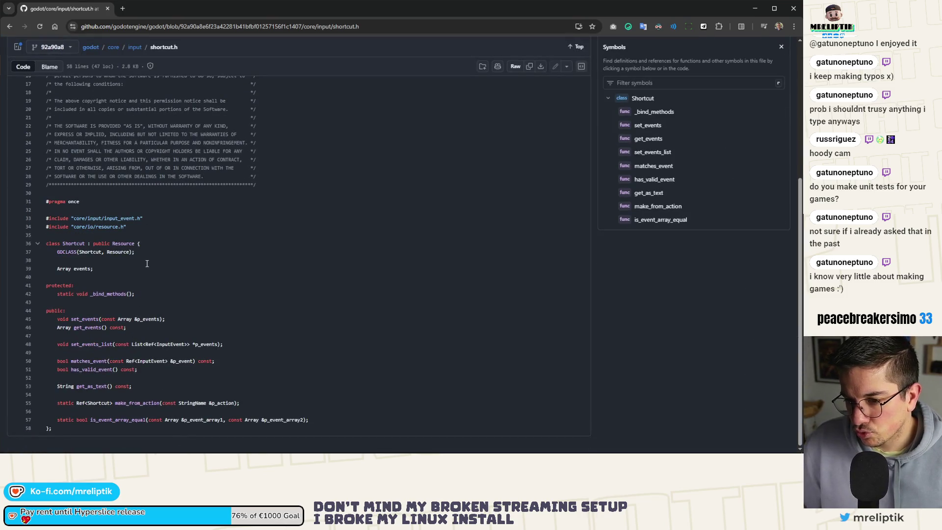
scroll(147, 265, up, 5)
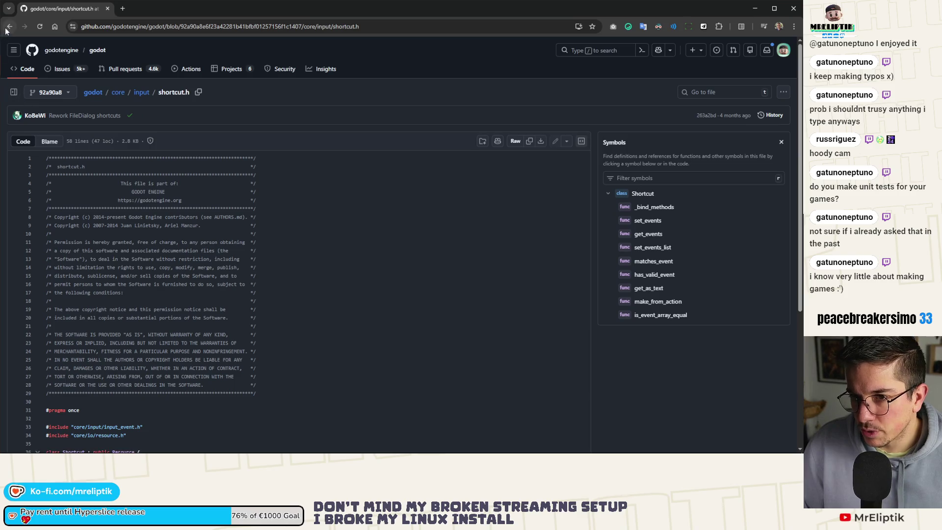
click(10, 26)
key(alt+Tab)
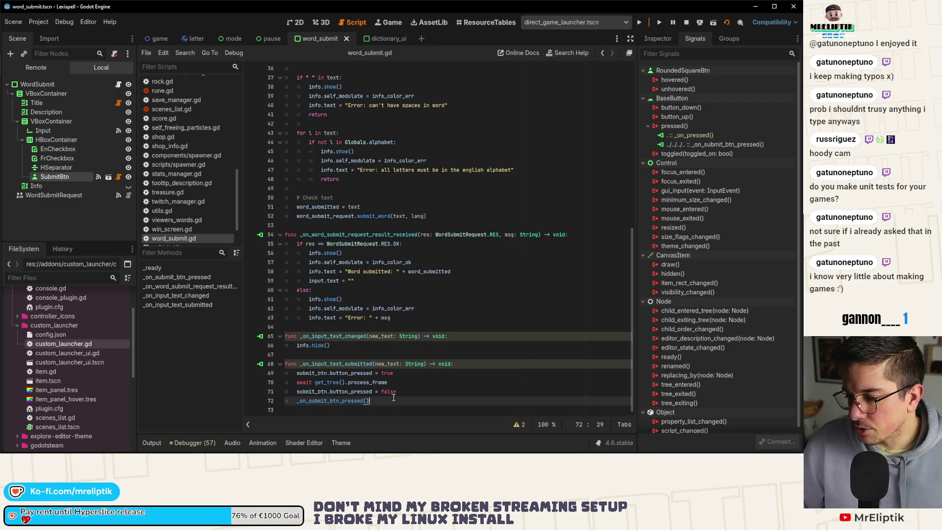
Paste the one-frame button press into dictionary_ui.gd's Enter handler, drop the duplicate call, save, and relaunch
shift+click(297, 374)
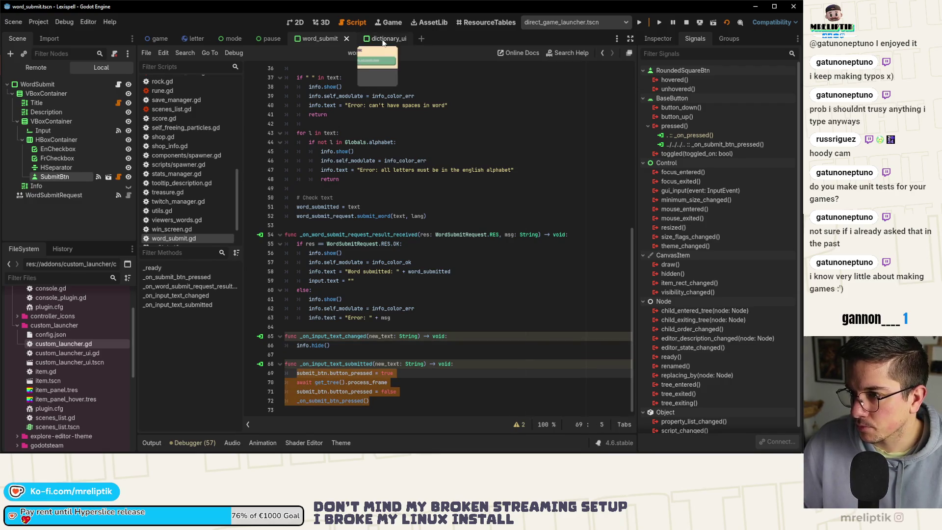
click(378, 38)
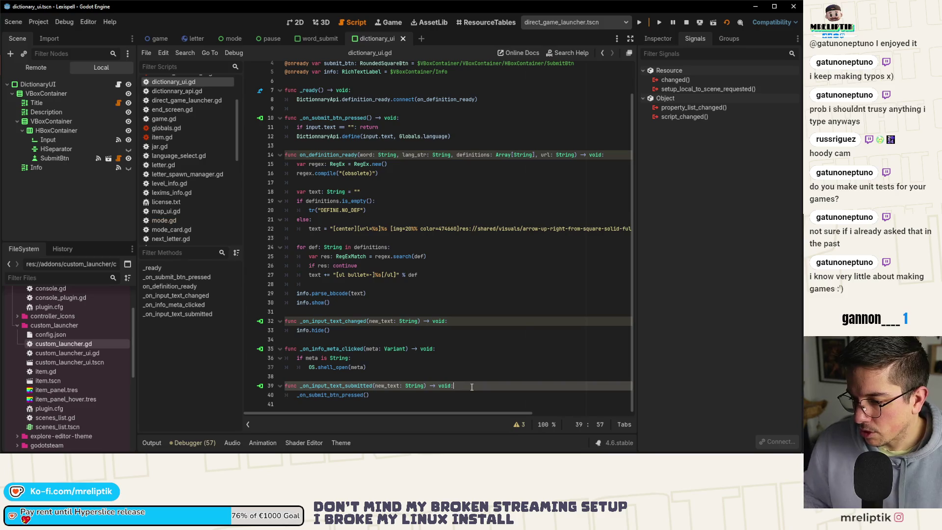
text(submit_btn.button_pressed = true 	await get_tree().process_frame 	submit_btn.button_pressed = false 	_on_submit_btn_pressed())
key(ctrl+shift+k)
key(ctrl+s)
click(701, 25)
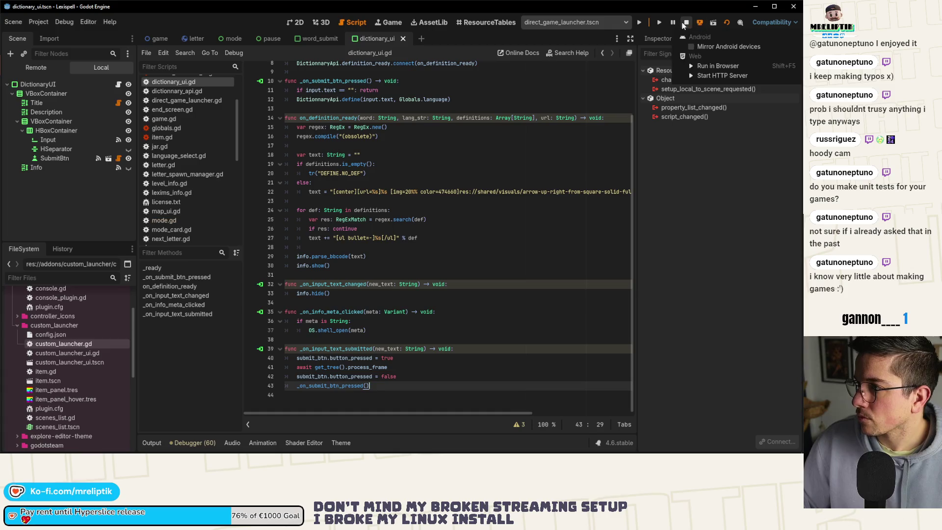
click(640, 22)
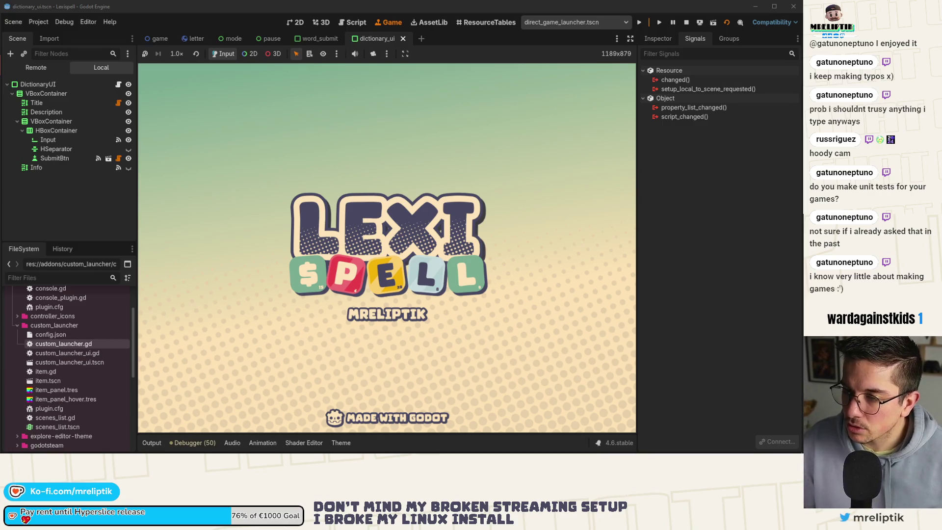
Enter Chapter 1, open the pause menu, and submit TEST in the Wiktionary field
key(Return)
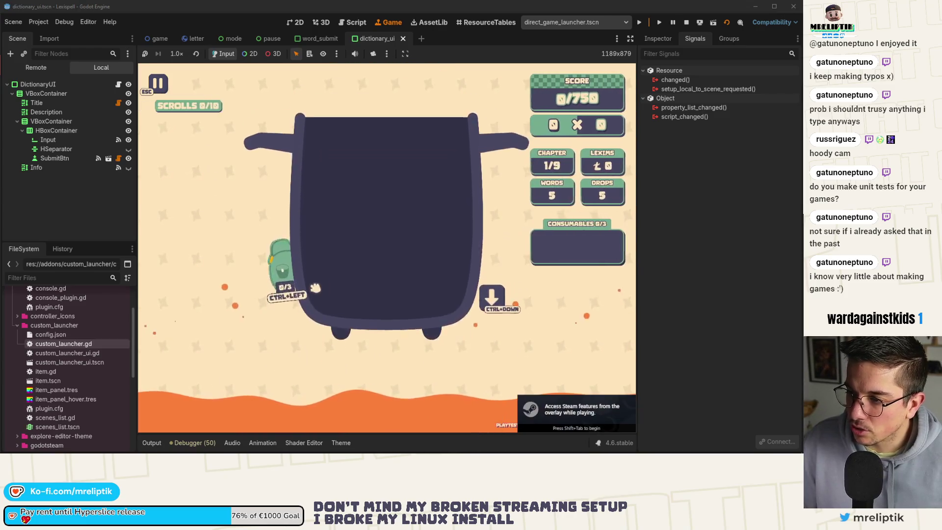
key(Escape)
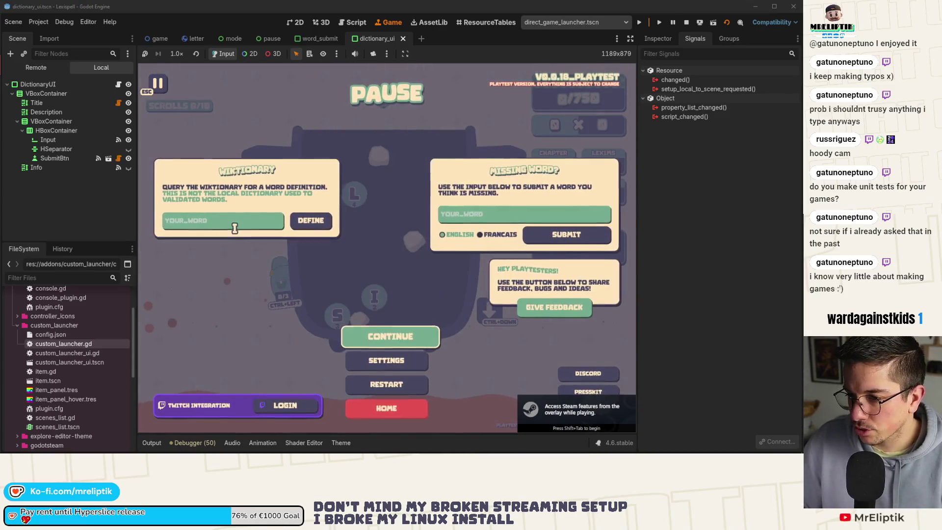
text(TEST)
key(Return)
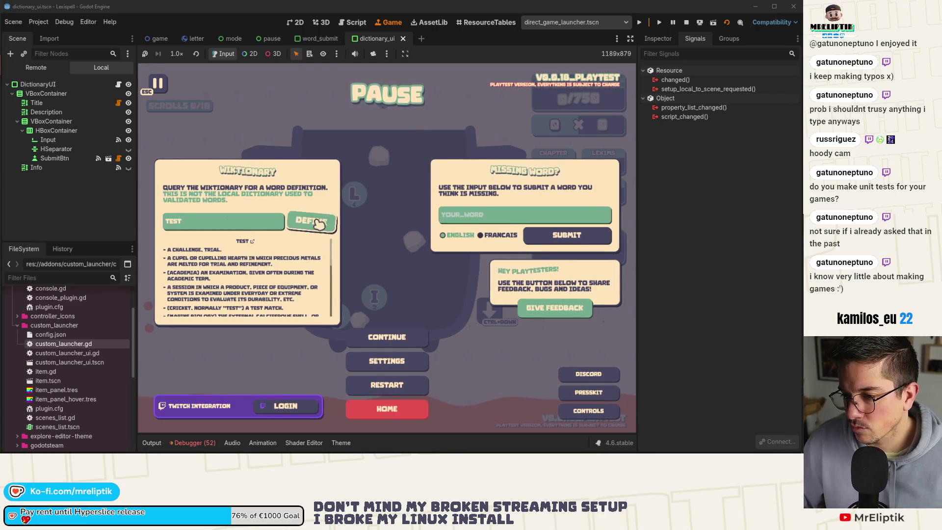
click(269, 225)
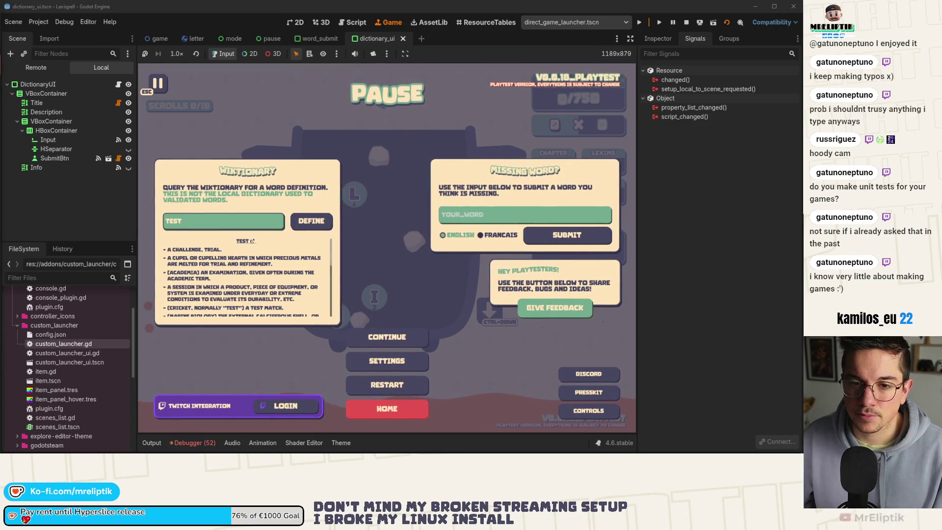
Paste the InputEventMouseButton press and release code into word_submit.gd's Enter handler and save
click(320, 38)
click(117, 85)
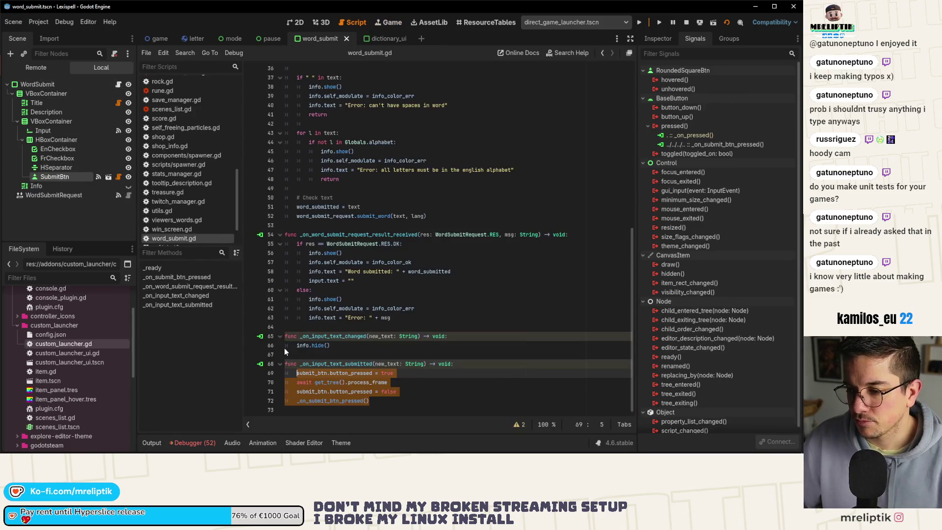
click(386, 399)
drag(403, 400, 295, 376)
key(alt+Down)
click(294, 381)
text(var press = InputEventMouseButton.new() 	press.set_button_index(MOUSE_BUTTON_LEFT) 	press.set_position(pos) 	press.set_pressed(true) 	Input.parse_input_event(press) 	var release = InputEventMouseButton.new() 	release.set_button_index(MOUSE_BUTTON_LEFT) 	release.set_position(pos) 	release.set_pressed(false) 	Input.parse_input_event(release))
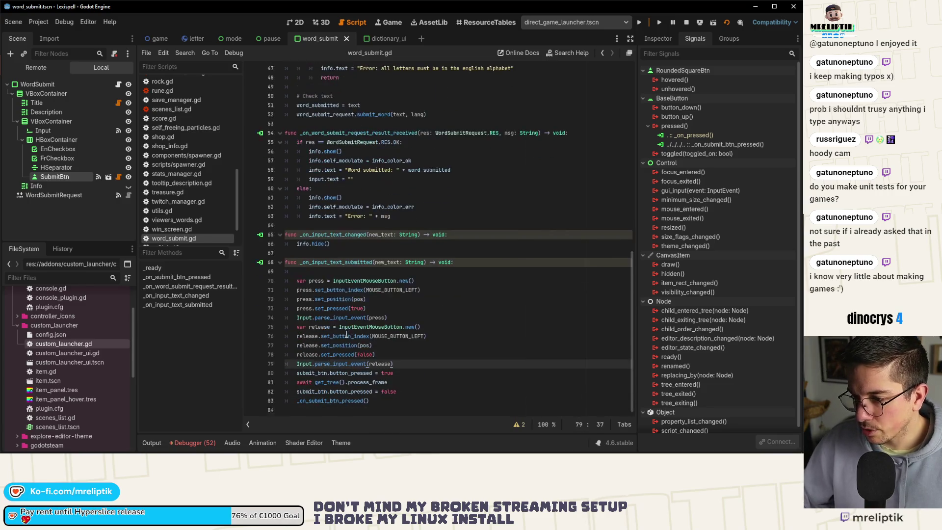
click(316, 265)
click(316, 272)
key(BackSpace)
click(404, 348)
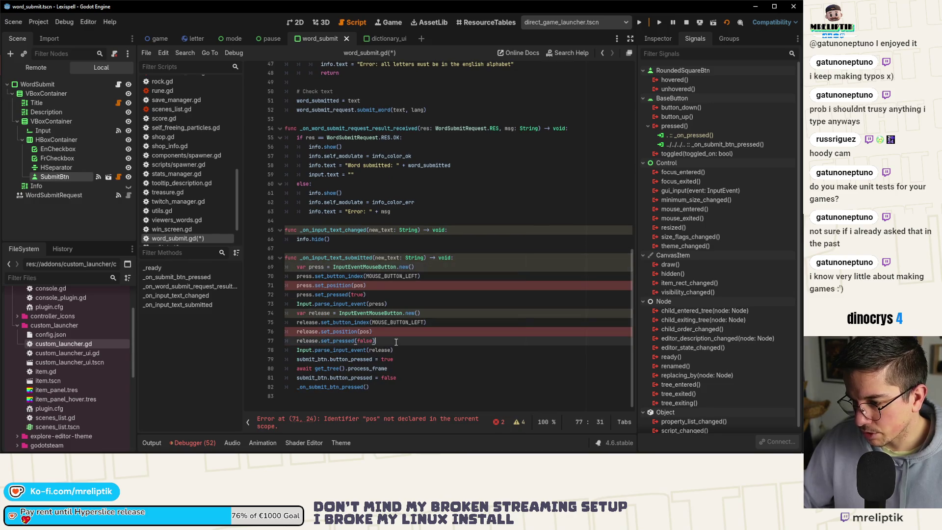
key(Return)
key(ctrl+s)
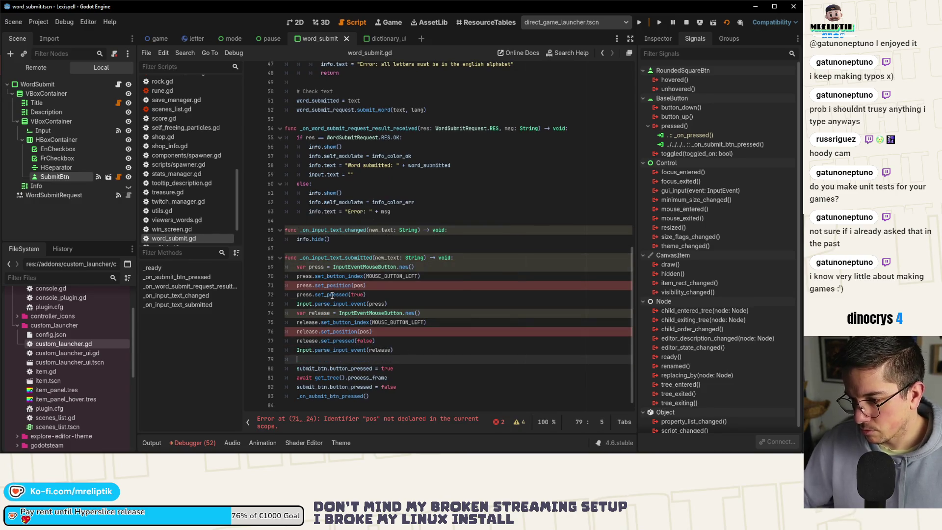
Set both event positions to submit_btn.position + (submit_btn.size/2.0) and save
double_click(312, 332)
double_click(362, 332)
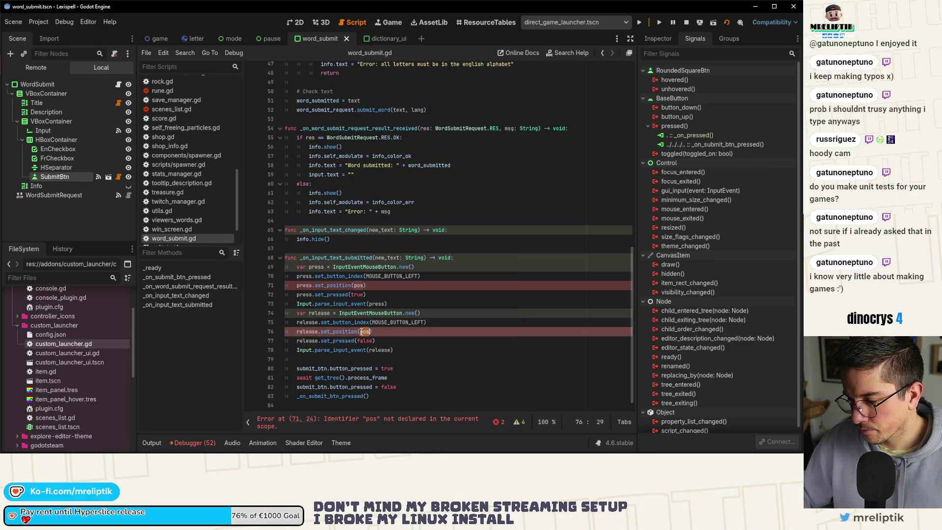
double_click(359, 286)
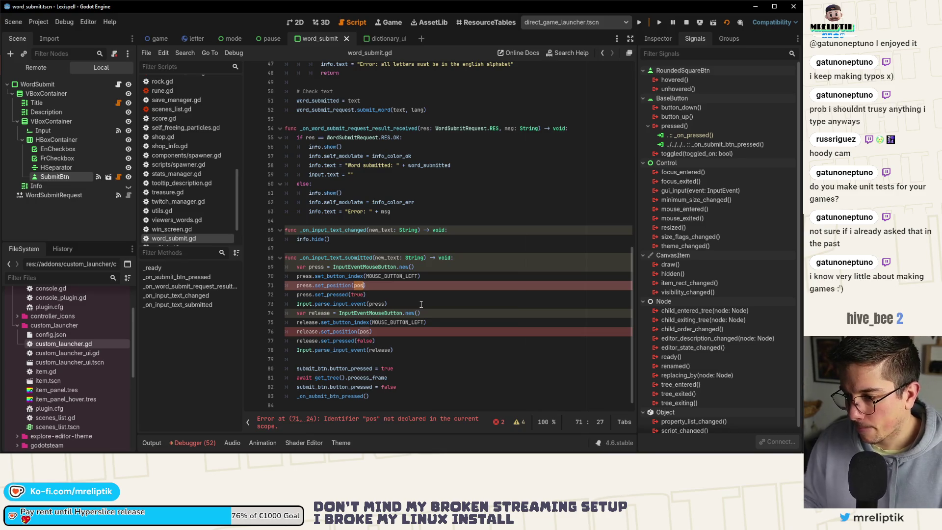
text(submit_btn.position + )
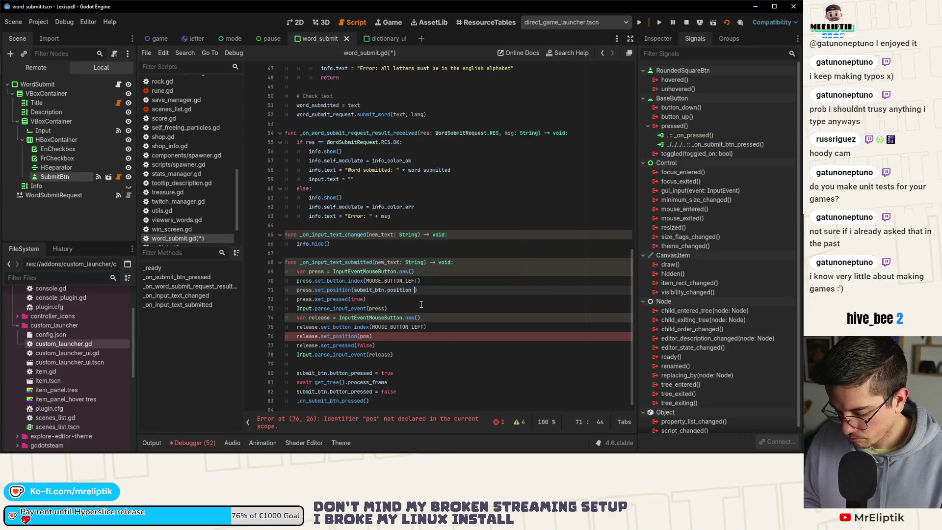
text(submit_btn)
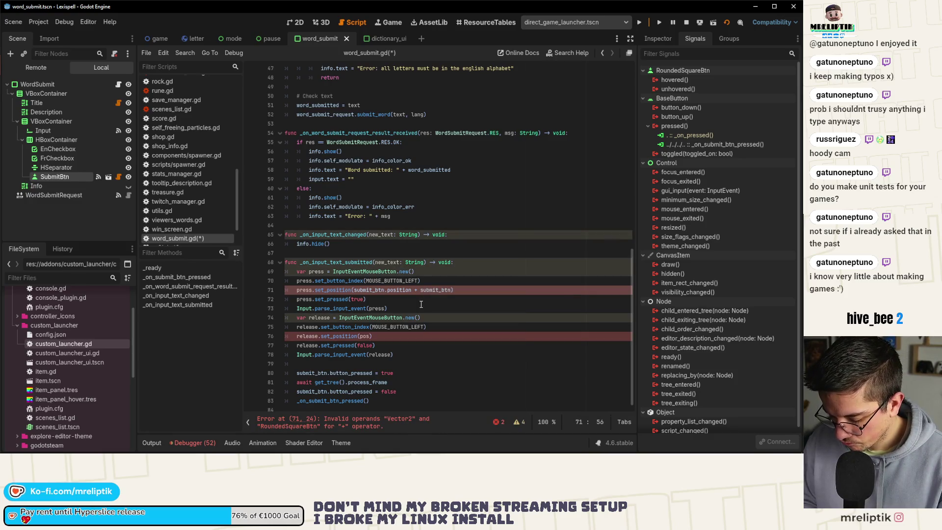
text(.size)
key(Escape)
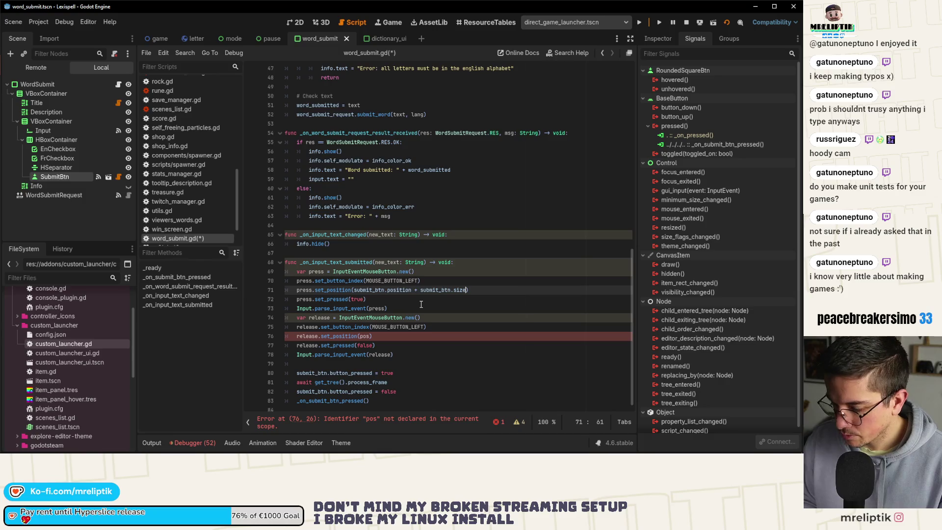
key(ctrl+Left)
key(ctrl+Left)
text(()
key(ctrl+Right)
key(ctrl+Right)
key(ctrl+Right)
key(End)
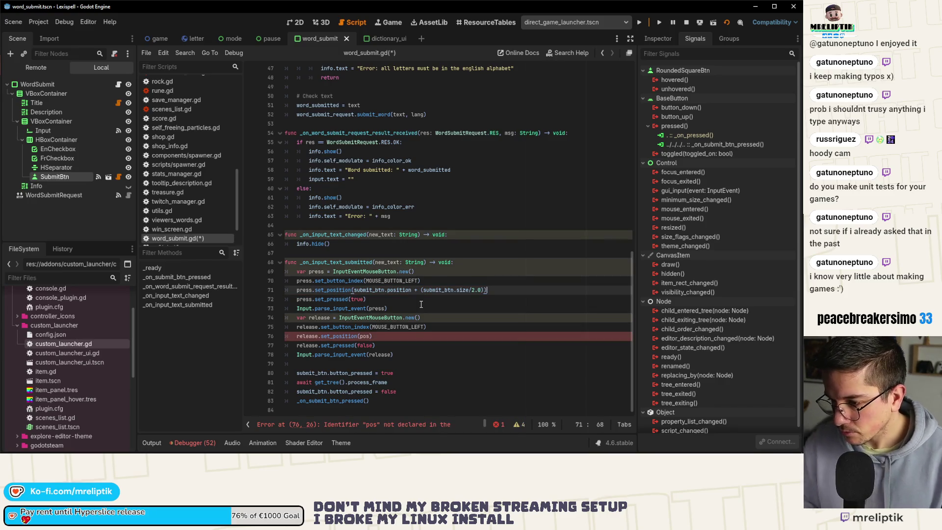
key(ctrl+shift+d)
key(alt+Down)
key(alt+Down)
key(alt+Down)
key(Down)
key(ctrl+shift+k)
key(ctrl+s)
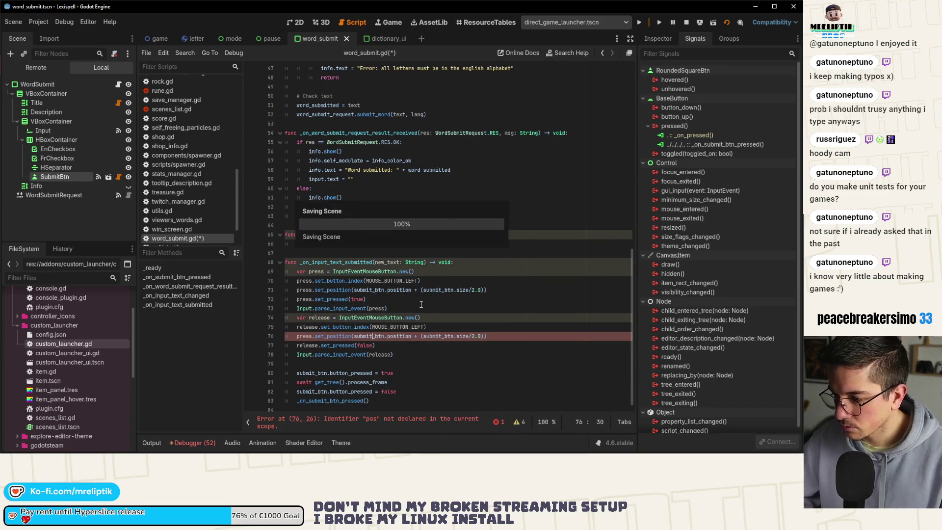
Comment out the old button-press lines 80–83 and save
mouse_move(294, 382)
mouse_down()
mouse_move(393, 403)
mouse_move(261, 375)
mouse_move(294, 343)
mouse_move(297, 276)
mouse_up()
click(251, 373)
click(397, 392)
key(ctrl+k)
key(ctrl+s)
click(250, 373)
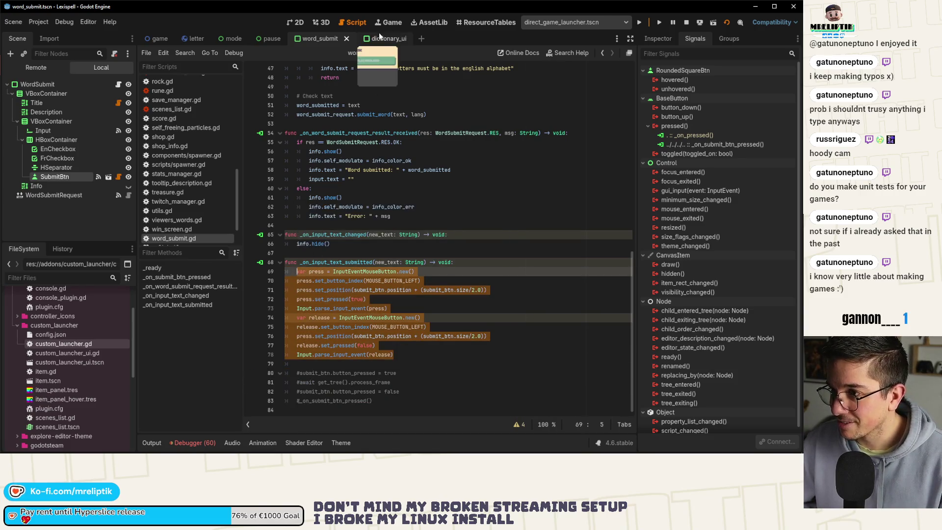
Paste the simulated press and release code under dictionary_ui.gd's _on_input_text_submitted
click(377, 39)
click(481, 356)
key(Return)
text(var press = InputEventMouseButton.new() 	press.set_button_index(MOUSE_BUTTON_LEFT) 	press.set_position(submit_btn.position + (submit_btn.size/2.0)) 	press.set_pressed(true) 	Input.parse_input_event(press) 	var release = InputEventMouseButton.new() 	release.set_button_index(MOUSE_BUTTON_LEFT) 	release.set_position(submit_btn.position + (submit_btn.size/2.0)) 	release.set_pressed(false) 	Input.parse_input_event(release))
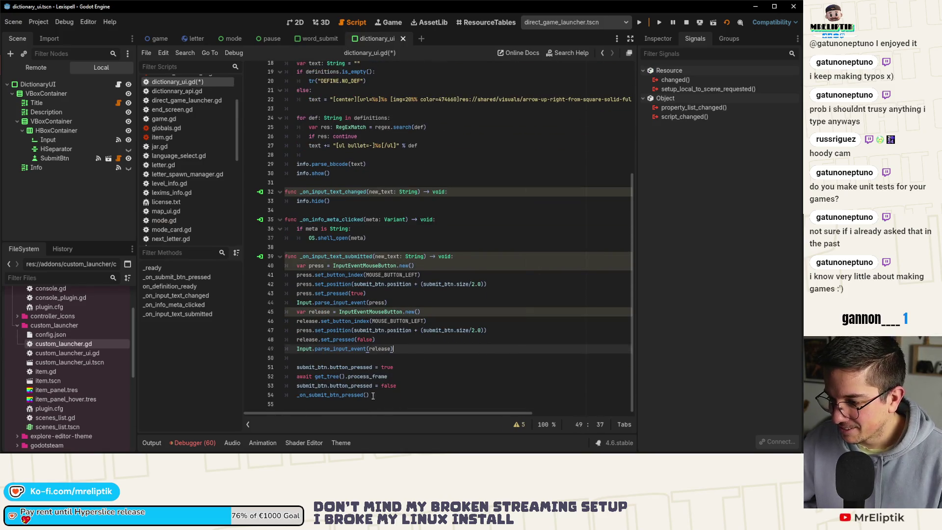
Comment out the old button-press lines 51–54, save, and run the game
drag(373, 395, 233, 366)
key(ctrl+k)
key(ctrl+s)
click(640, 22)
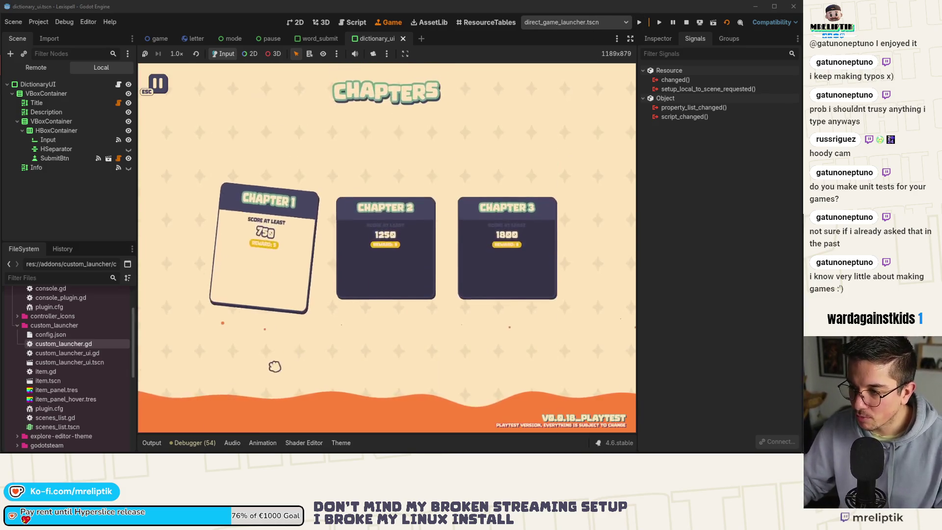
Start Chapter 1, open the pause menu, type 'test' in the Wiktionary field, then reopen dictionary_ui.gd
click(303, 333)
key(Escape)
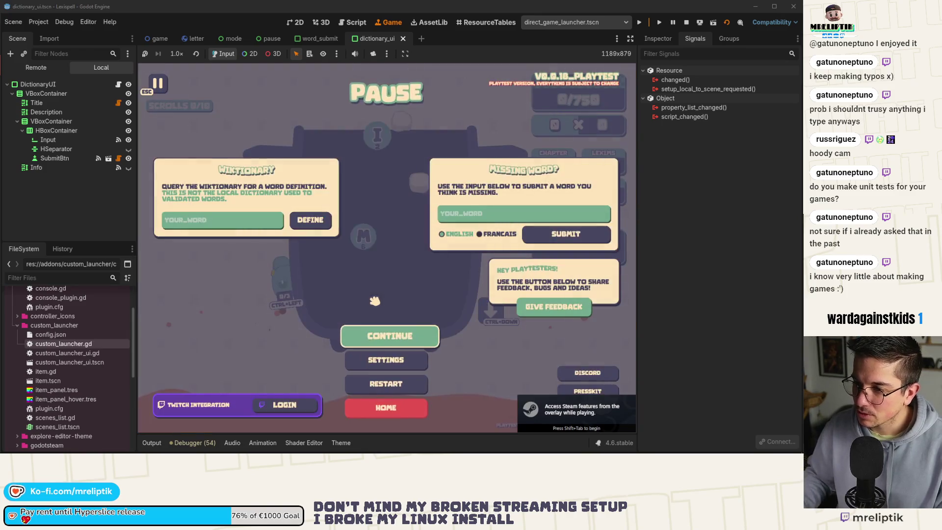
click(225, 221)
text(test)
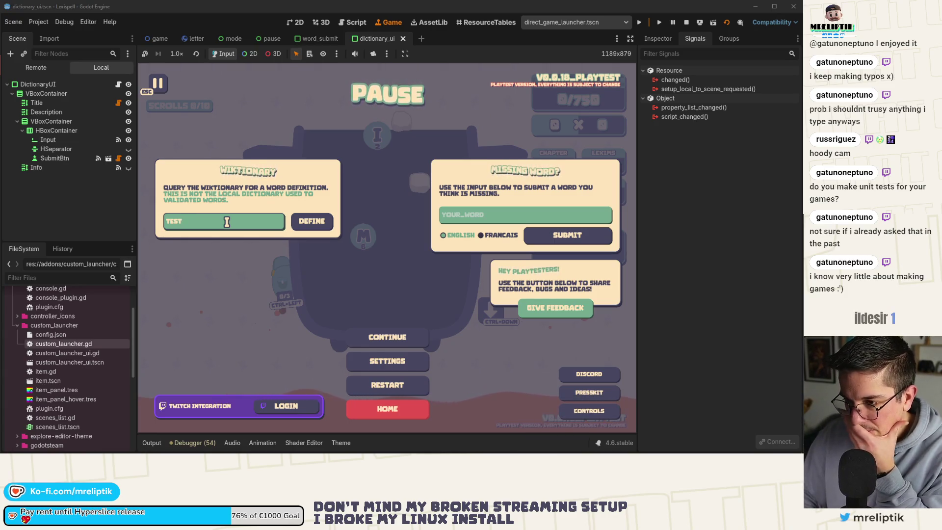
click(118, 85)
click(412, 346)
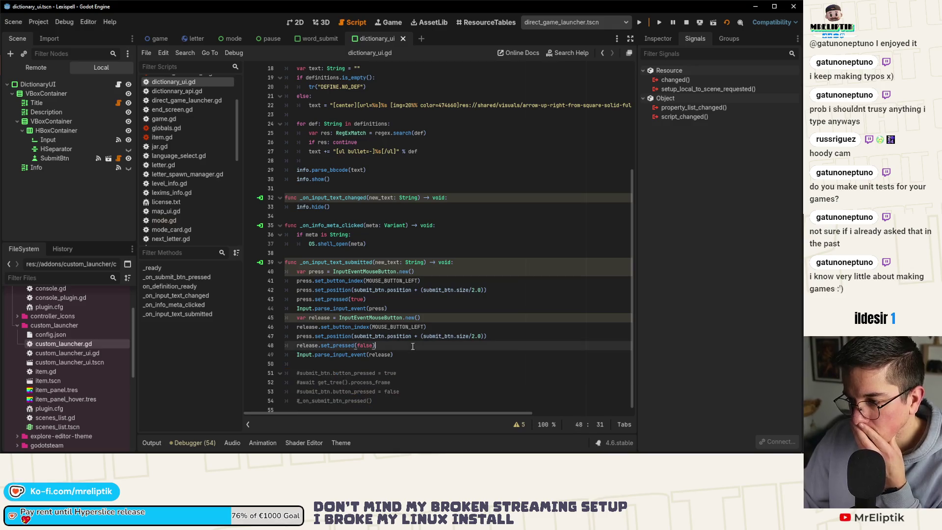
In dictionary_ui.gd, add 'await get_tree().process_frame' after the simulated press and select that line
double_click(332, 299)
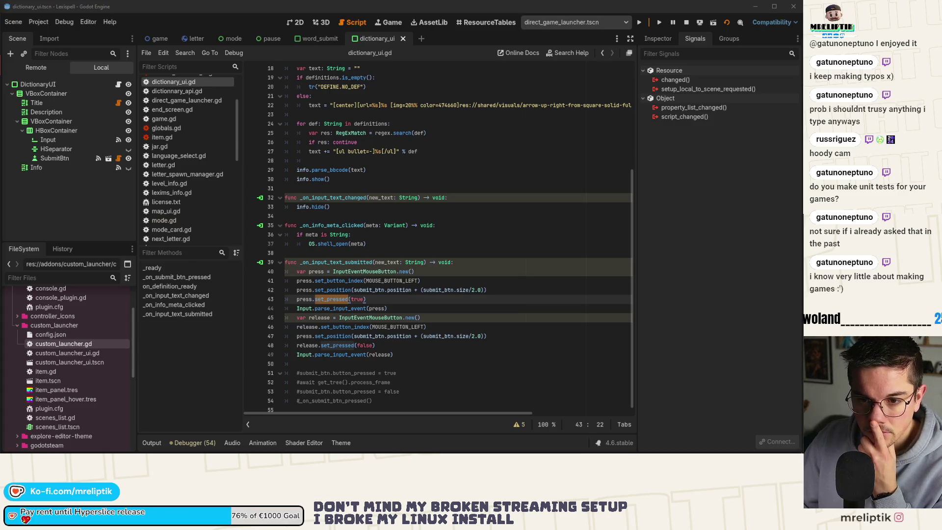
click(382, 308)
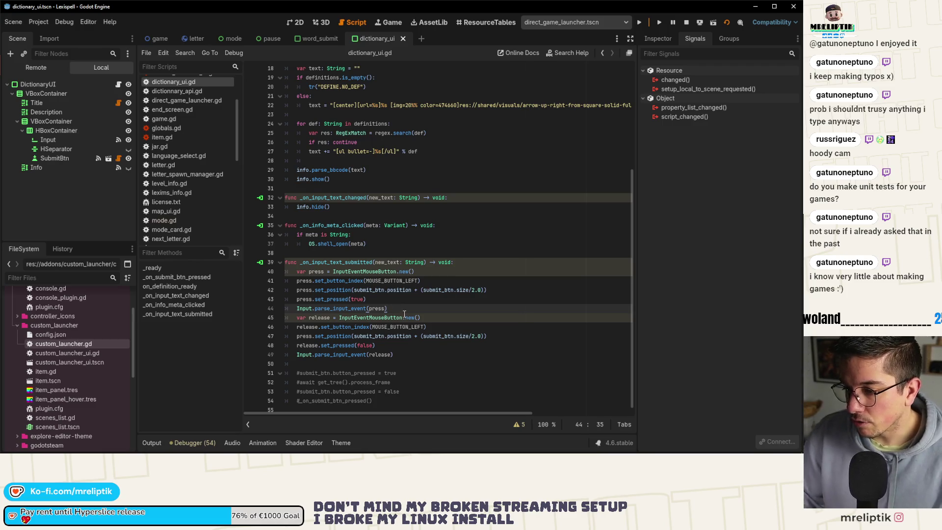
key(Return)
text(await get)
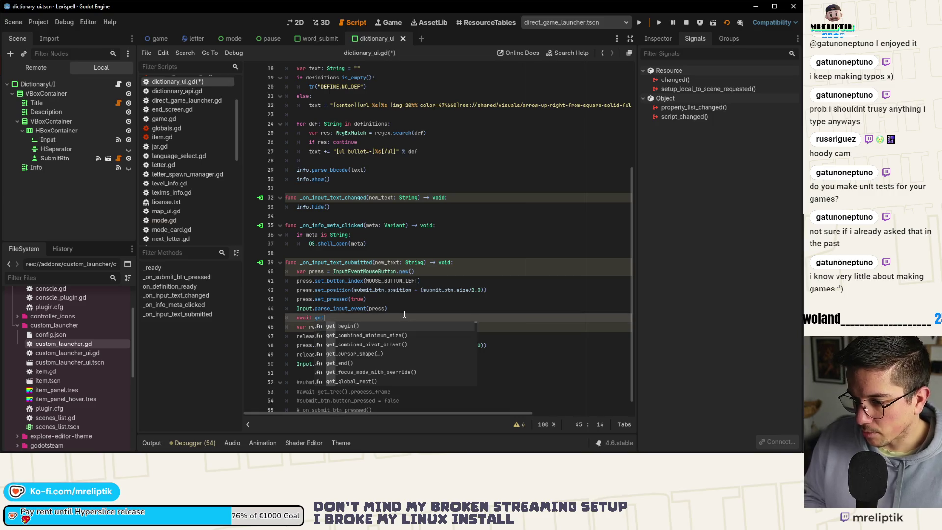
text(_tree().pre)
key(BackSpace)
key(BackSpace)
key(BackSpace)
text(pro)
key(Return)
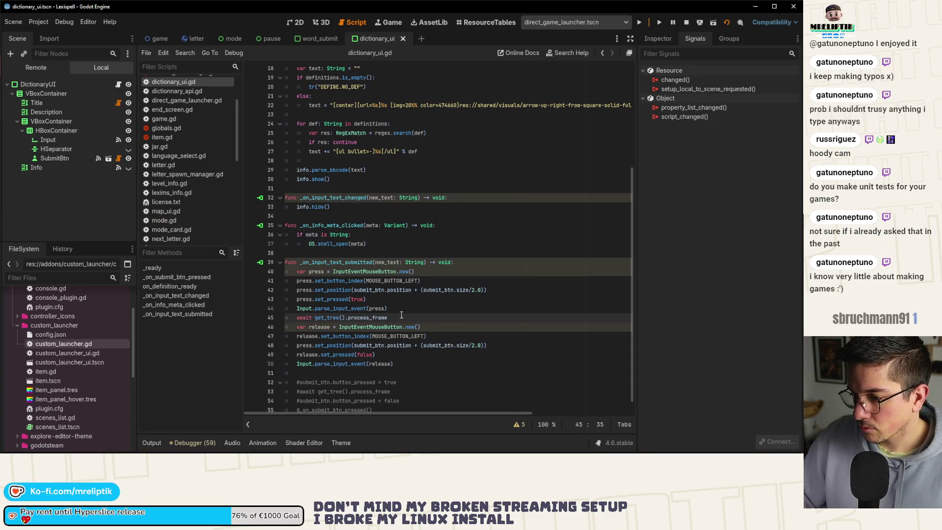
drag(393, 319, 297, 319)
key(ctrl+c)
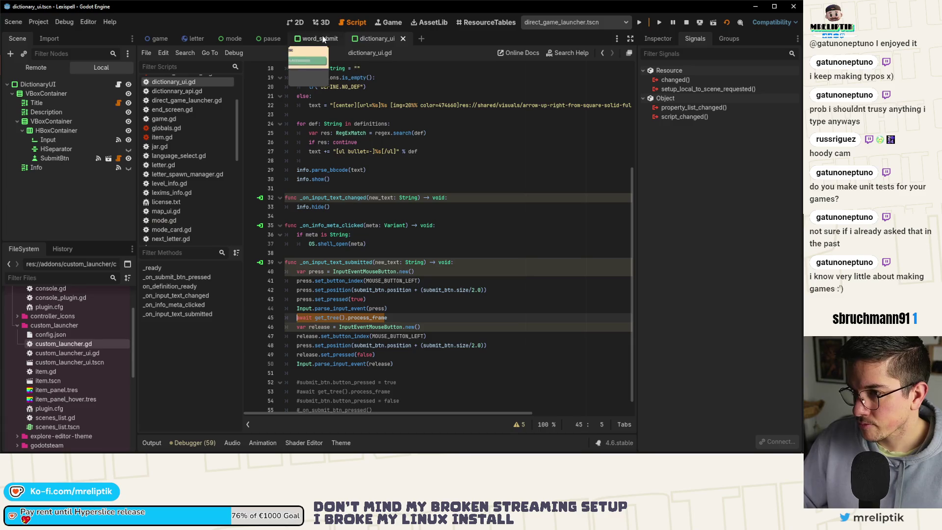
Paste the process_frame await between press and release in word_submit.gd and save it
click(323, 39)
click(417, 309)
key(Return)
key(Return)
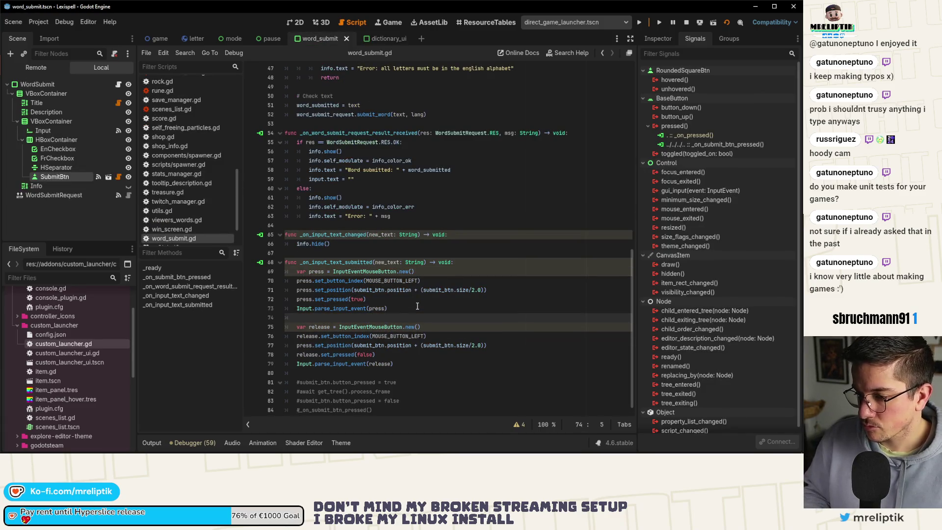
key(Up)
key(ctrl+v)
key(Up)
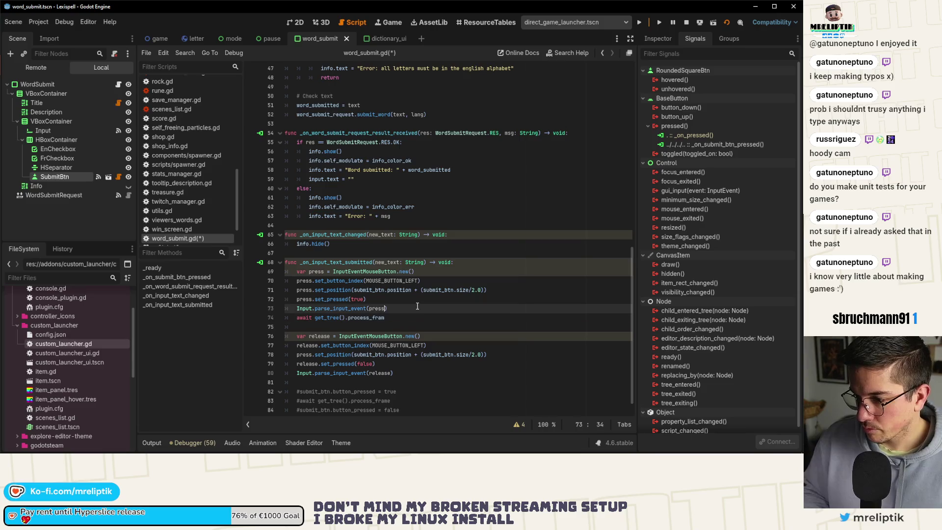
key(ctrl+s)
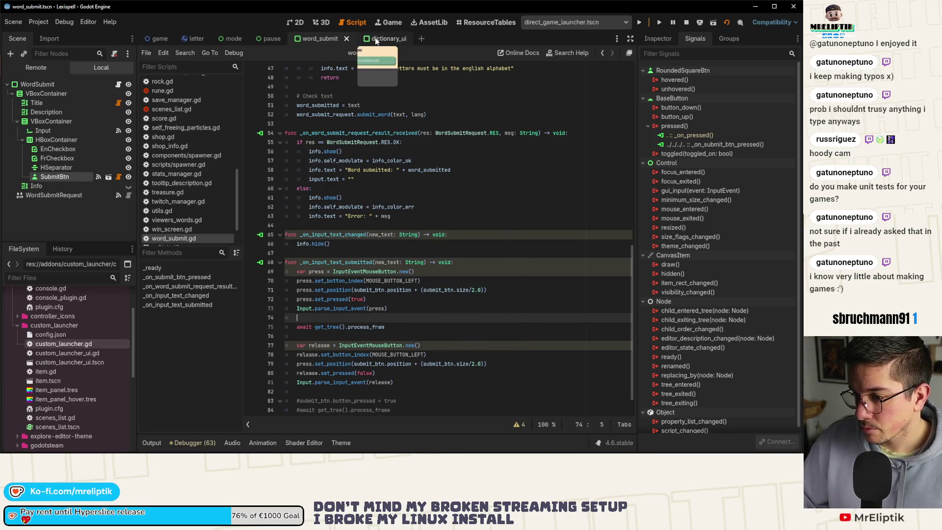
Surround the await line in dictionary_ui.gd with blank lines, save, and show the running game
click(377, 38)
key(Left)
key(Return)
key(End)
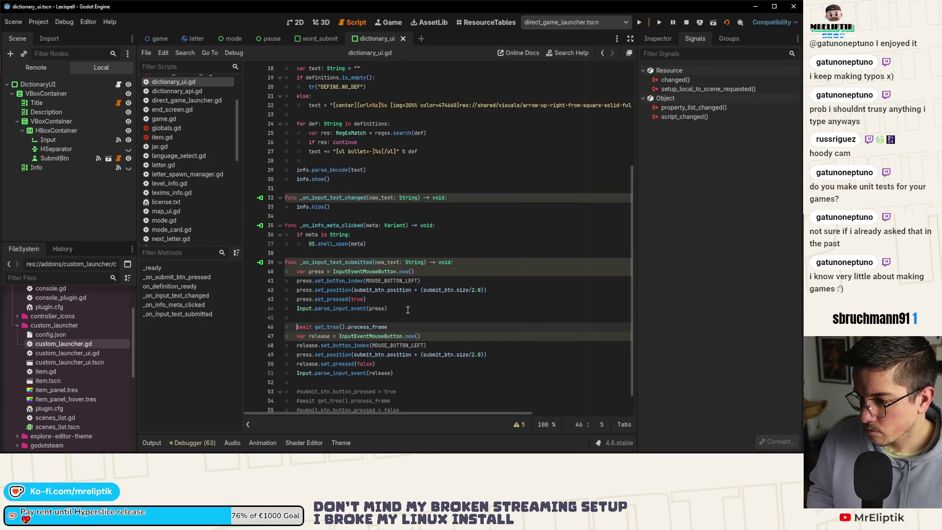
key(Return)
key(ctrl+s)
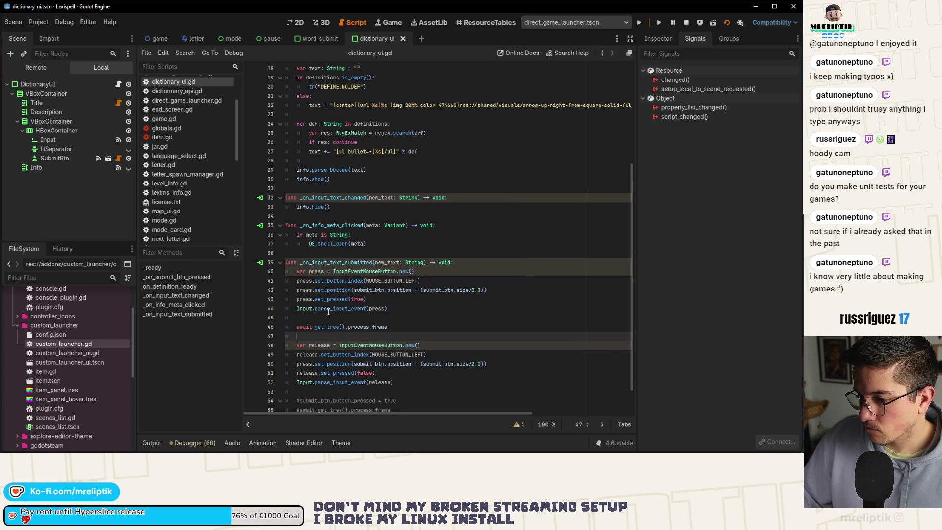
click(386, 23)
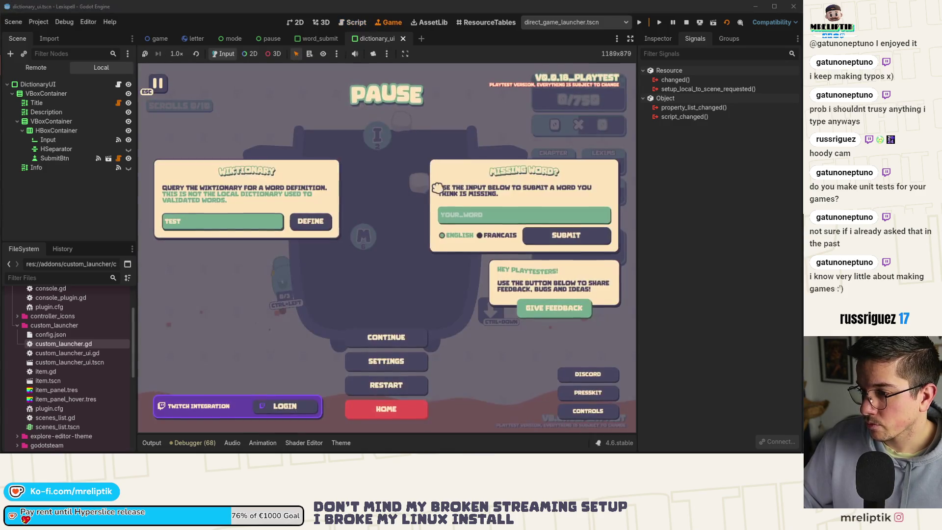
Retype TEST in the pause menu's Wiktionary field, run the DEFINE lookup, and return to the script
click(220, 224)
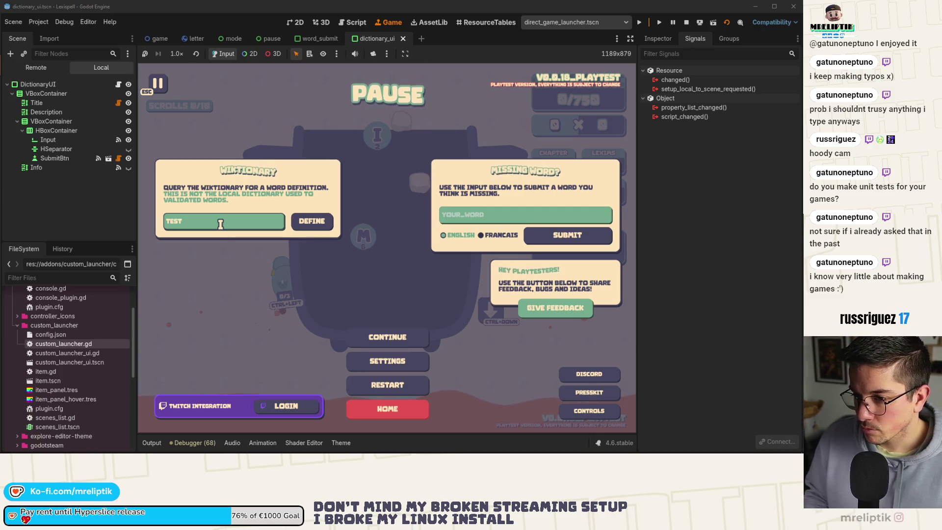
key(BackSpace)
key(BackSpace)
key(BackSpace)
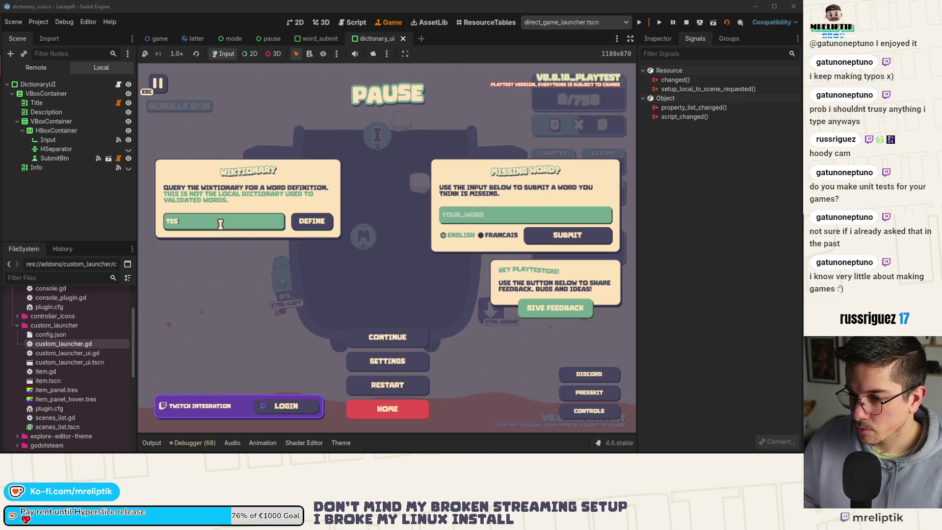
text(EST)
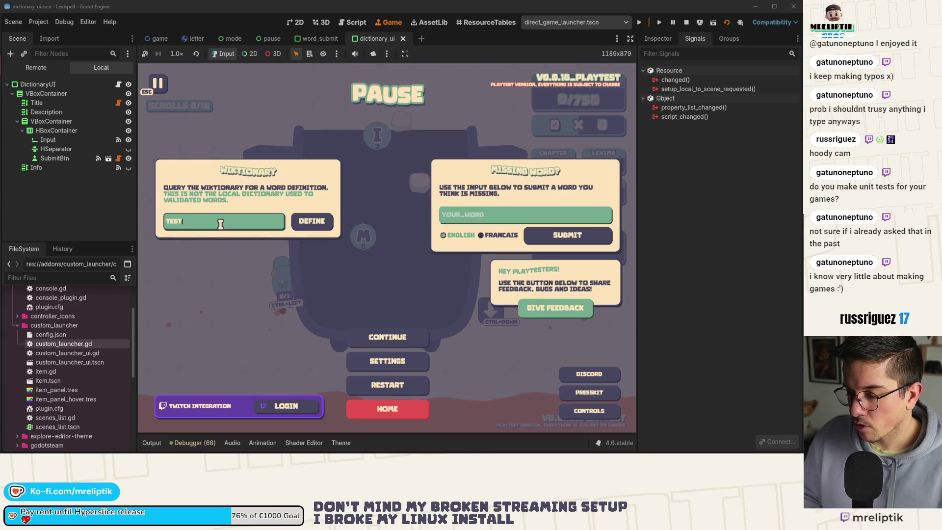
click(312, 221)
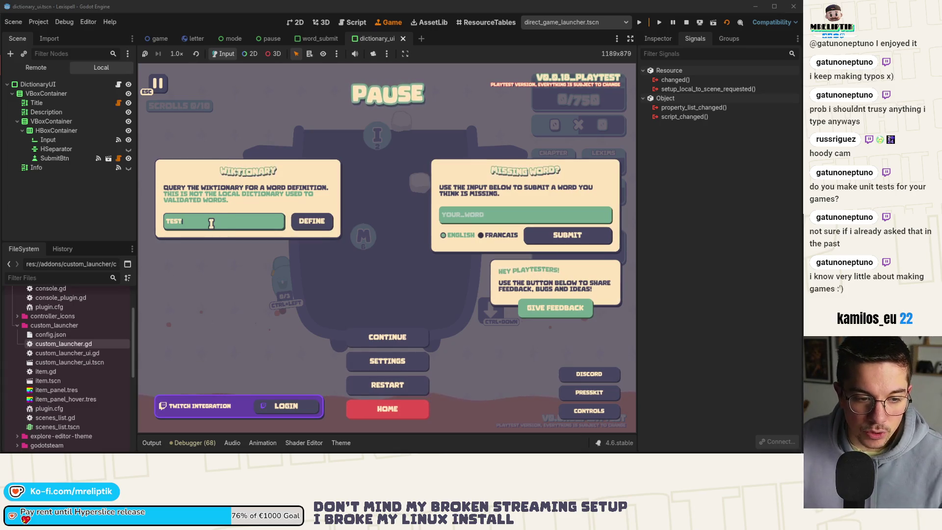
click(275, 220)
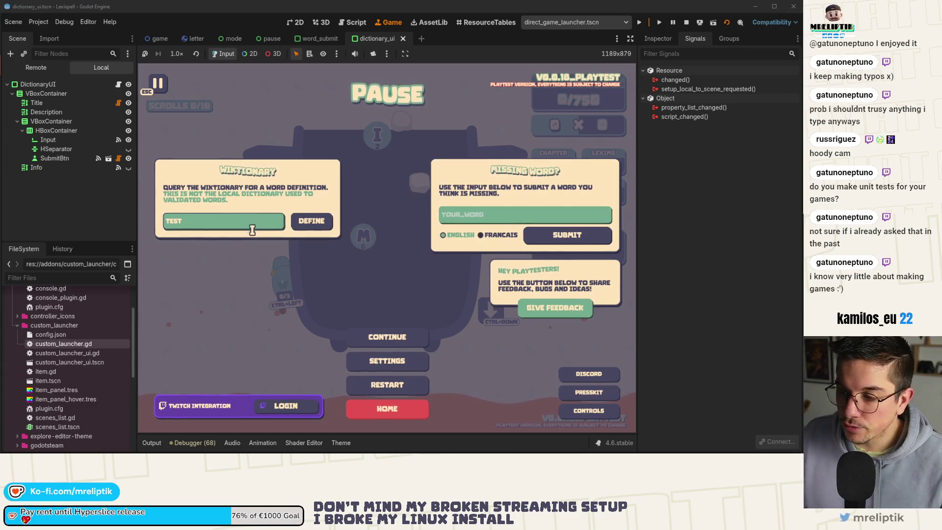
click(310, 221)
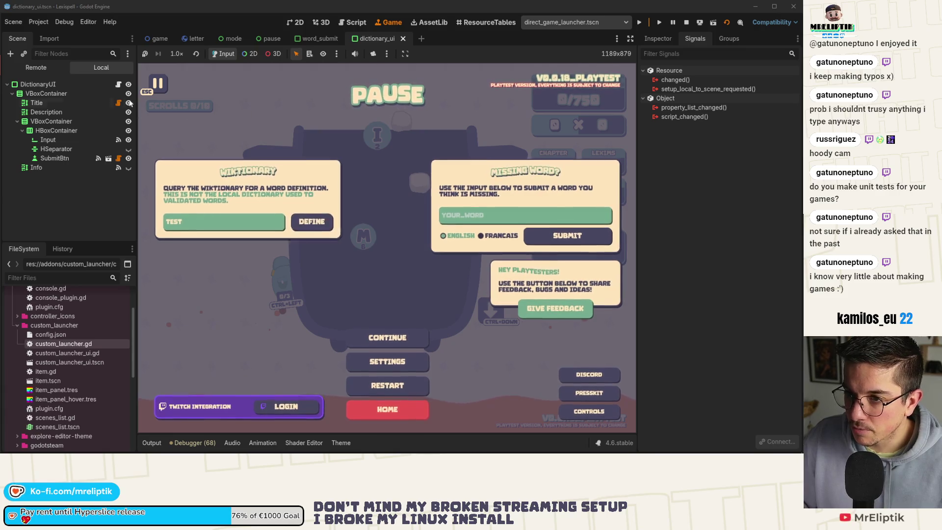
click(118, 84)
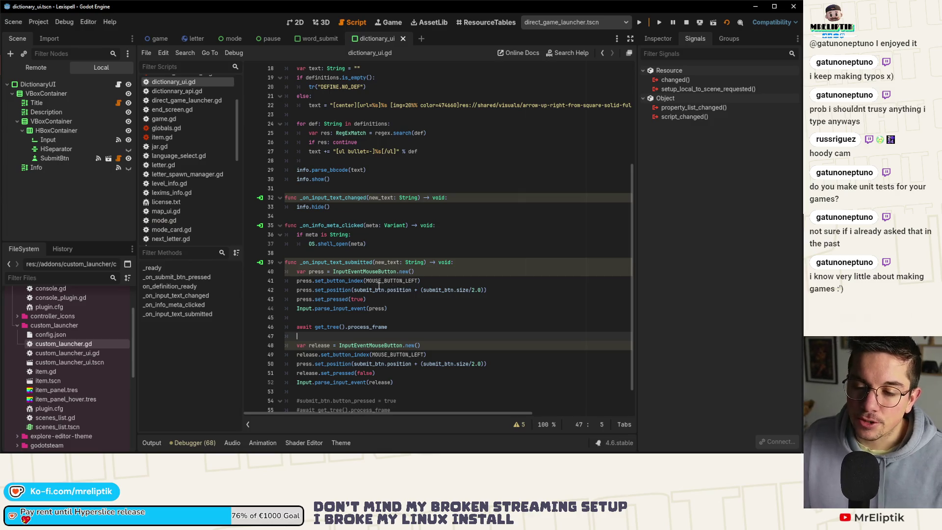
Select SubmitBtn, toggle its Button Pressed property in the Inspector, and open rounded_square_btn.gd
click(54, 157)
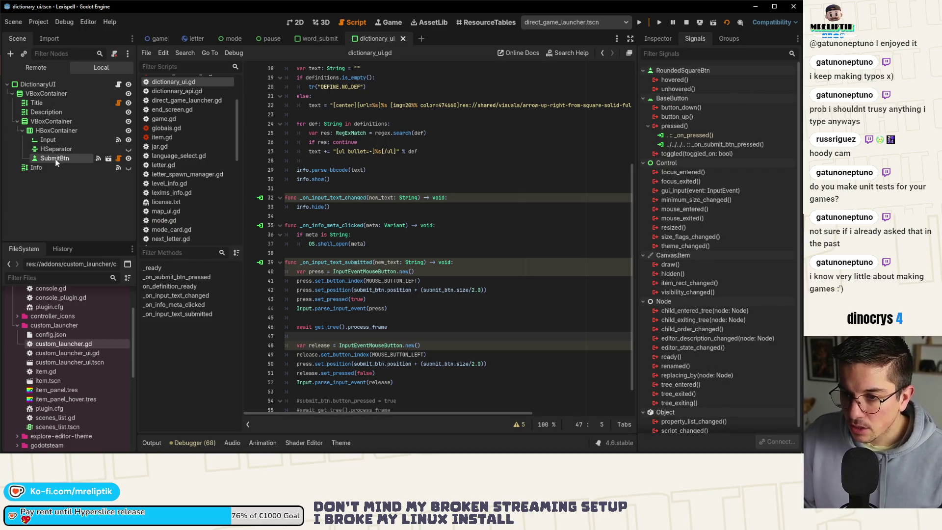
click(657, 39)
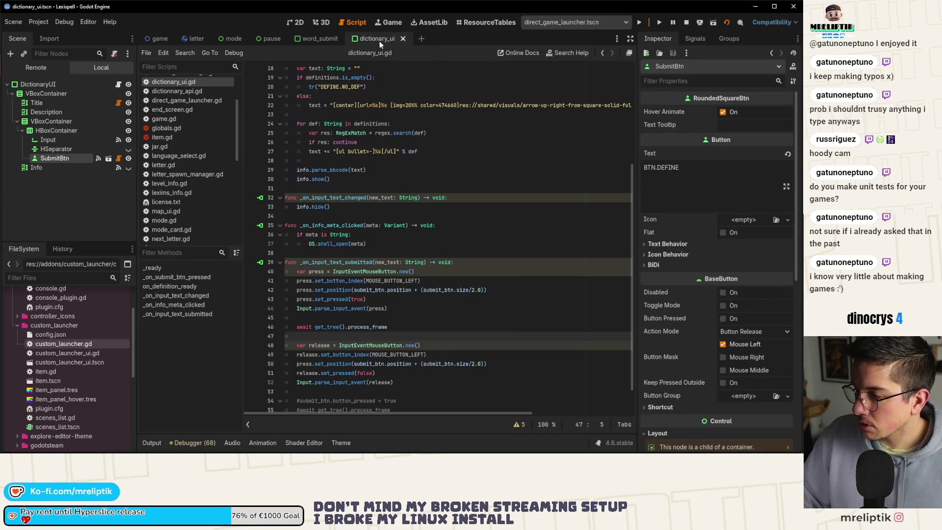
click(292, 25)
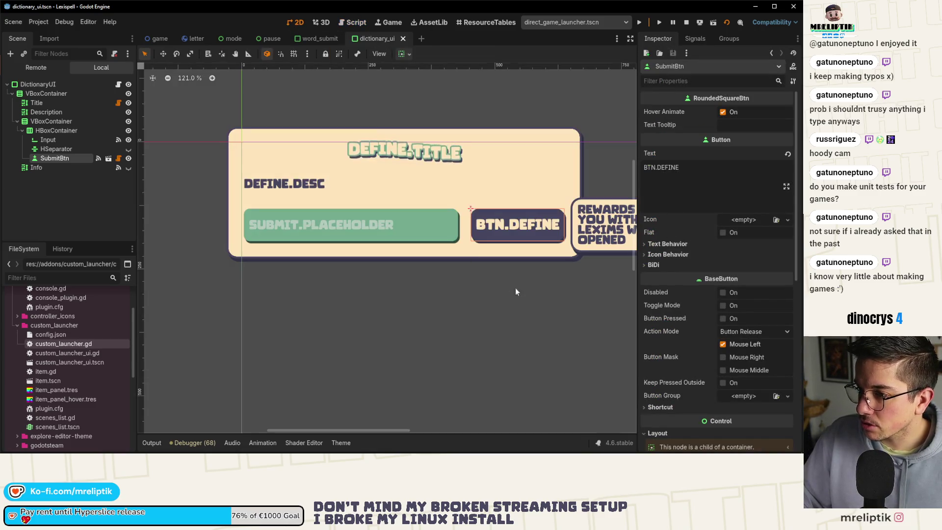
click(723, 319)
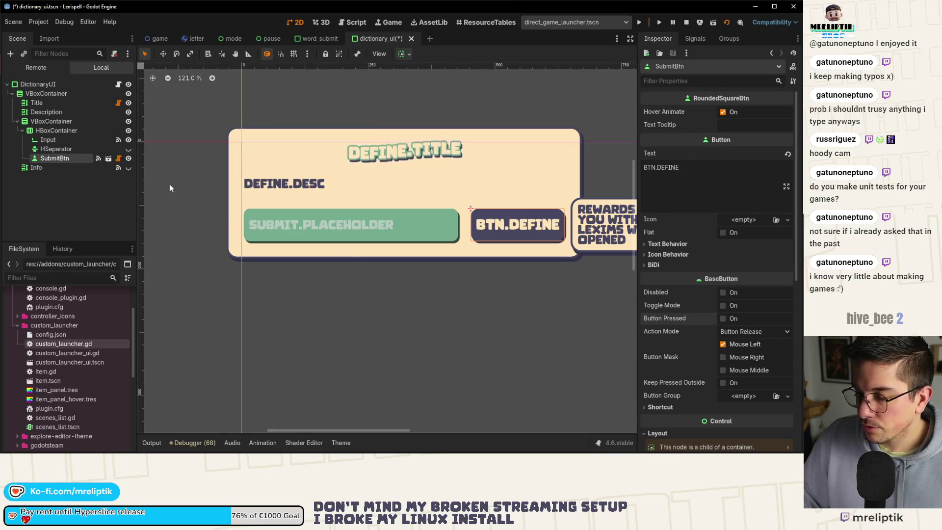
click(119, 159)
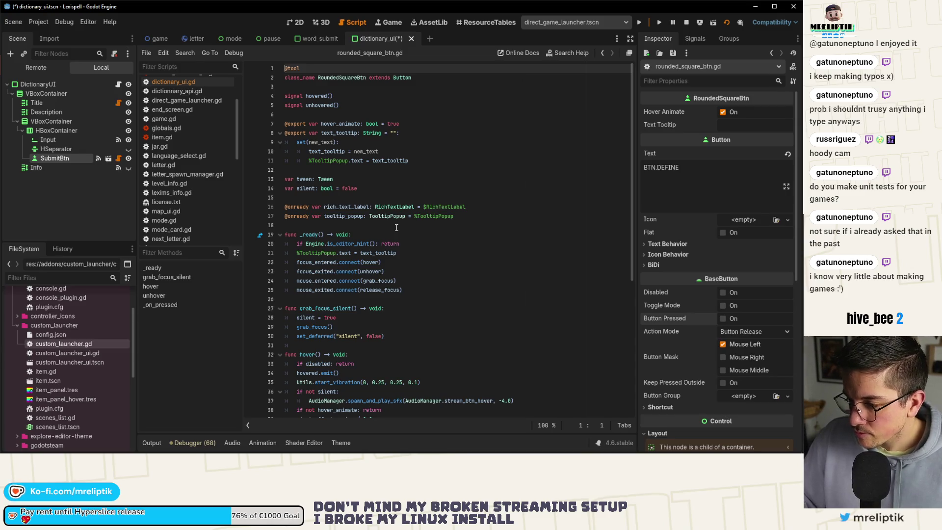
Scroll through rounded_square_btn.gd's hover and pressed handlers, view the 2D layout, and reopen dictionary_ui.gd
scroll(396, 228, down, 5)
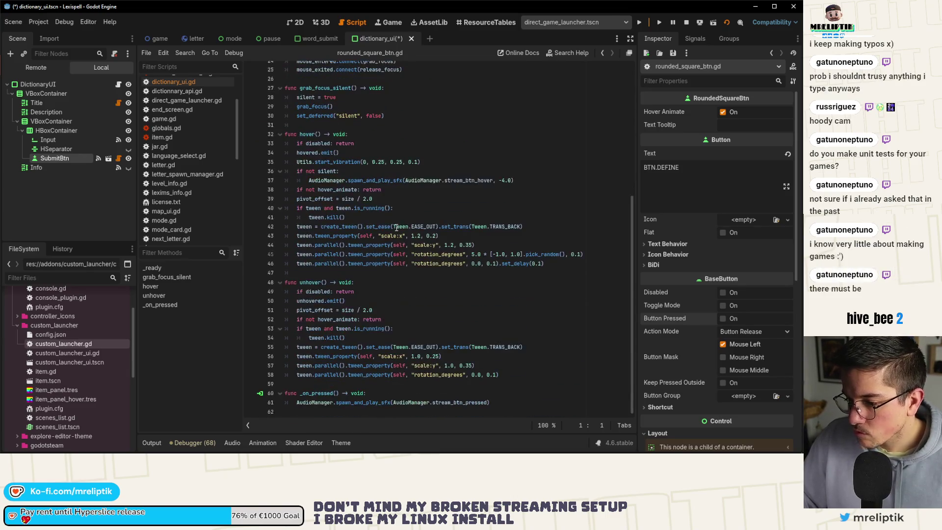
click(296, 26)
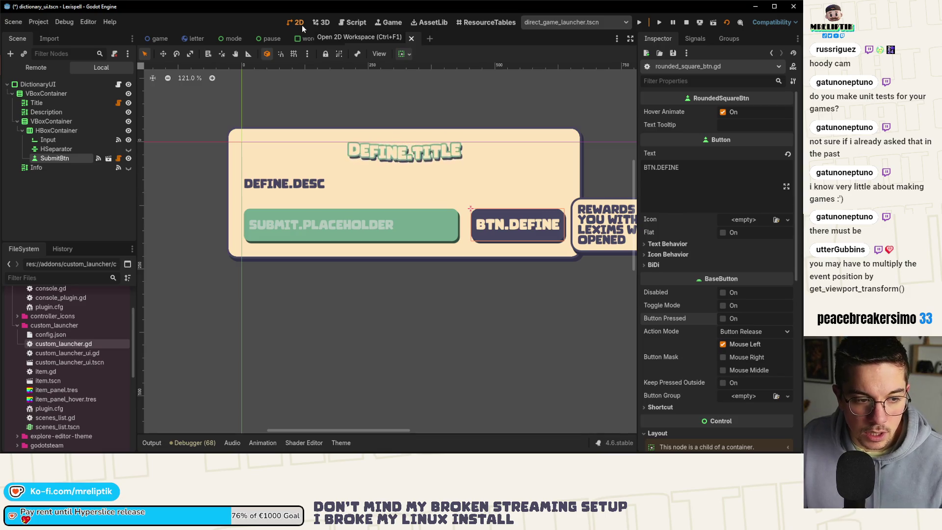
click(119, 84)
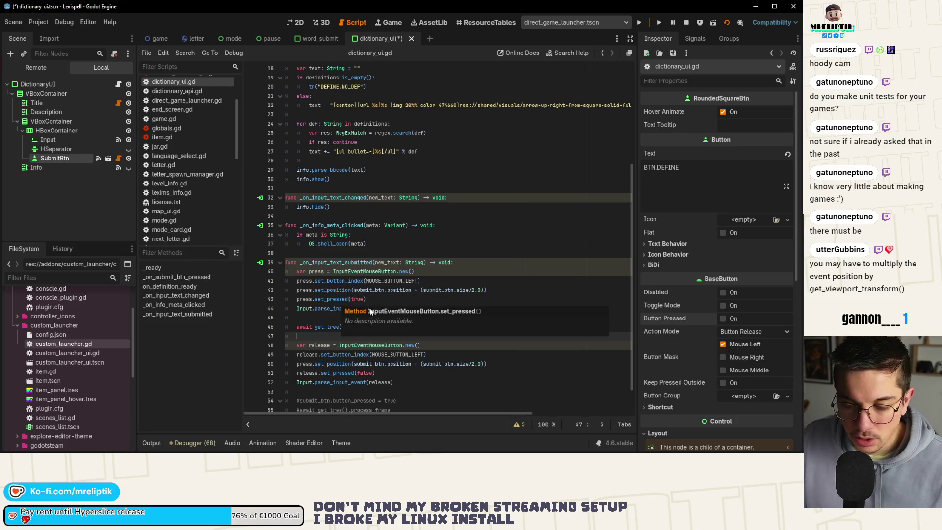
Append input.grab_focus() after the simulated release in dictionary_ui.gd, save, and switch to word_submit.gd
click(322, 308)
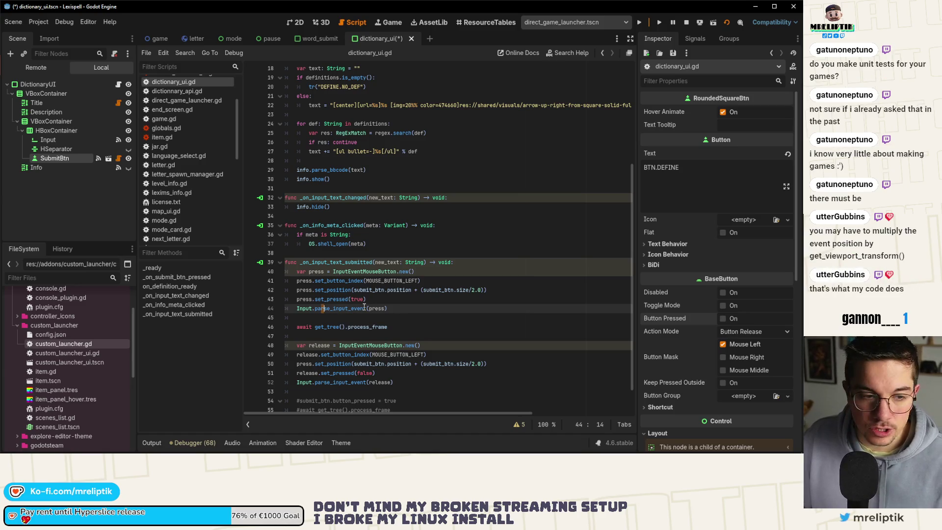
mouse_move(364, 307)
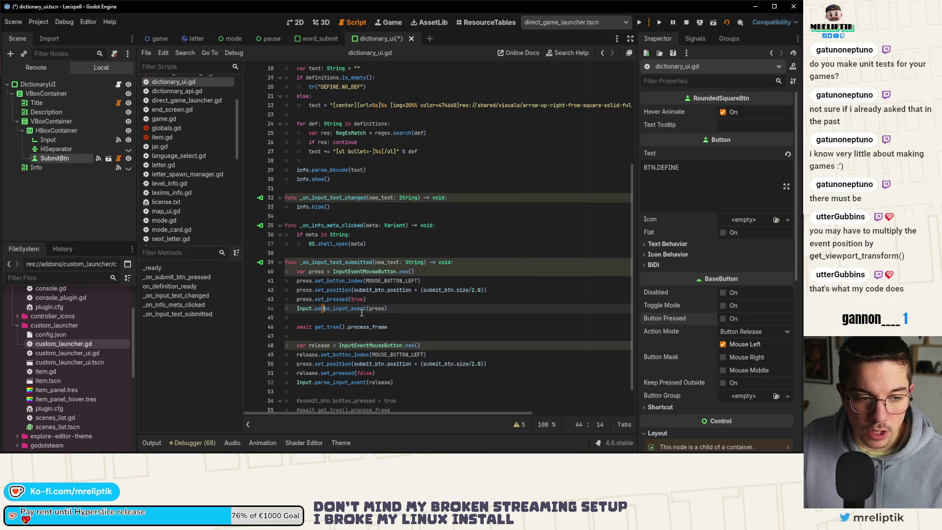
click(425, 303)
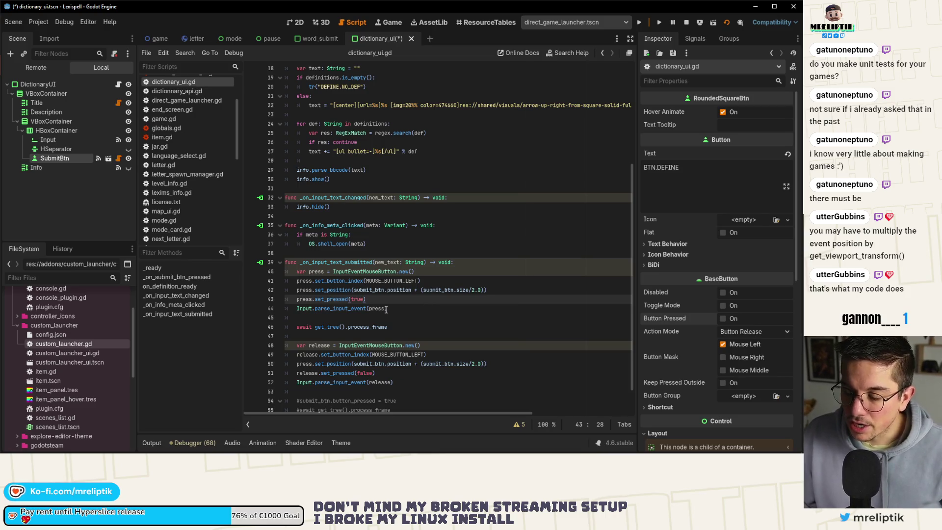
mouse_move(386, 309)
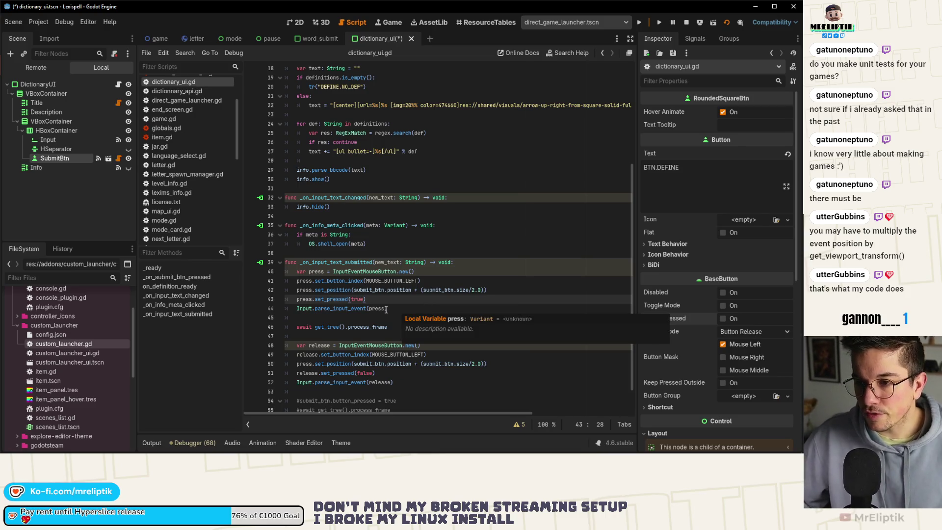
scroll(408, 330, down, 2)
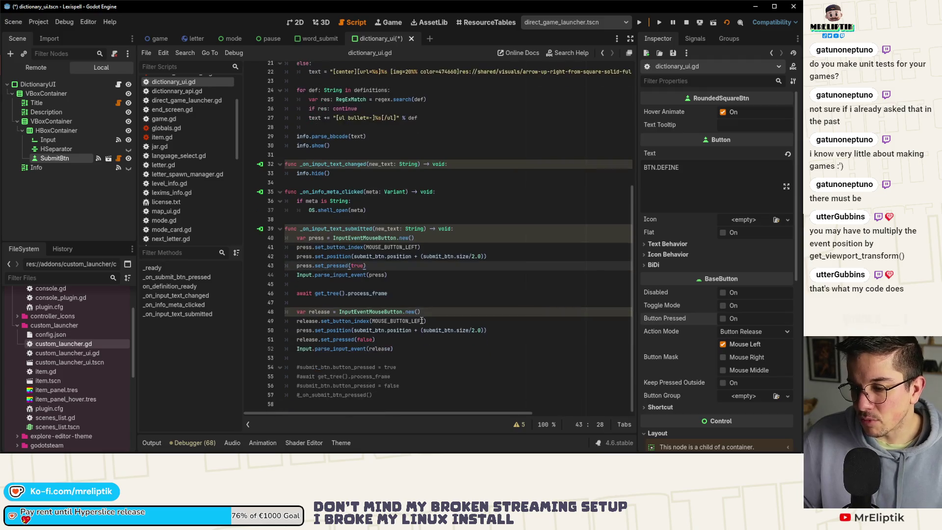
click(402, 347)
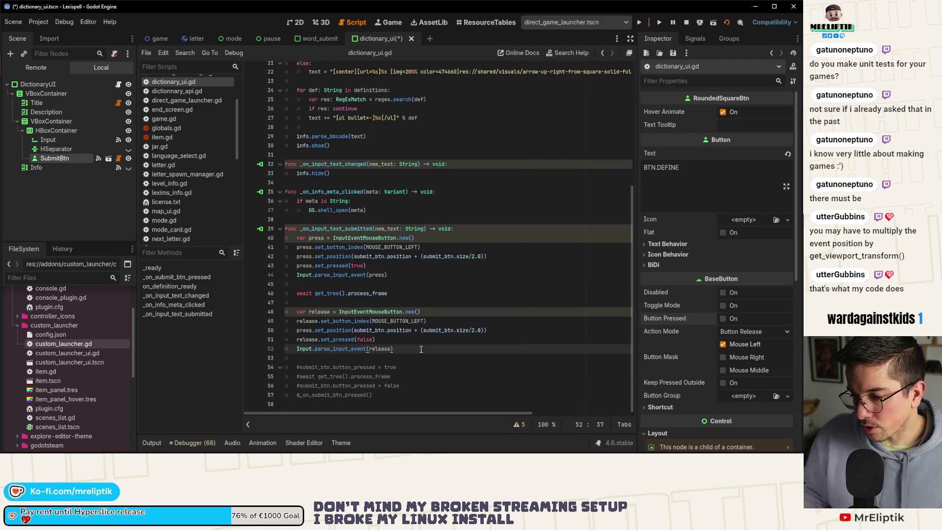
key(Return)
key(Return)
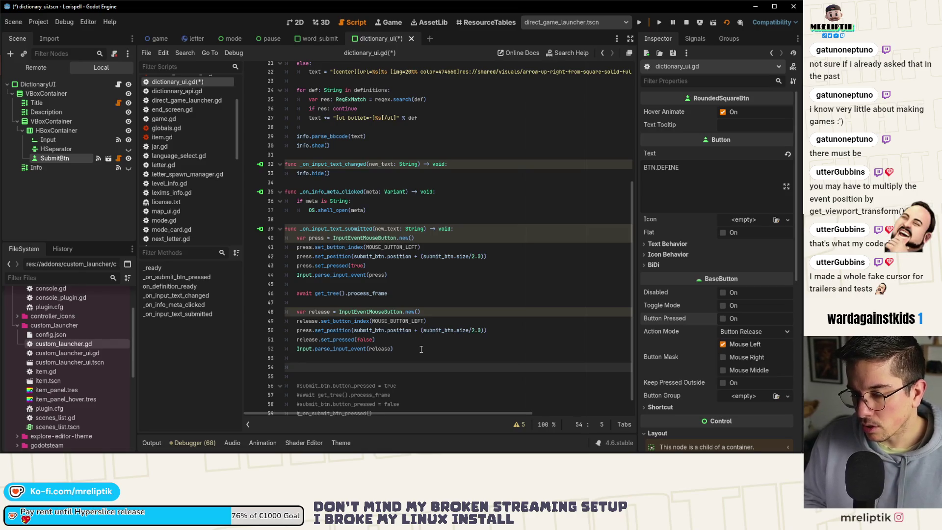
text(input.grab)
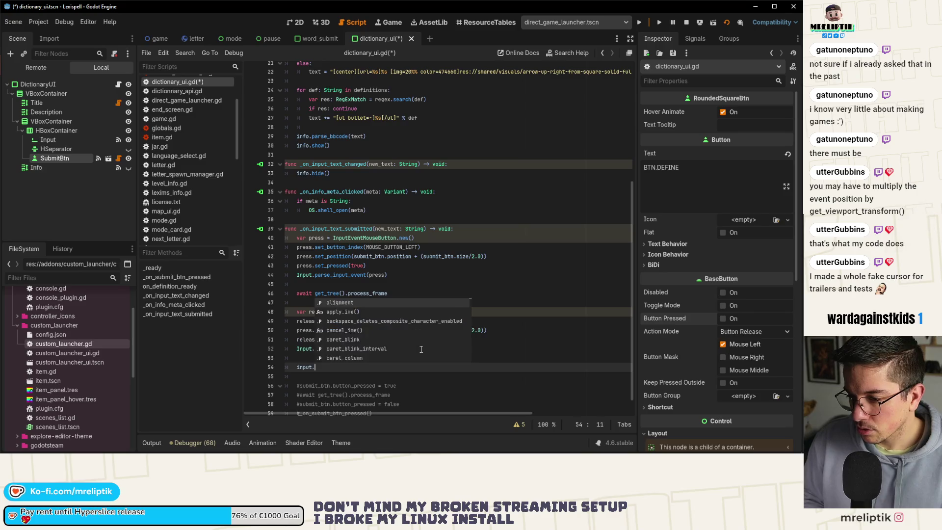
key(Down)
key(Return)
key(ctrl+s)
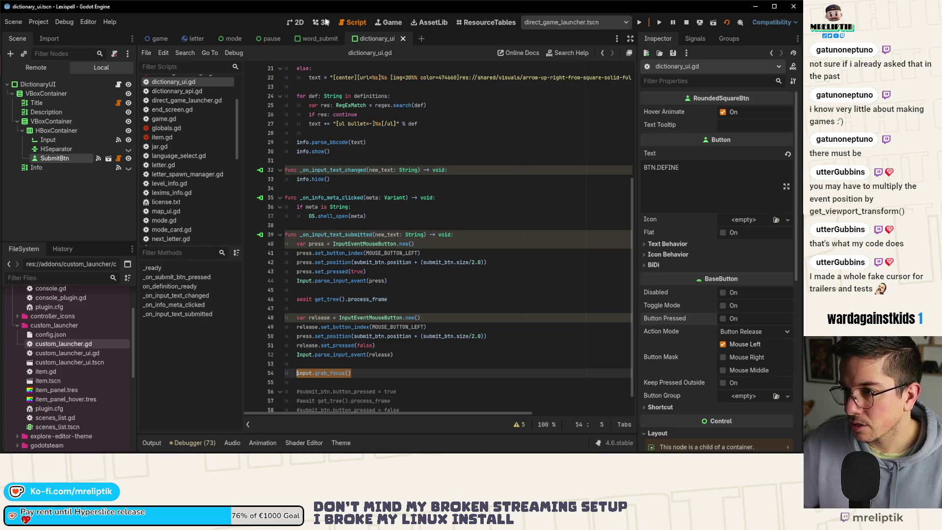
click(314, 38)
click(374, 363)
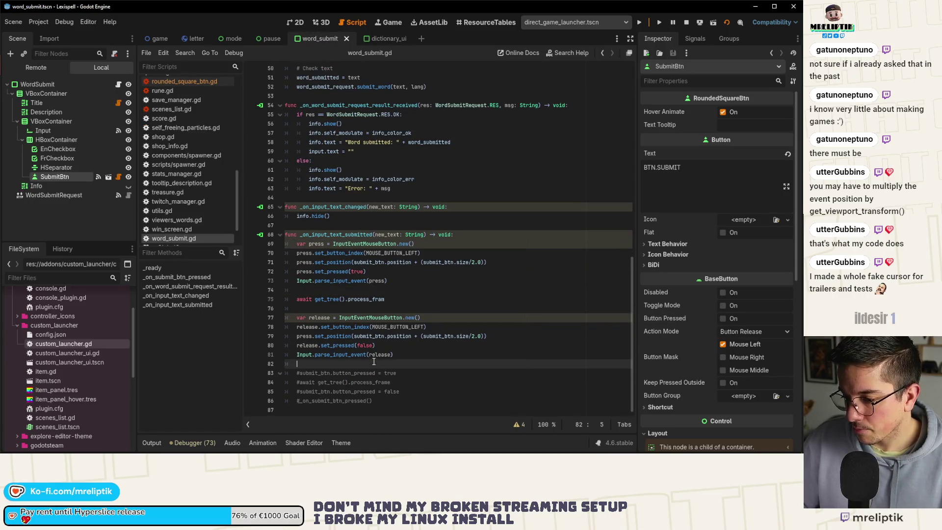
Paste the grab_focus call after the release event in word_submit.gd and save
key(Return)
key(Return)
key(Up)
text(input.grab_focus())
key(ctrl+s)
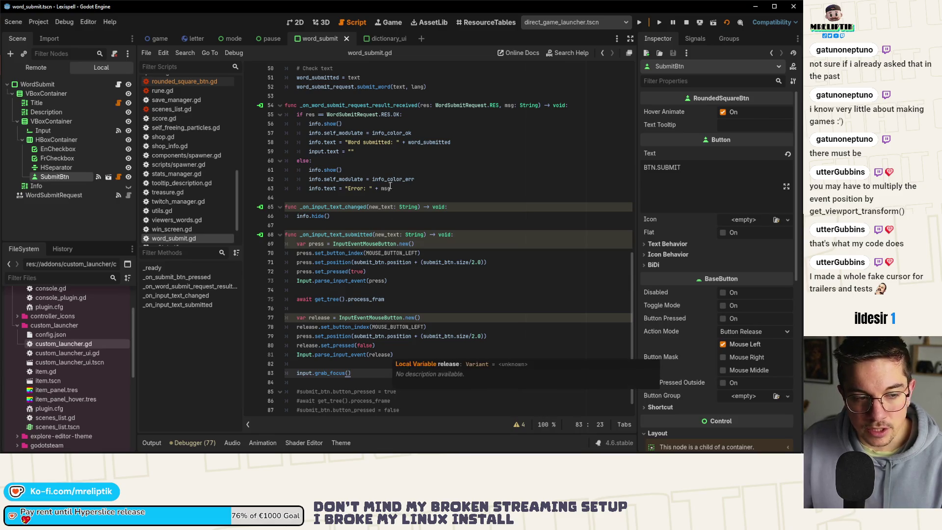
key(ctrl+s)
Wrap the release position in 'get_viewport_transform() * (...)'
click(356, 336)
mouse_move(363, 354)
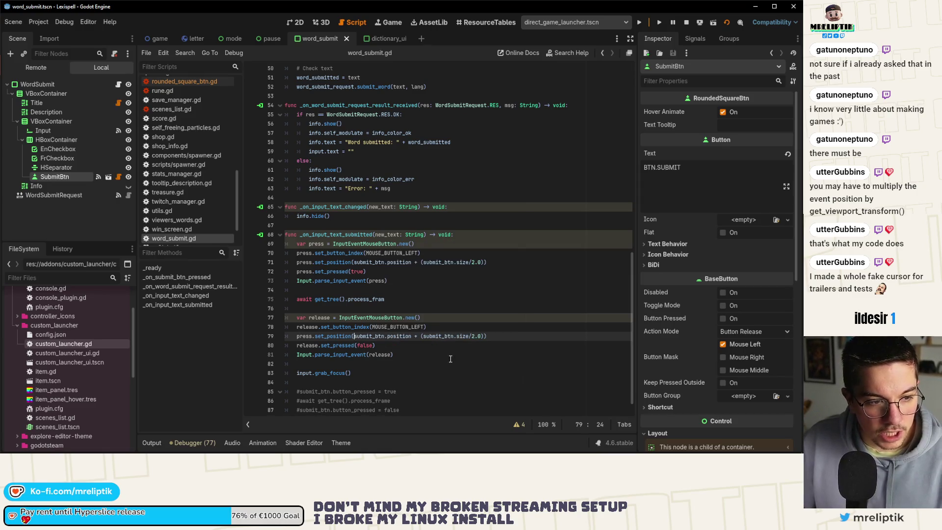
text(get_view)
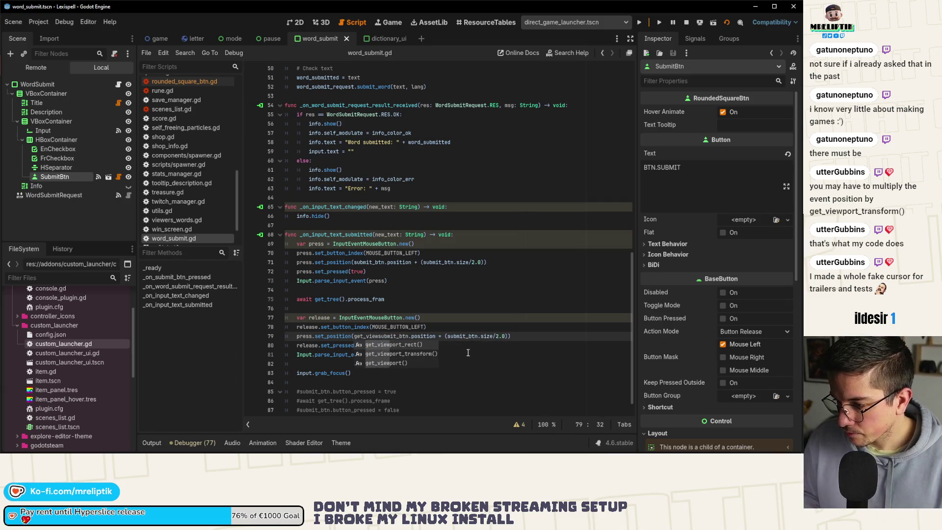
key(Down)
key(Return)
text(* ()
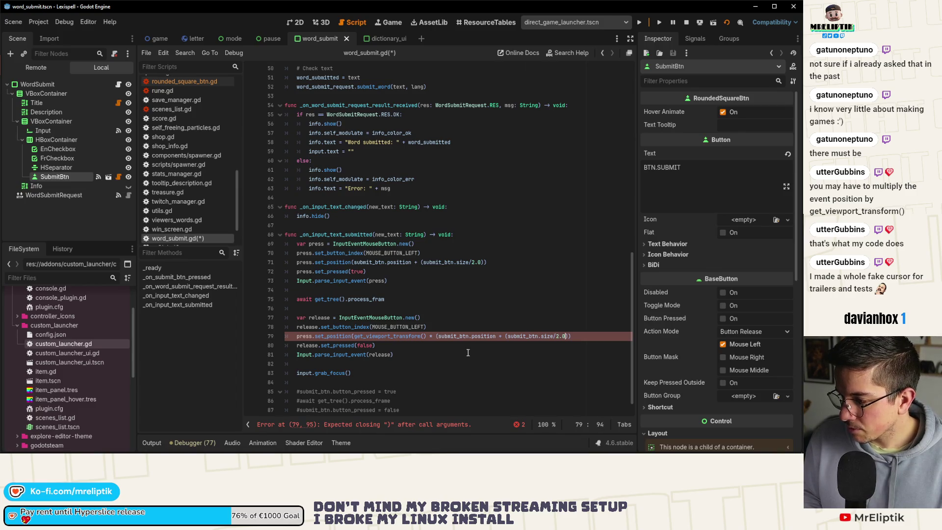
text())
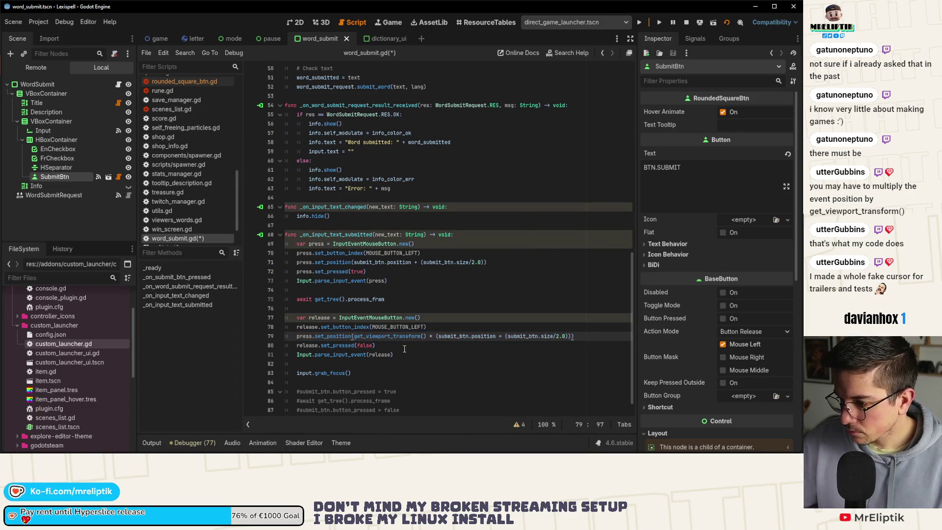
Replace the press position line with a copy of the corrected one, save, and select it for copying
key(ctrl+shift+d)
key(alt+Up)
key(alt+Up)
key(alt+Up)
key(Up)
key(ctrl+shift+k)
key(ctrl+s)
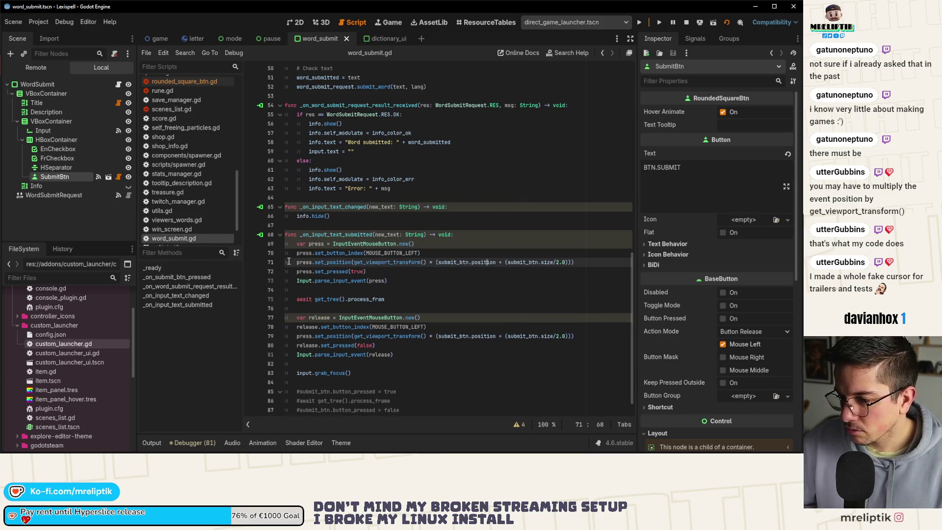
drag(296, 262, 574, 262)
key(ctrl+c)
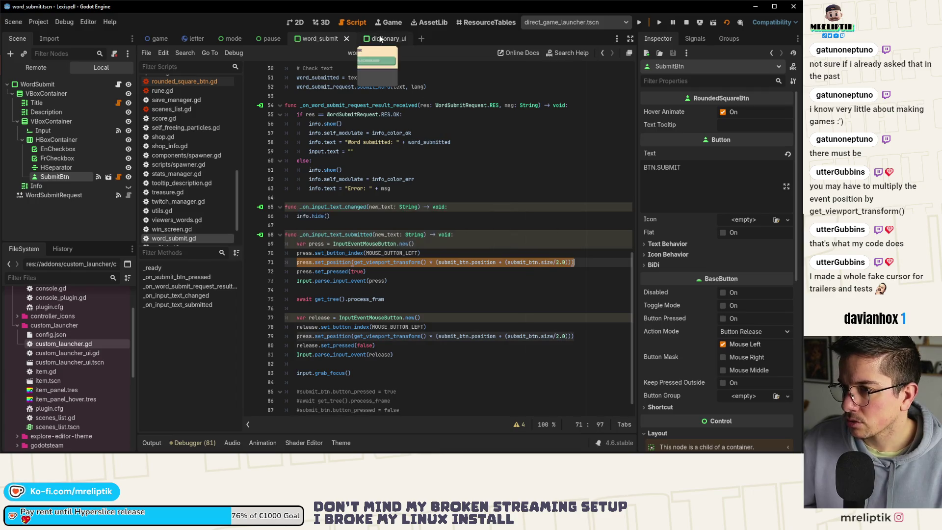
Paste the viewport-transformed position over lines 42 and 50 of dictionary_ui.gd, save, and return to the game
click(377, 39)
click(495, 260)
key(shift+Home)
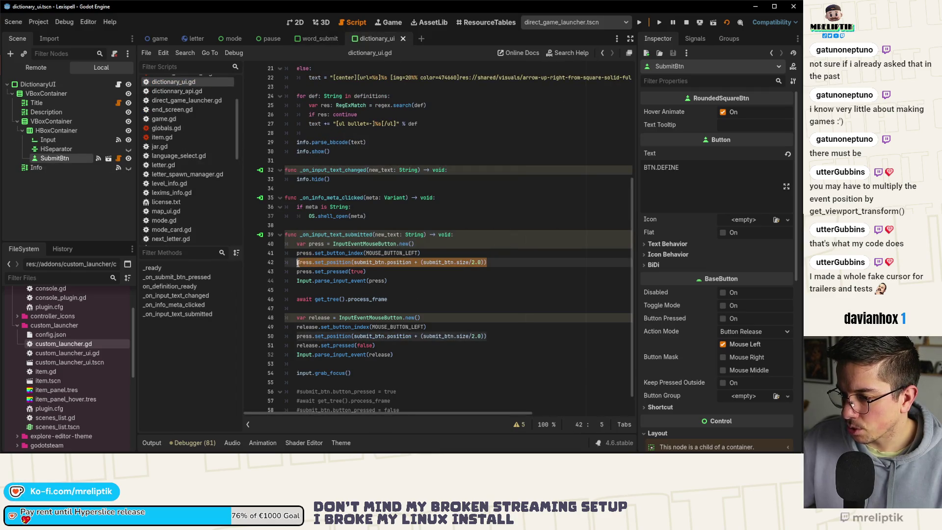
key(ctrl+v)
drag(296, 336, 486, 337)
key(ctrl+v)
key(ctrl+s)
click(389, 22)
click(227, 225)
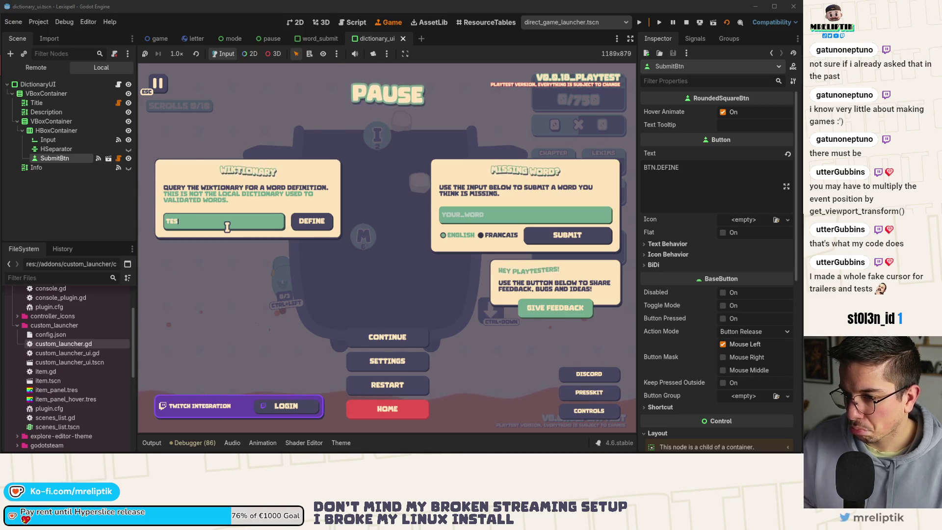
Restart the game, open the pause menu, type TE in the Wiktionary field, then reopen dictionary_ui.gd
key(BackSpace)
key(BackSpace)
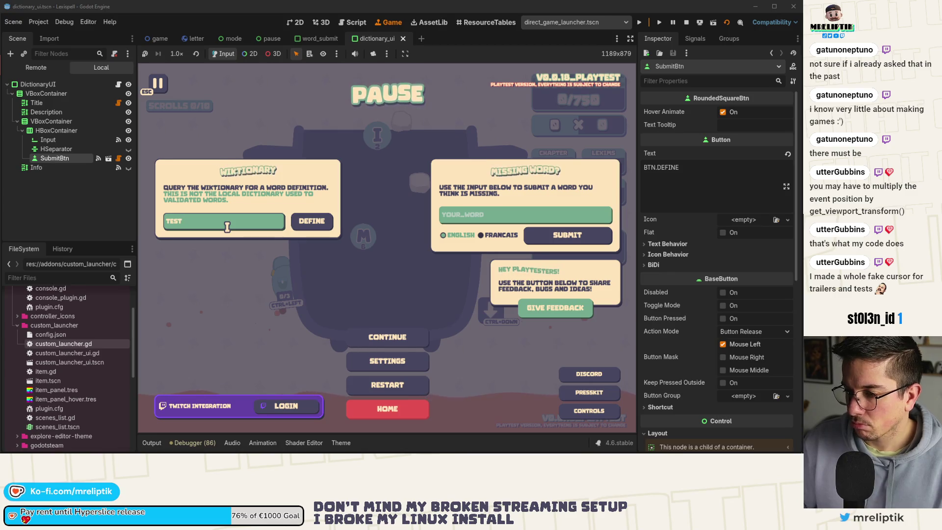
click(686, 23)
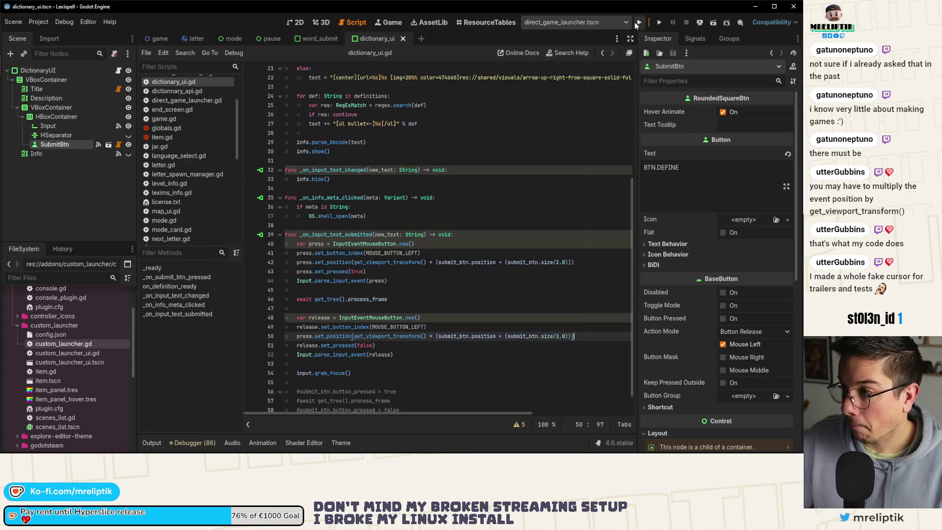
click(660, 24)
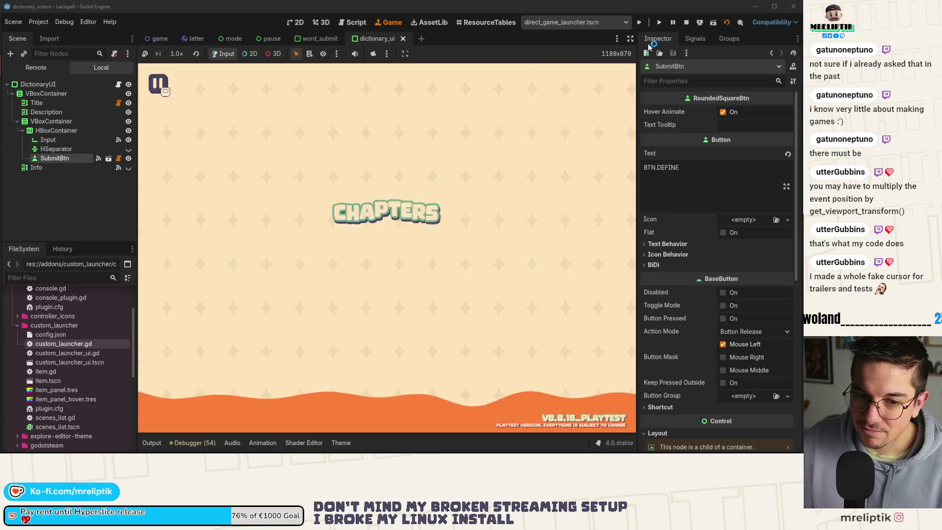
key(Escape)
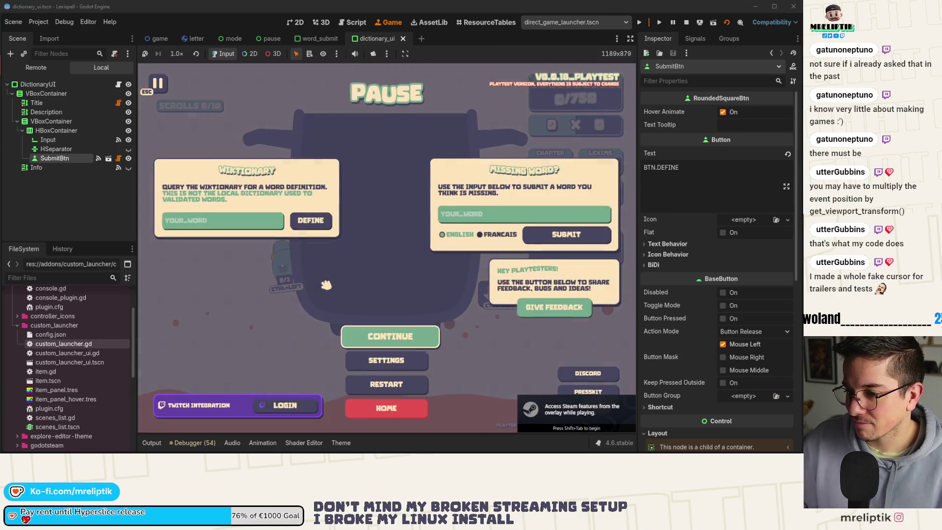
text(TEST)
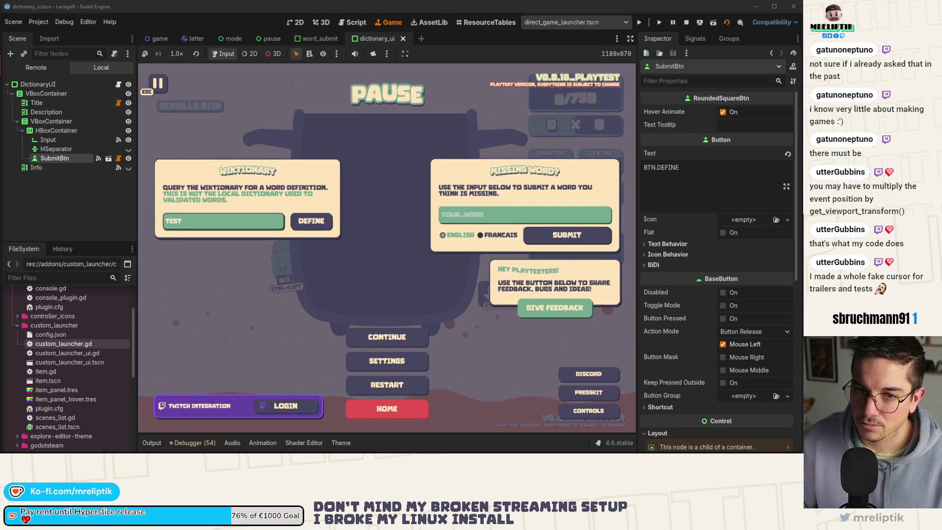
mouse_move(98, 451)
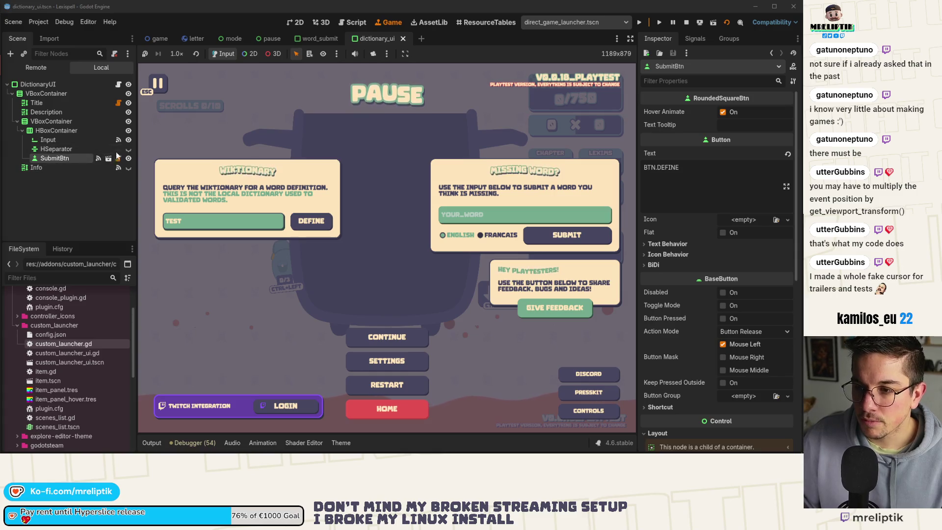
click(118, 85)
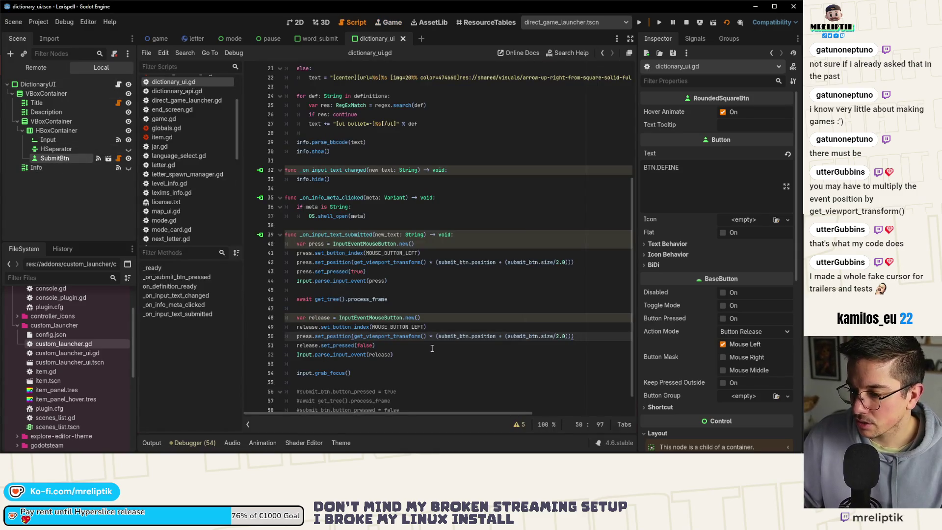
Comment out the simulated mouse press and release code in dictionary_ui.gd
drag(297, 220, 404, 352)
drag(409, 343, 415, 334)
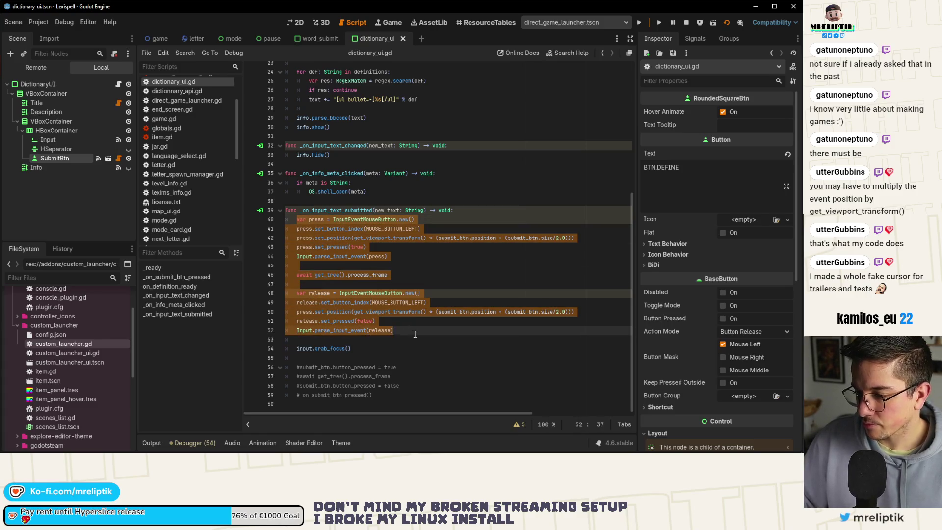
key(ctrl+s)
key(ctrl+k)
Add submit_btn.grab_focus() at the top of the submit handler
click(477, 209)
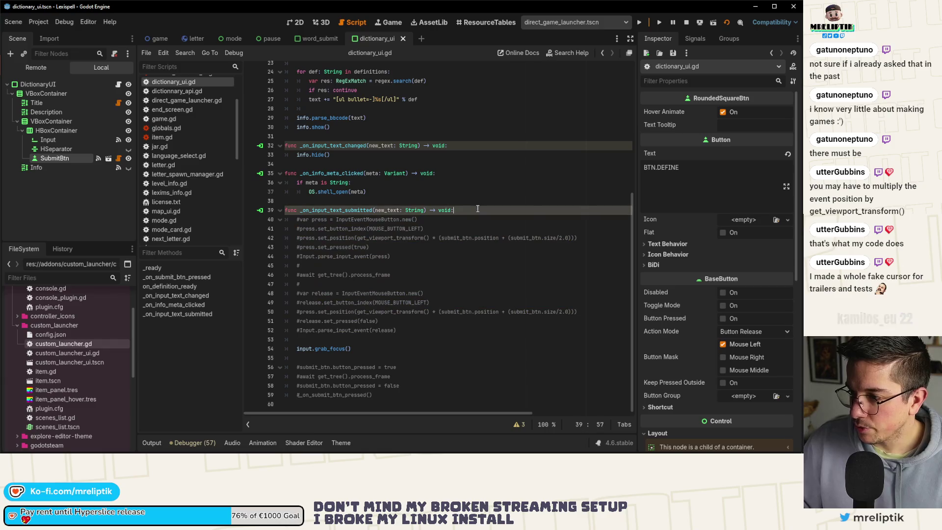
key(Return)
key(Return)
key(Up)
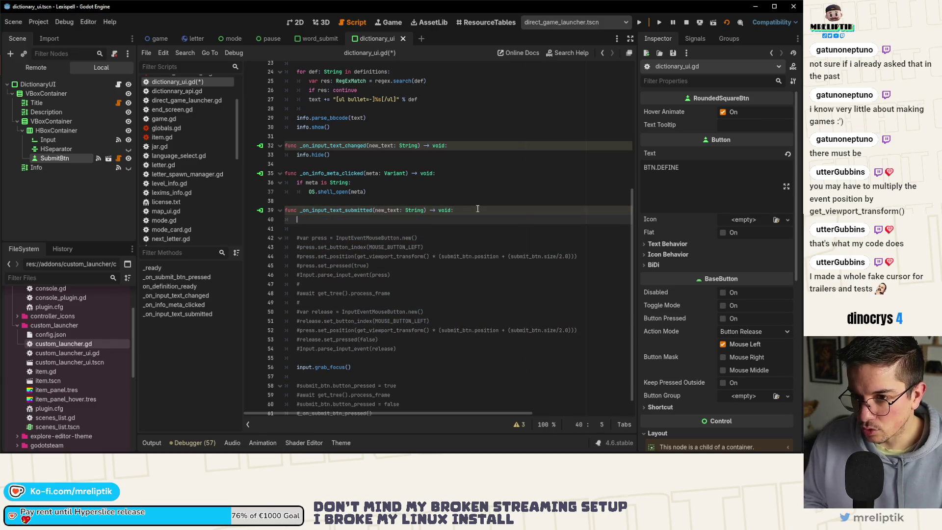
text(submit_btn.gra)
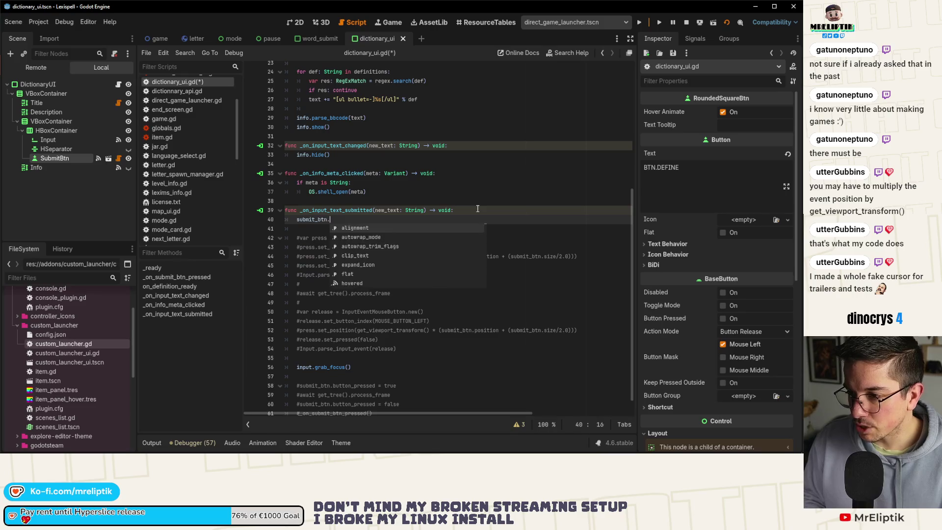
key(Down)
key(Return)
key(End)
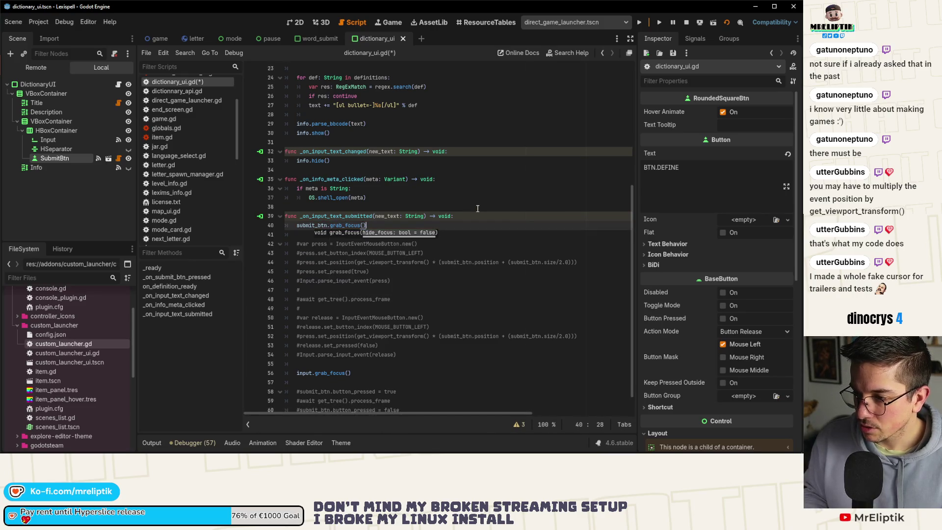
key(Return)
key(Return)
Create an InputEventAction named action and set its action to ui_accept
text(var action)
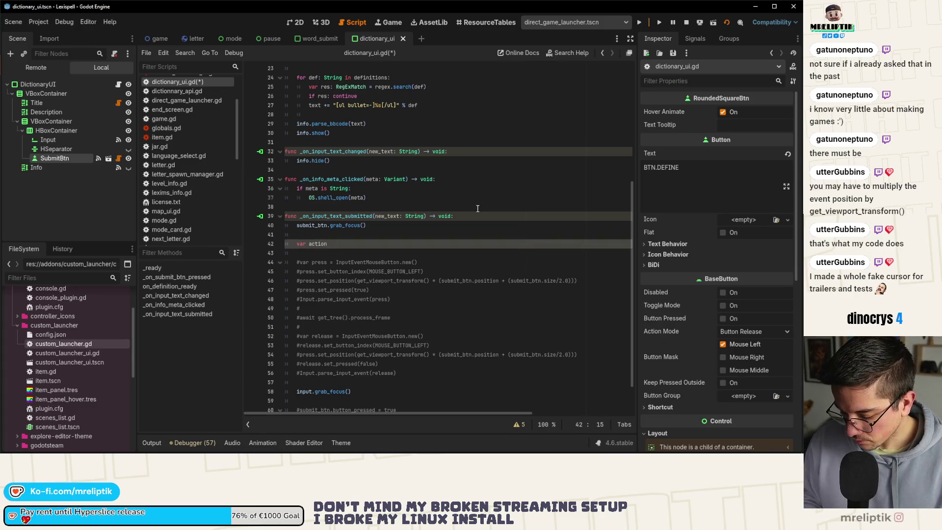
text( = InputEventAction.new()
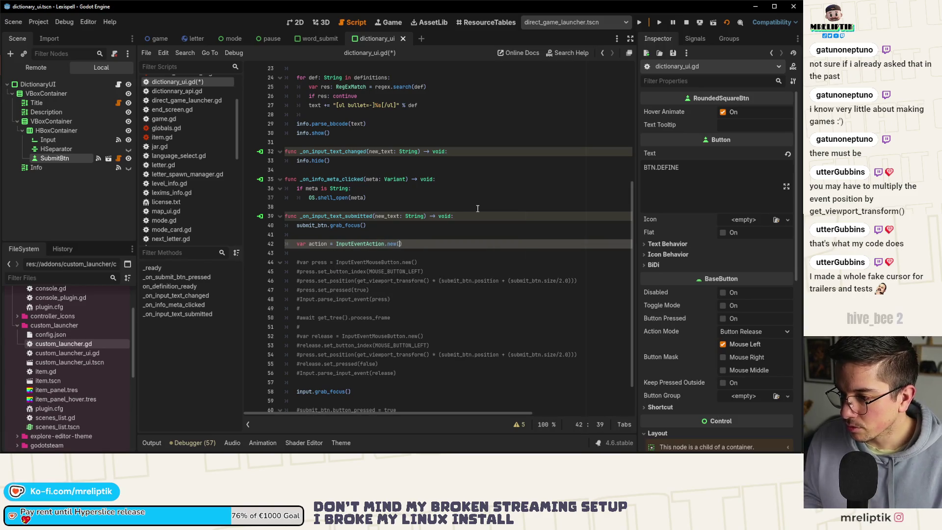
key(Return)
text(action.)
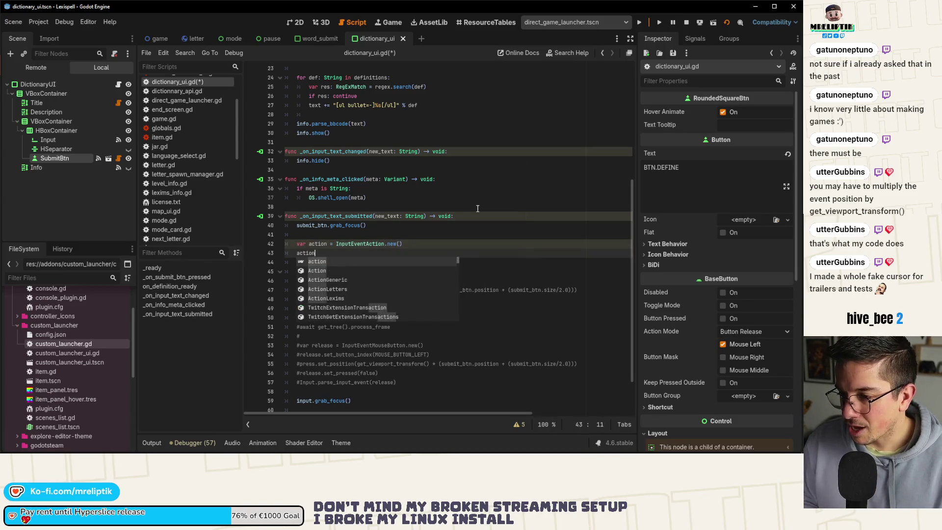
key(Return)
text(= )
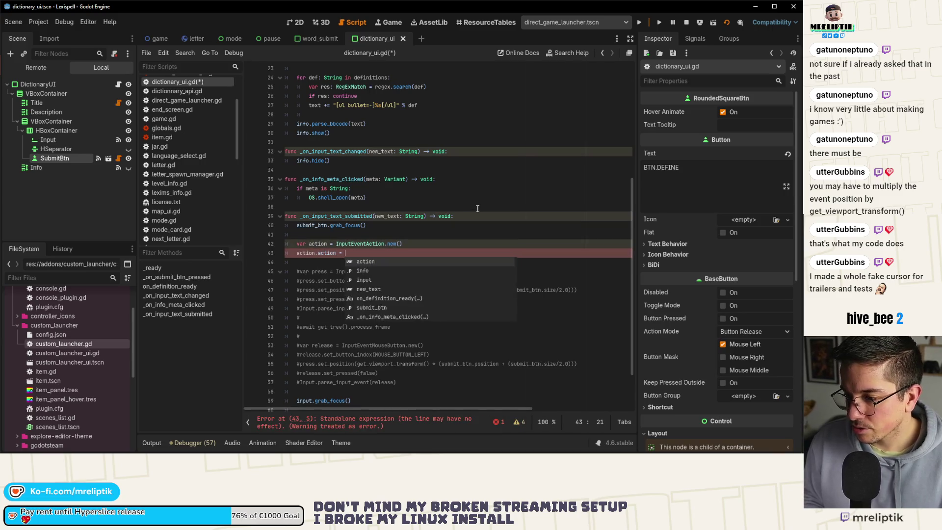
text("pt)
key(ctrl+s)
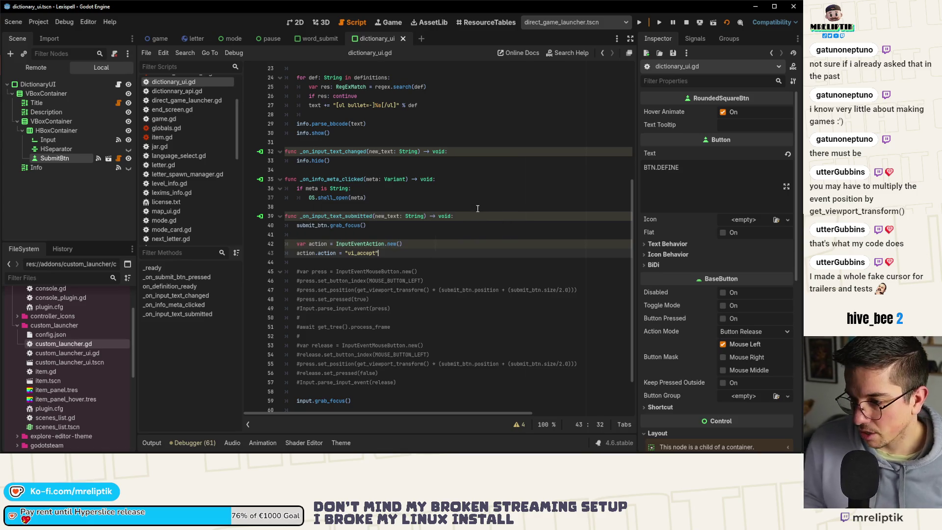
Set action.pressed = true and dispatch it with Input.parse_input_event(action), then save
key(Return)
text(action)
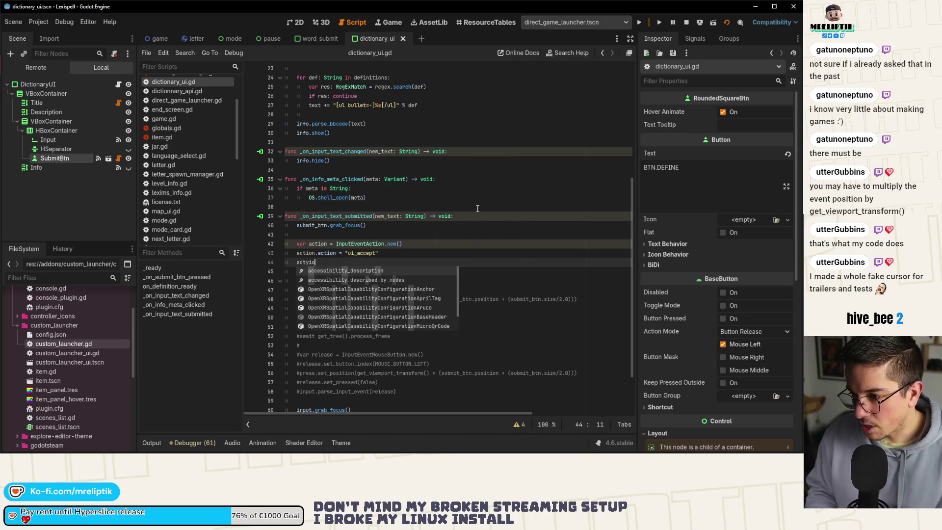
text(.pressed = true)
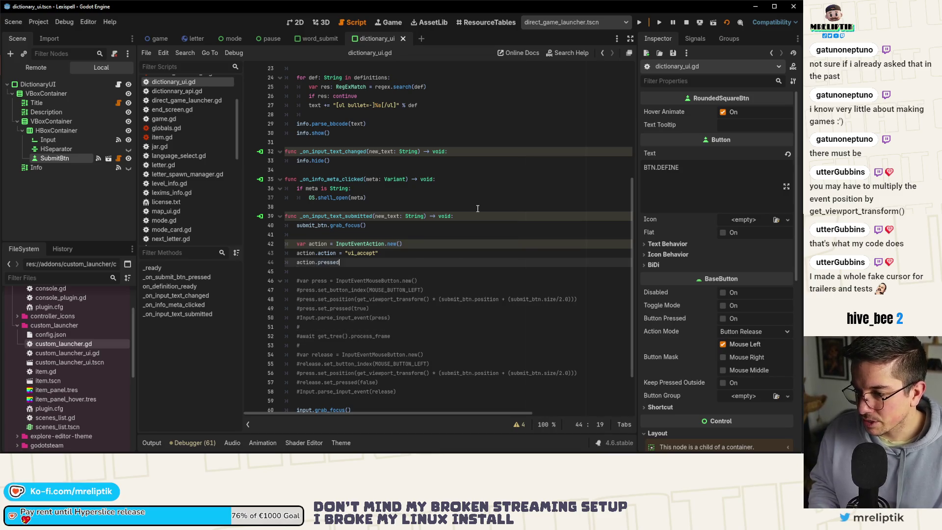
key(Return)
text(InputMethodsUI.)
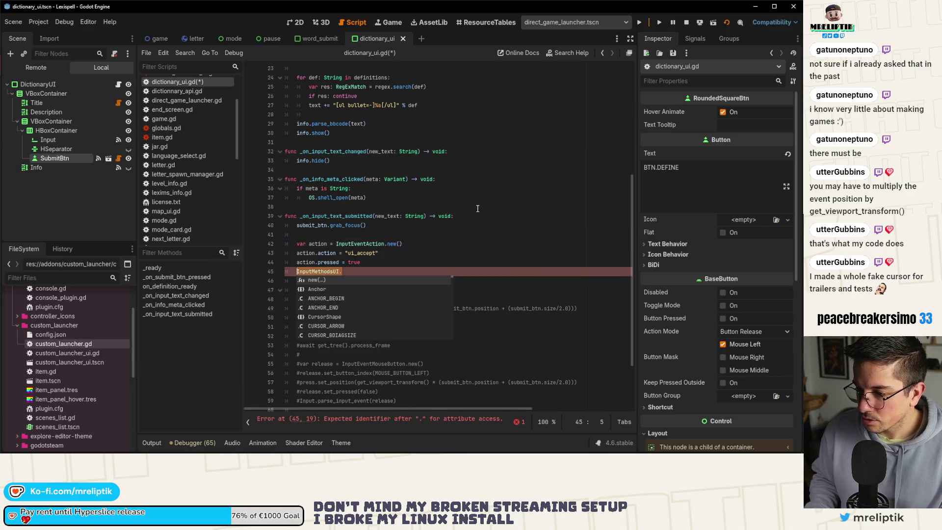
key(BackSpace)
key(BackSpace)
key(BackSpace)
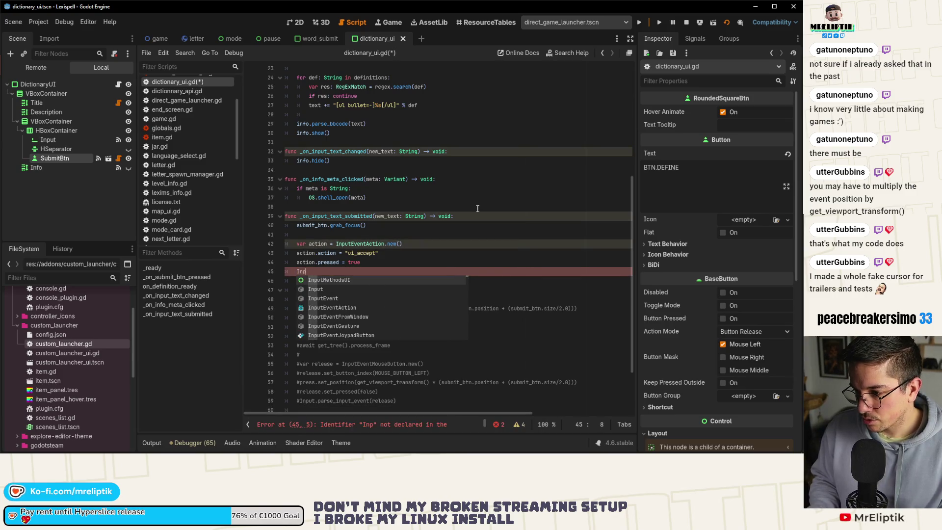
text(ut.pars)
key(Return)
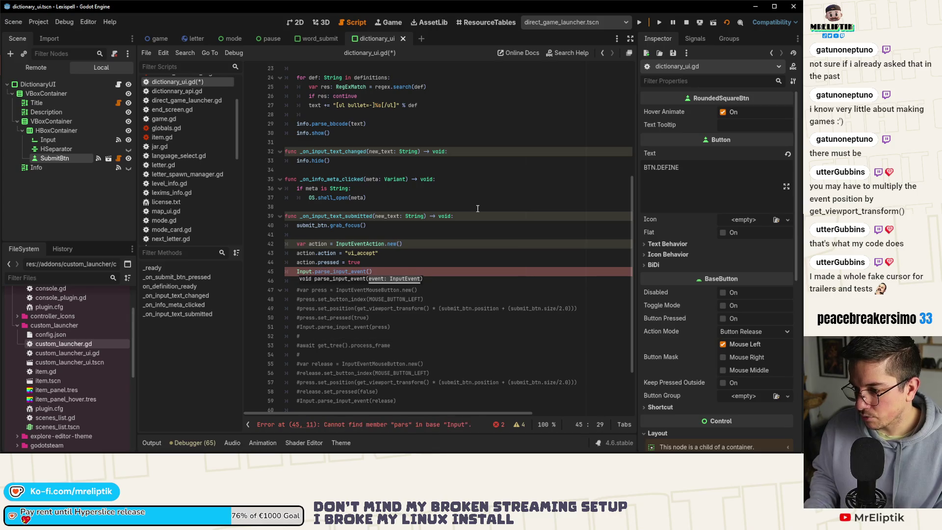
text(action)
key(ctrl+s)
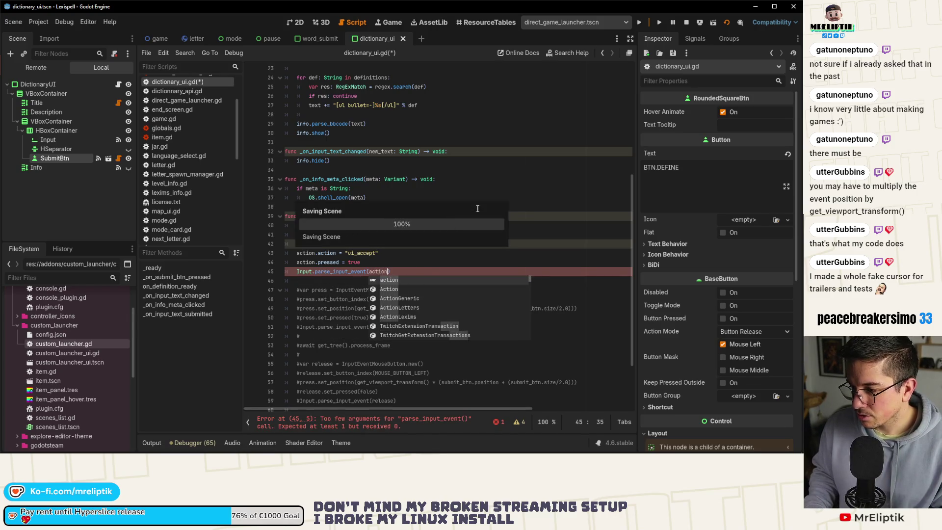
text())
Tidy the blank lines, save the script, and stop and relaunch the Lexispell project
key(Return)
key(Return)
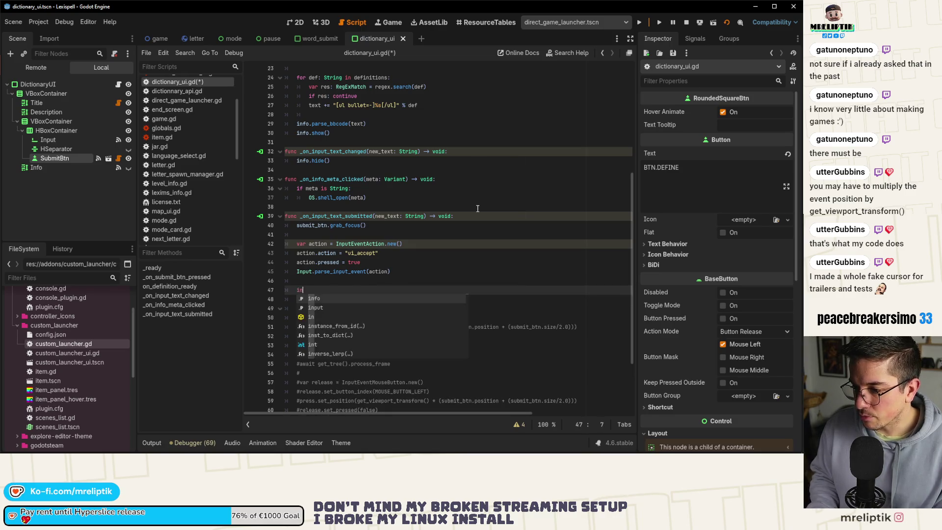
key(BackSpace)
key(BackSpace)
scroll(470, 219, down, 2)
click(397, 330)
key(ctrl+s)
mouse_move(344, 195)
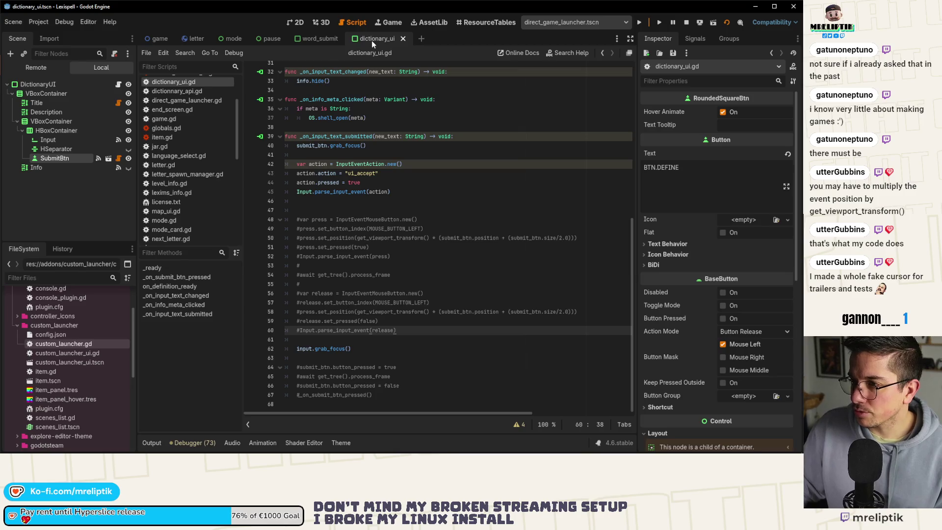
click(685, 23)
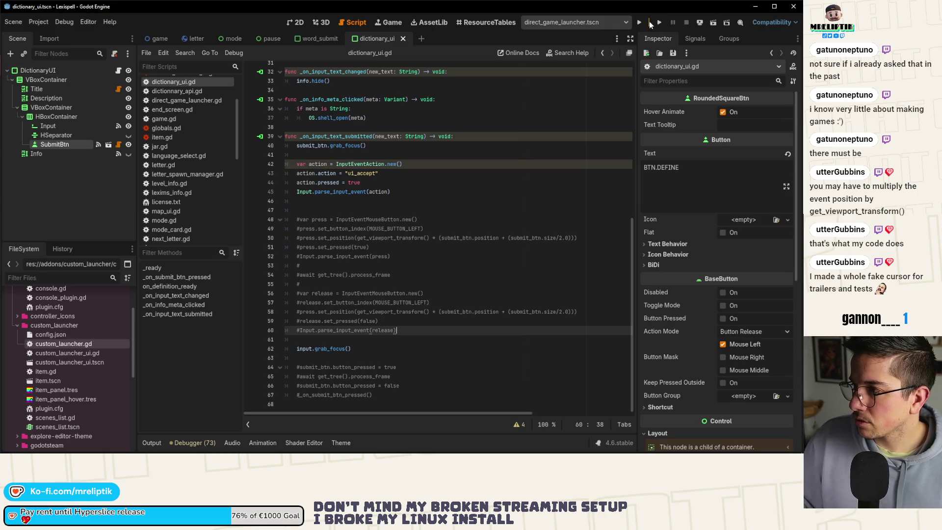
click(642, 23)
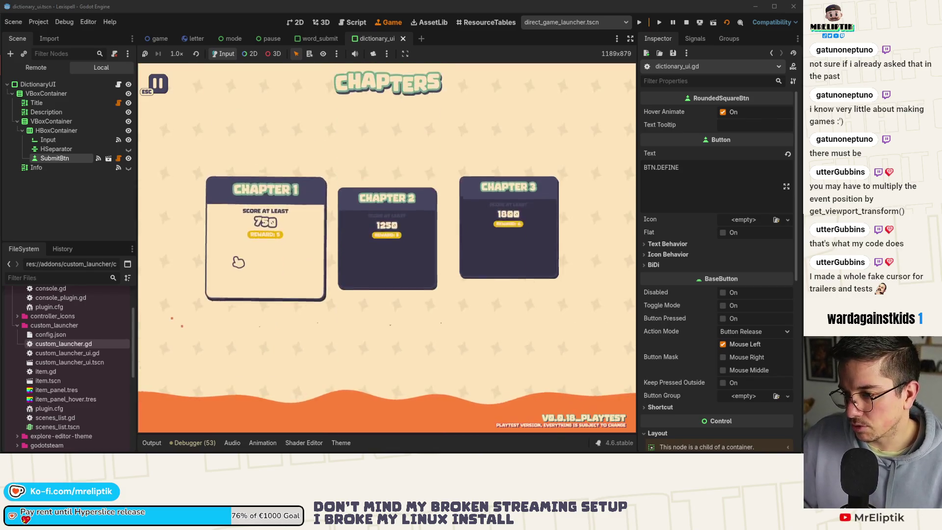
Start Chapter 1, pause the game, then select the ui_accept code on lines 42–45 of dictionary_ui.gd
click(245, 258)
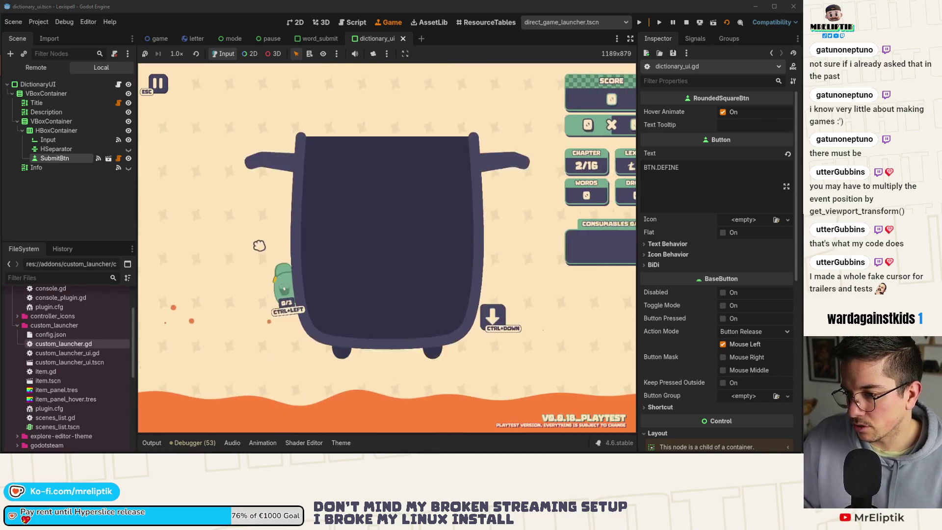
key(Escape)
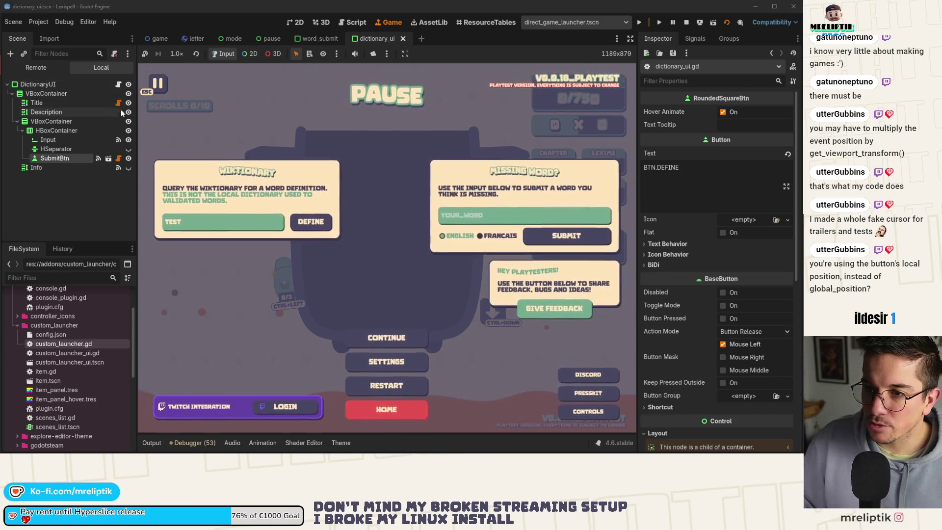
click(118, 84)
mouse_move(391, 198)
mouse_down()
mouse_move(287, 180)
mouse_move(285, 170)
mouse_up()
key(ctrl+c)
click(341, 210)
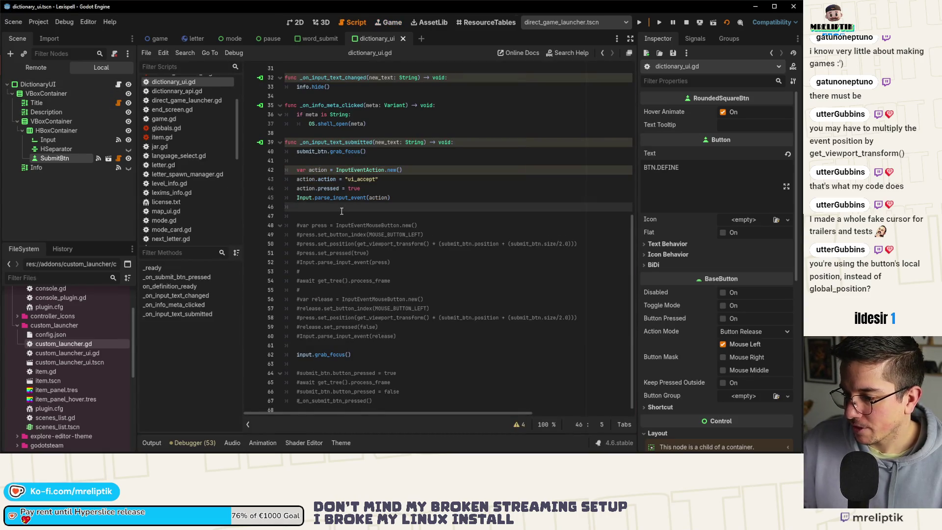
Add 'await get_tree().process_frame' after the action code and paste a copy of the ui_accept block below it
key(Return)
text(await get_tree().process_frame)
key(Return)
key(ctrl+v)
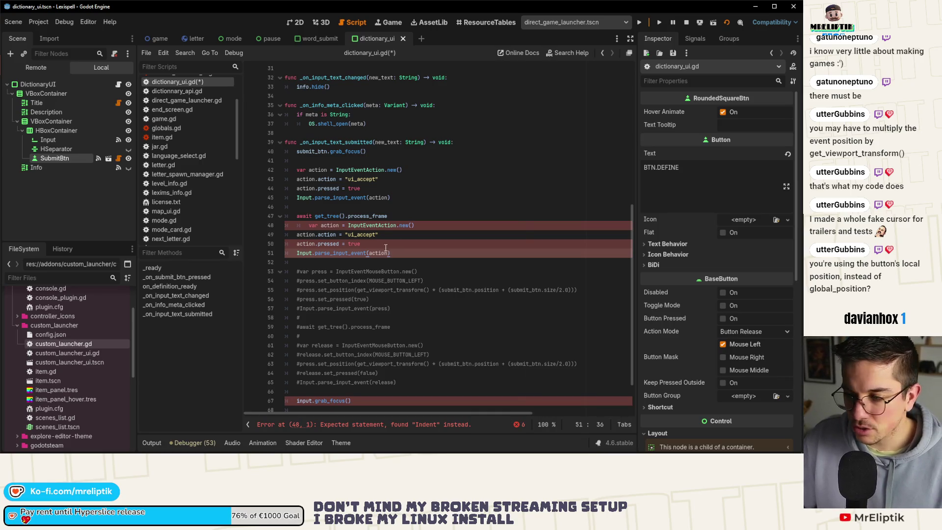
click(350, 226)
click(307, 225)
key(BackSpace)
key(Return)
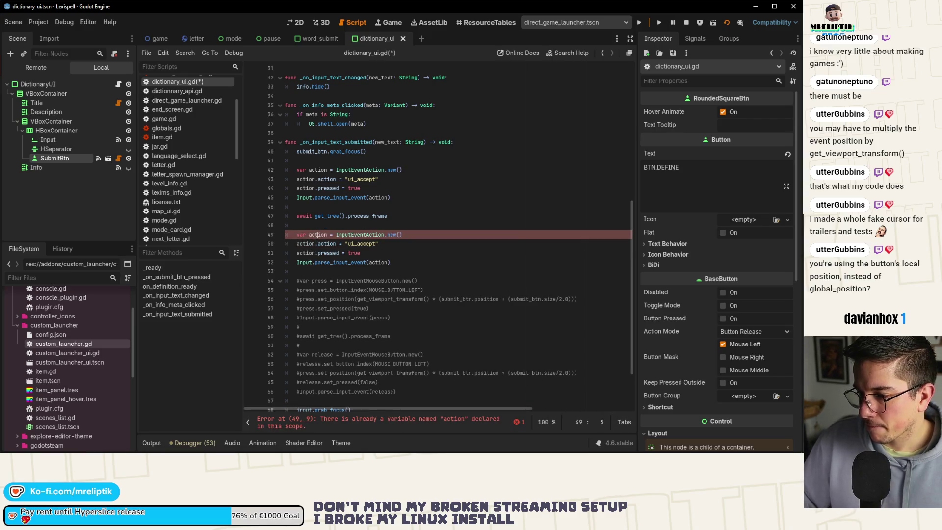
Rename the copied block's action variable to release on lines 49–52 and save
double_click(318, 235)
text(release)
key(ctrl+s)
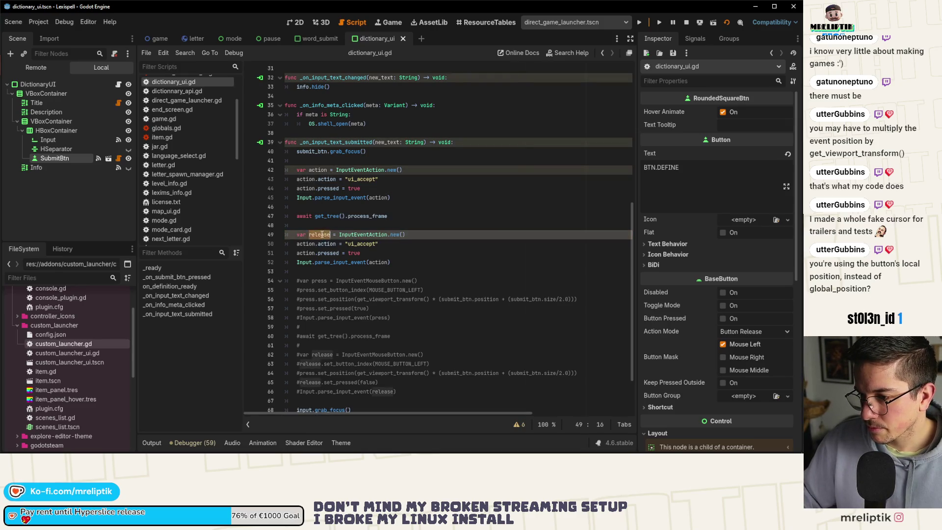
double_click(305, 243)
text(release)
double_click(305, 254)
text(release)
double_click(378, 262)
text(release)
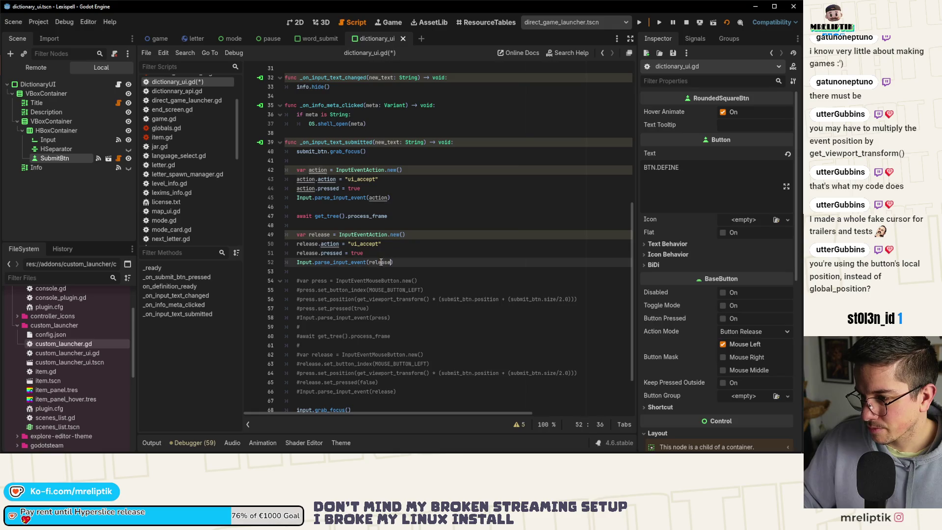
key(ctrl+s)
Rename the original block's action variable to press on lines 42–44 and save
double_click(317, 170)
text(press)
double_click(305, 179)
text(press)
double_click(305, 188)
text(press)
key(ctrl+s)
Set release.pressed to false, pass press to the first parse call, and relaunch the game
double_click(357, 253)
text(false)
click(380, 225)
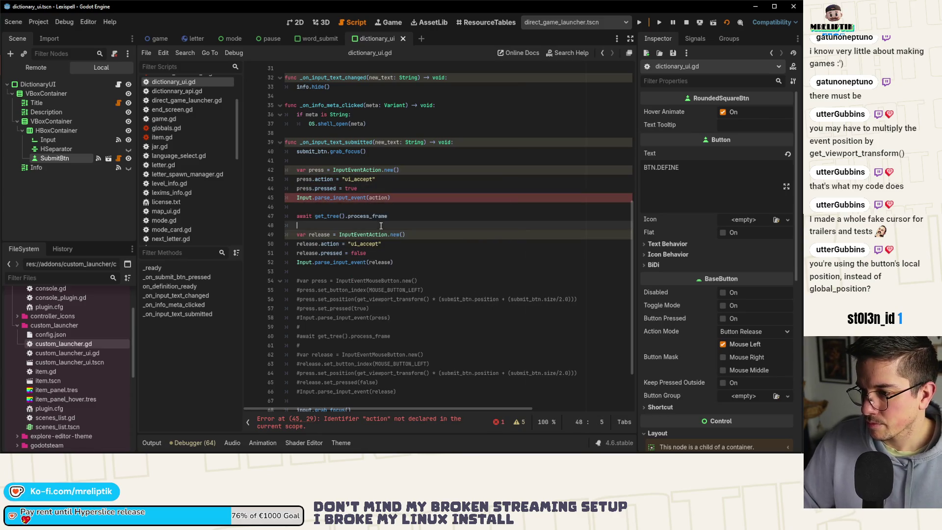
double_click(377, 198)
text(press)
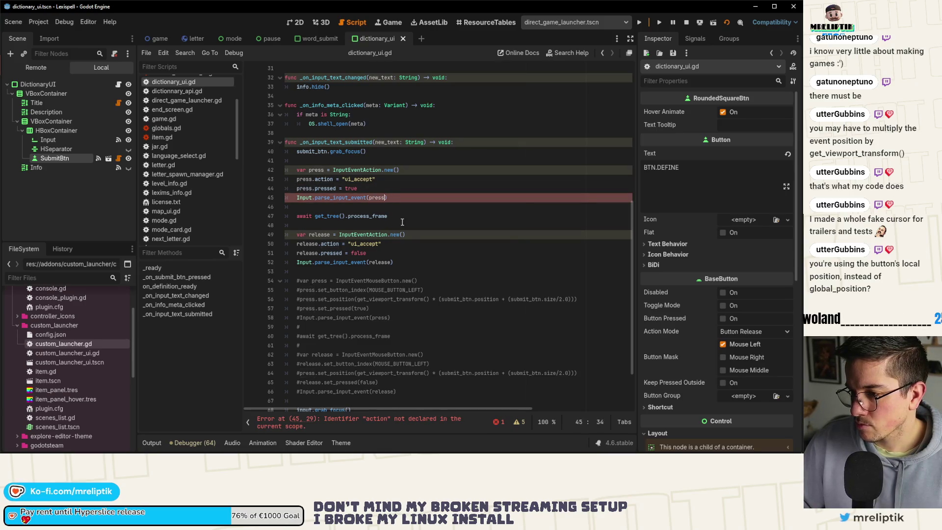
click(361, 180)
click(415, 190)
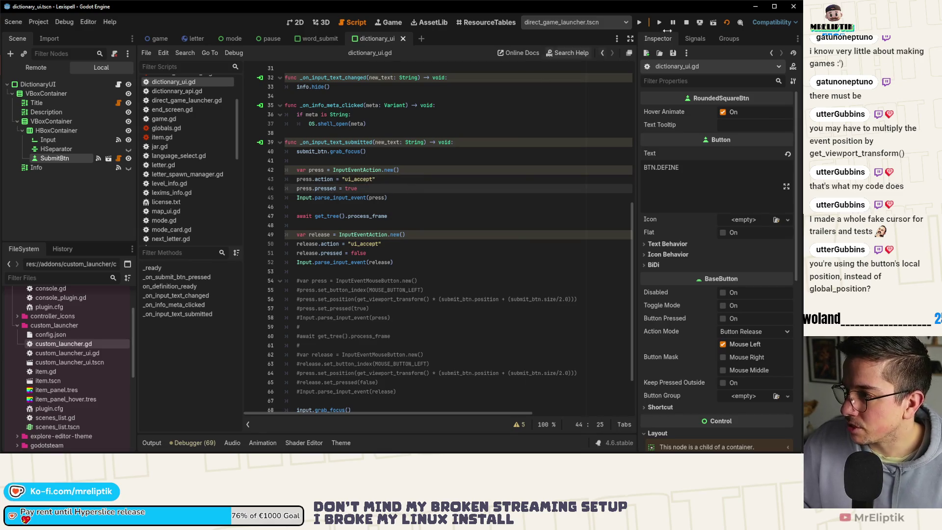
key(F5)
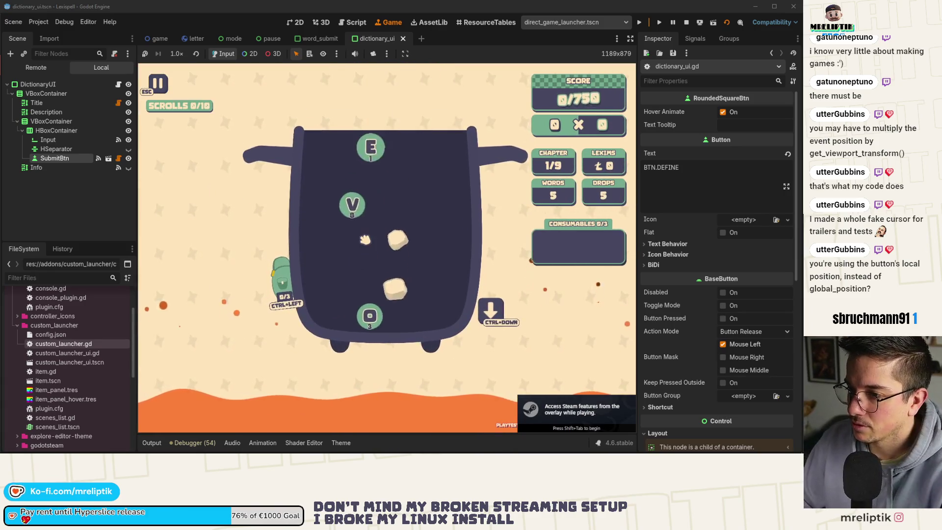
Pause the relaunched game, type 'test' in the Wiktionary field, and return to dictionary_ui.gd
key(Escape)
click(263, 226)
text(test)
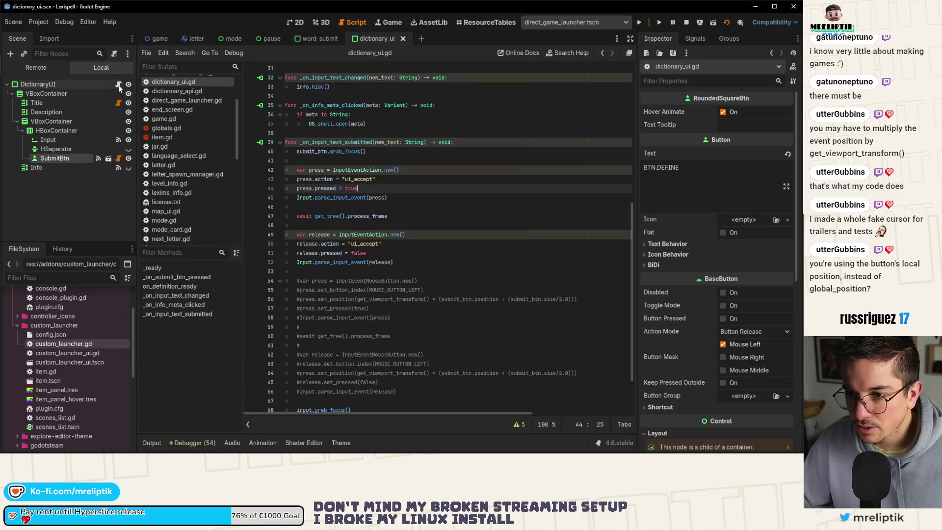
click(118, 84)
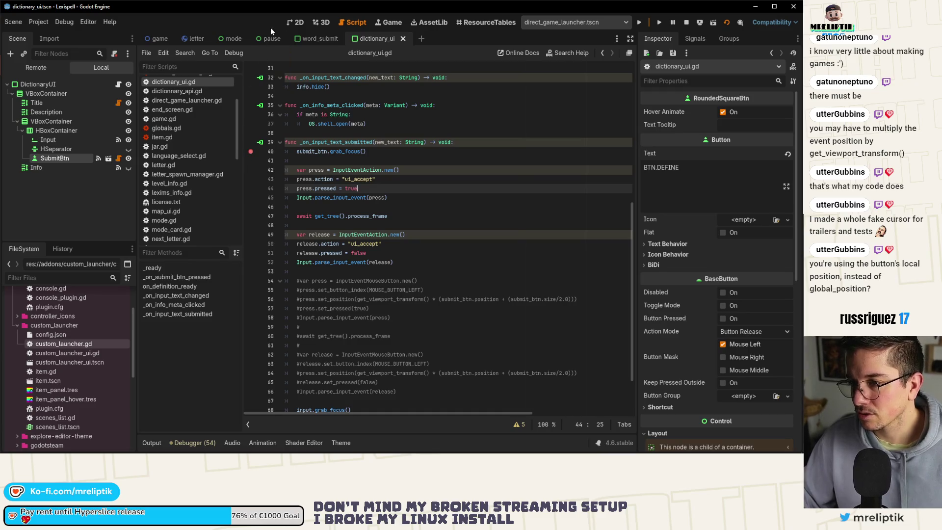
Submit the Wiktionary query to hit the line 40 breakpoint and step over lines 42–47
click(294, 22)
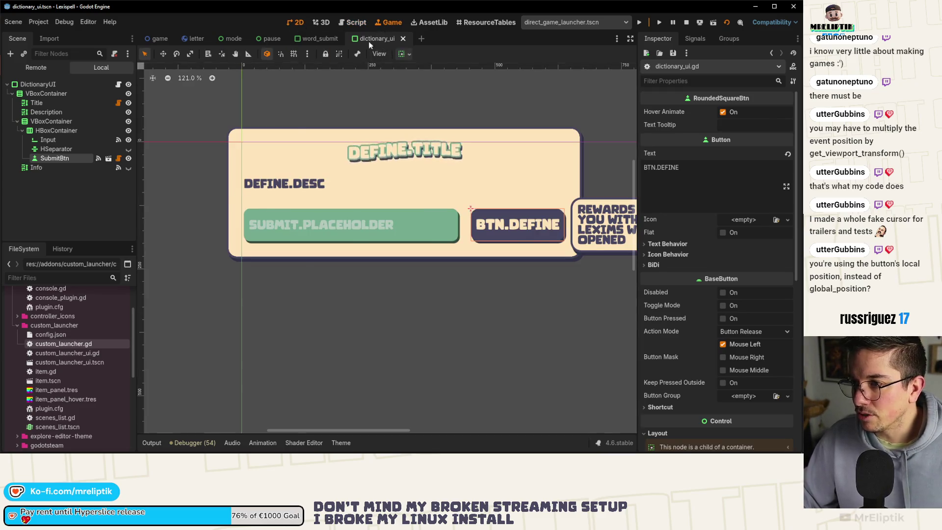
click(387, 22)
key(Return)
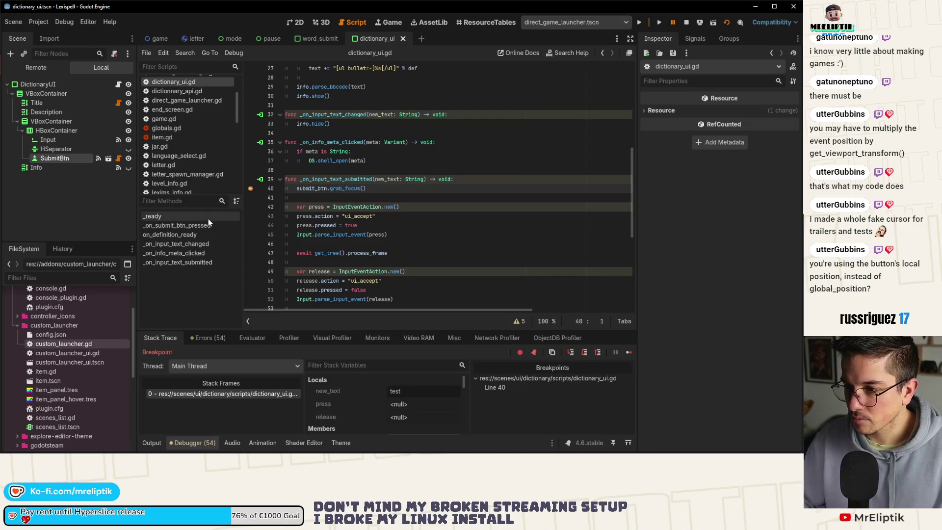
click(584, 353)
click(584, 353)
click(584, 353)
click(584, 353)
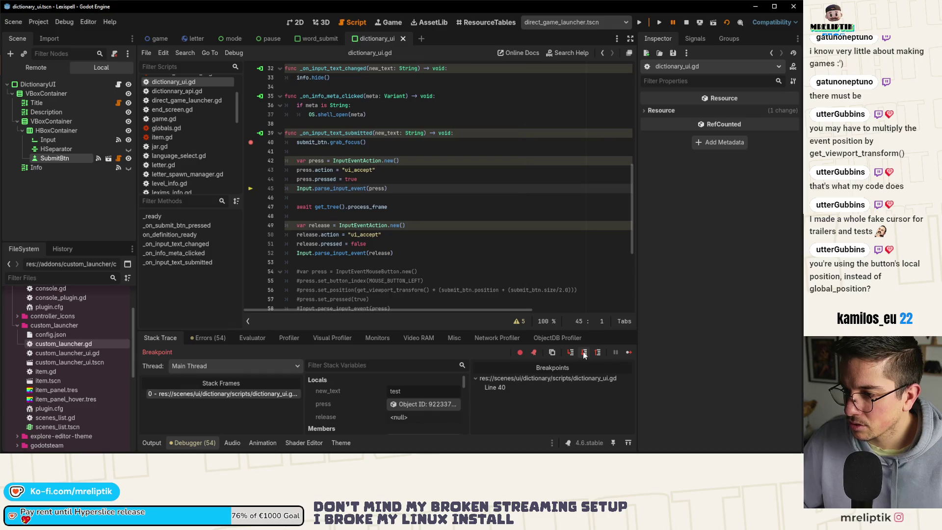
click(584, 354)
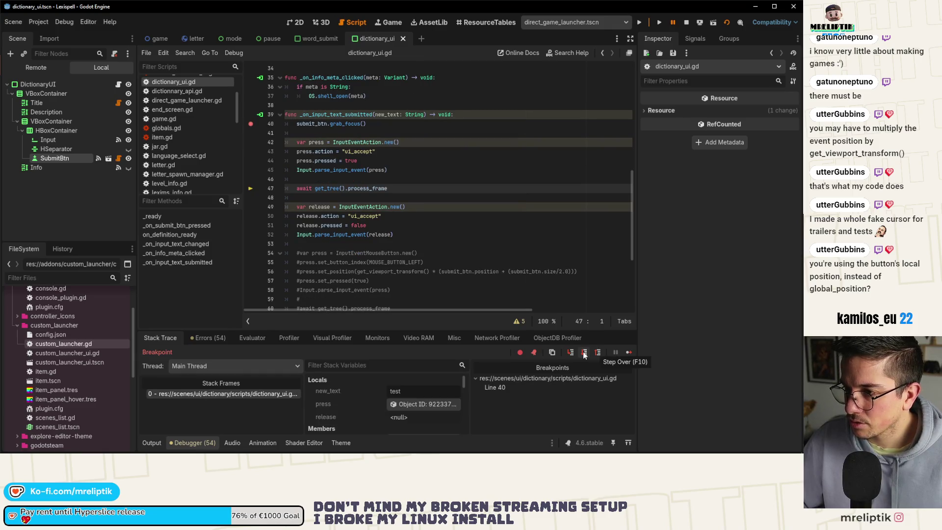
Add a breakpoint on line 11 and continue the game
scroll(443, 261, up, 5)
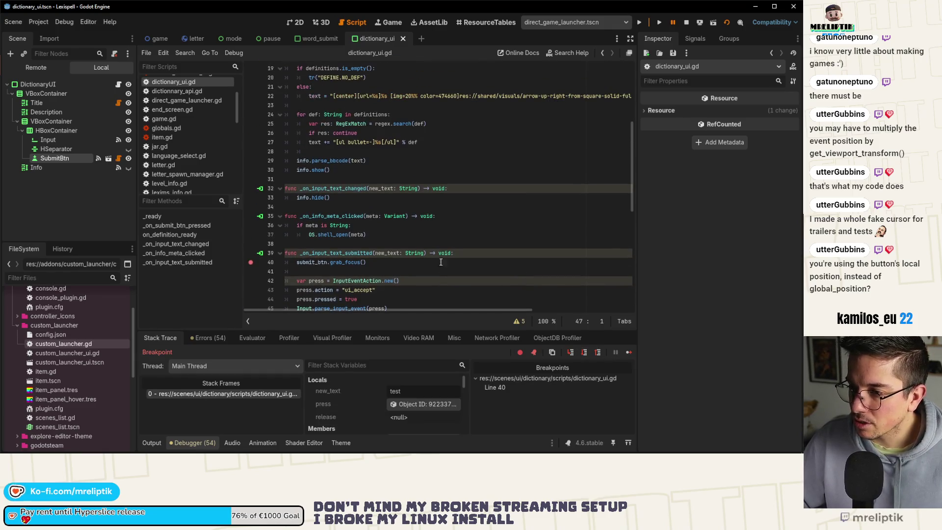
scroll(364, 212, up, 6)
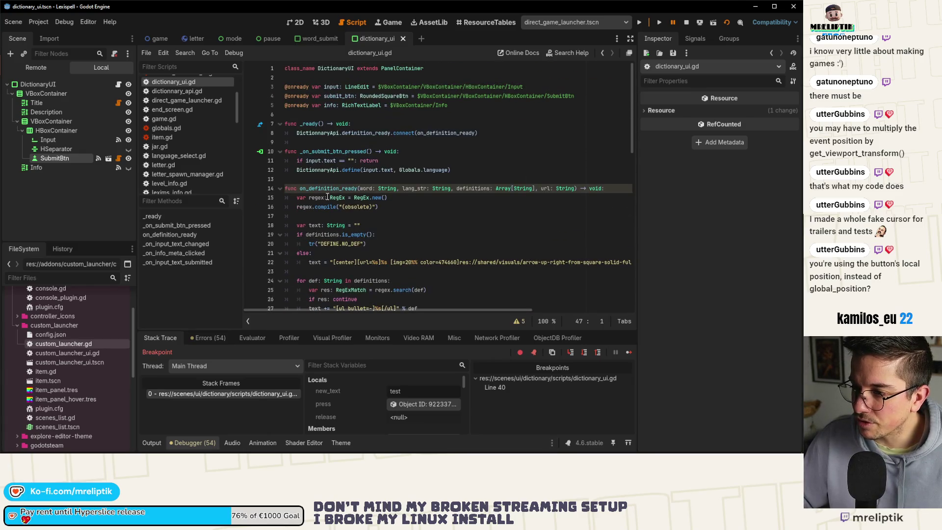
click(250, 162)
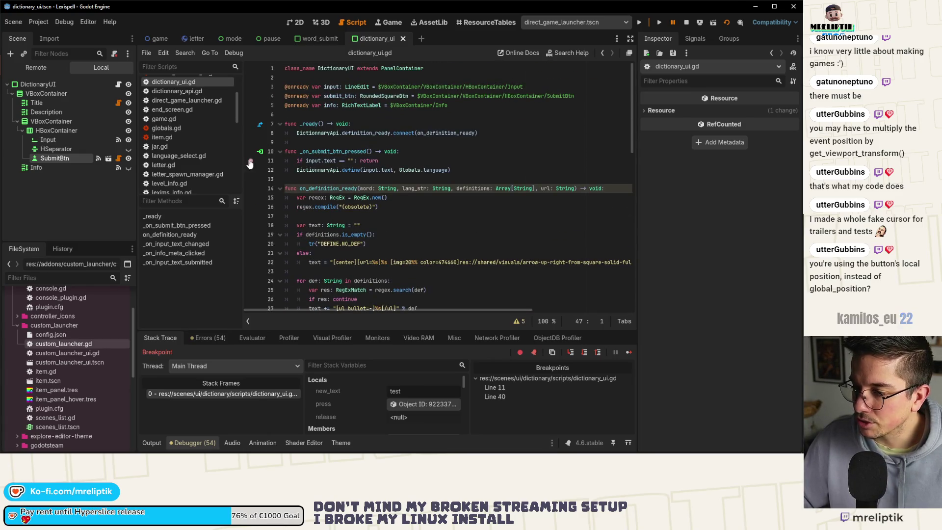
click(627, 352)
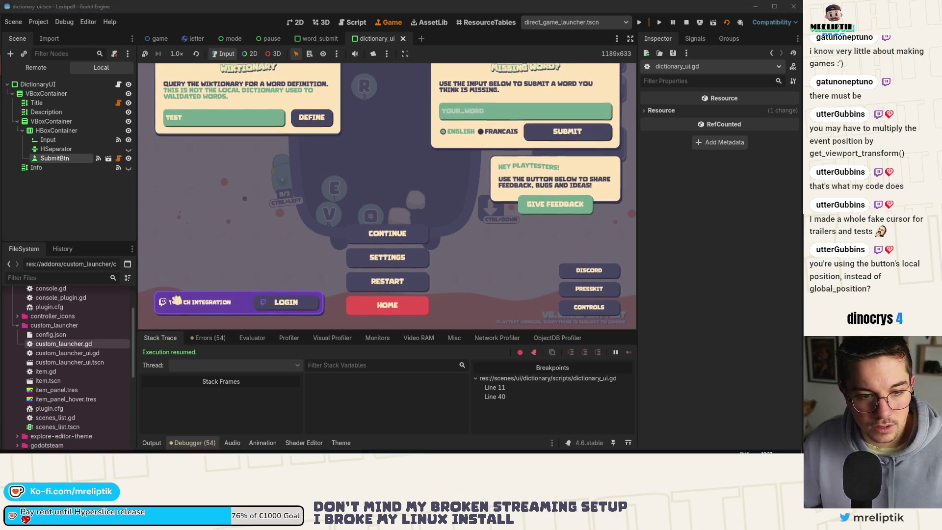
Resubmit 'test' with the Output log visible, continue past the line 40 breakpoint, then open rounded_square_btn.gd
click(151, 442)
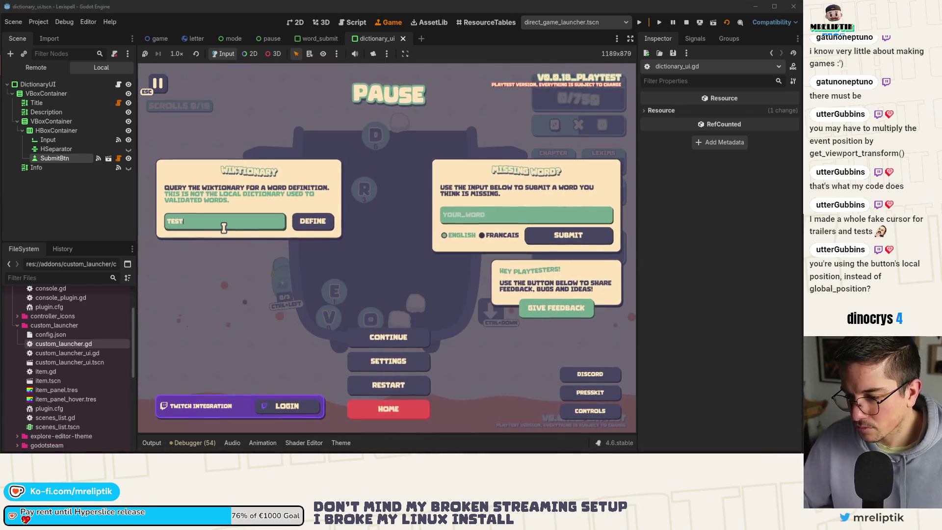
key(Return)
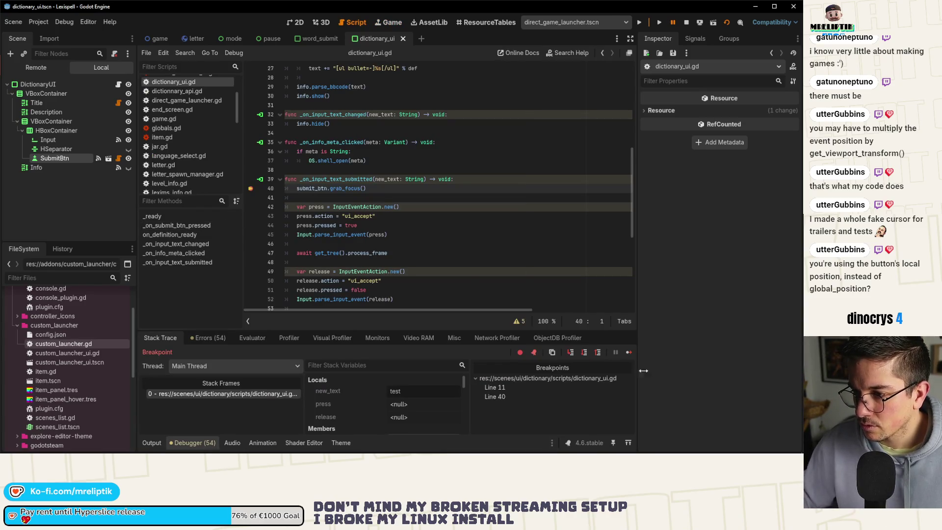
click(628, 352)
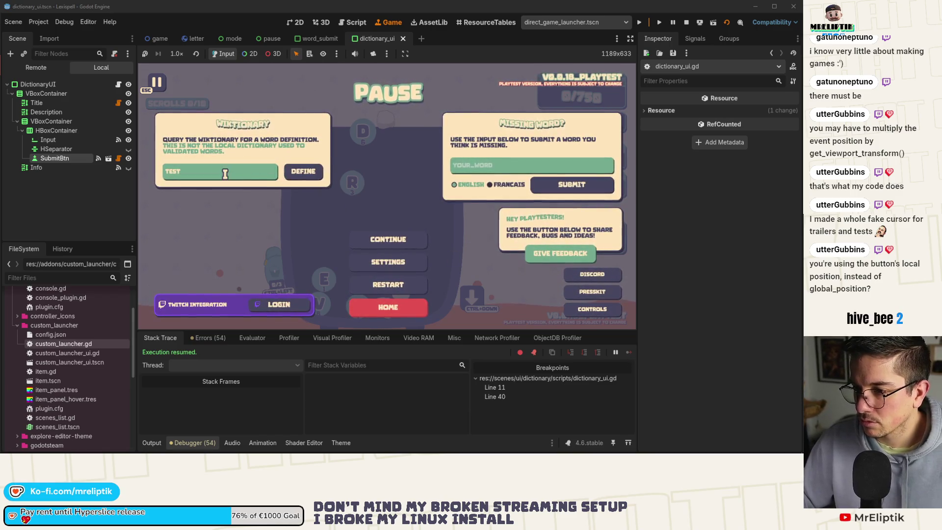
key(ctrl+F3)
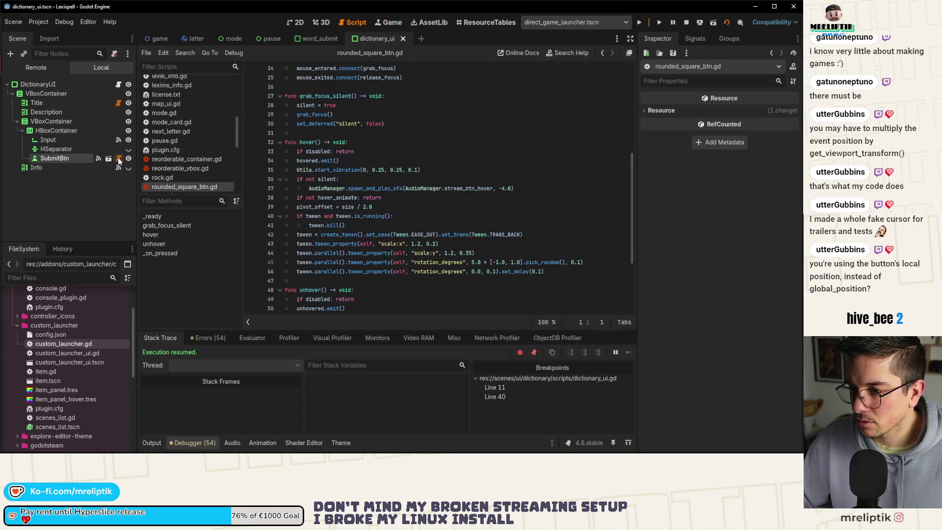
scroll(365, 190, down, 4)
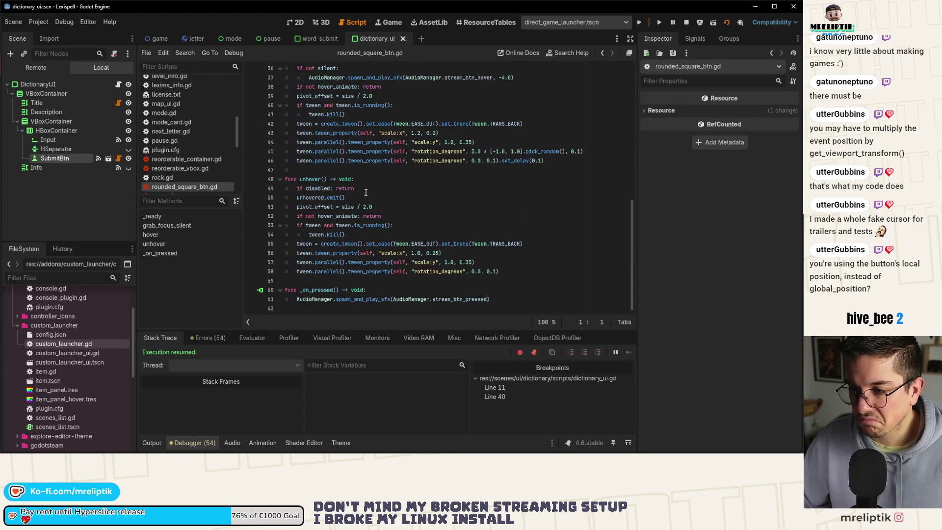
click(119, 84)
scroll(386, 227, down, 2)
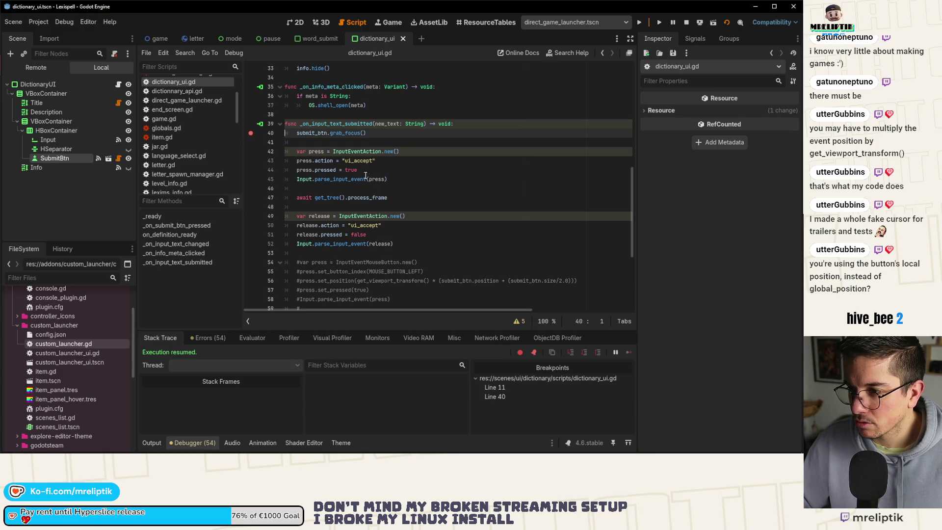
double_click(352, 151)
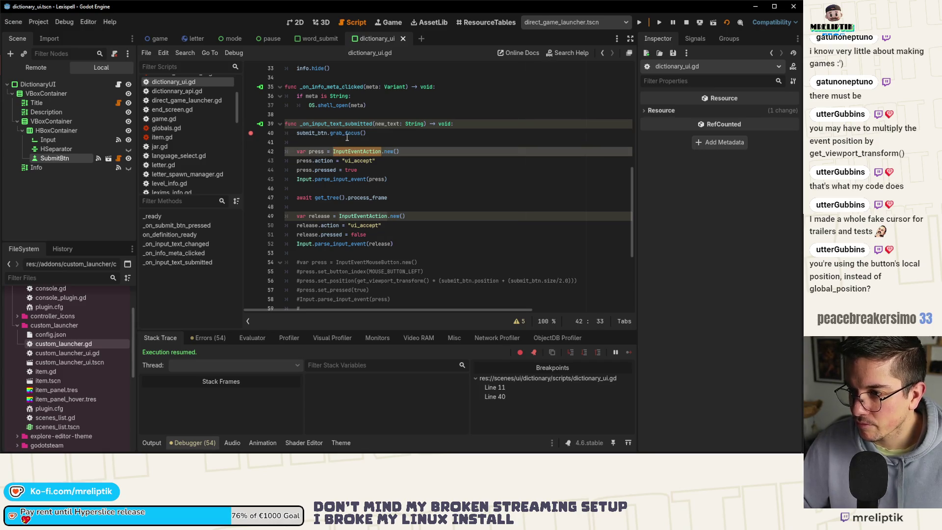
double_click(346, 133)
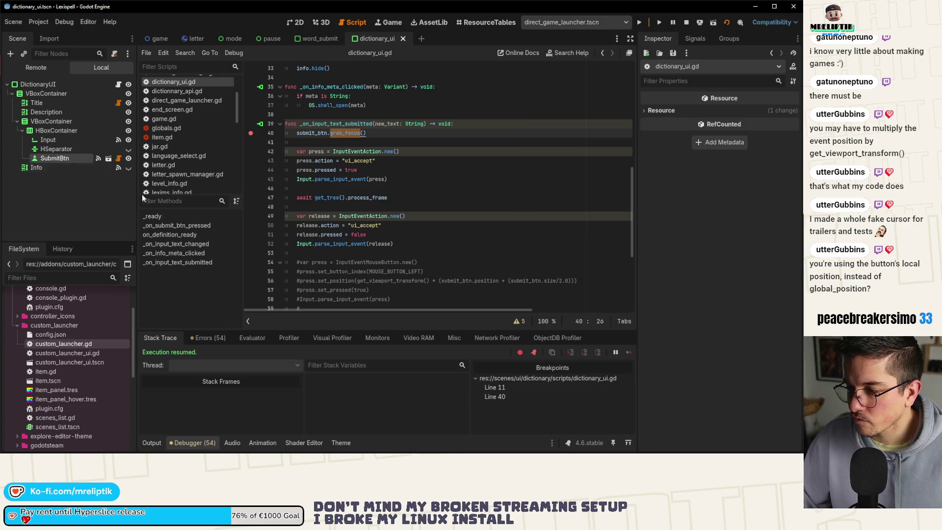
scroll(354, 228, down, 2)
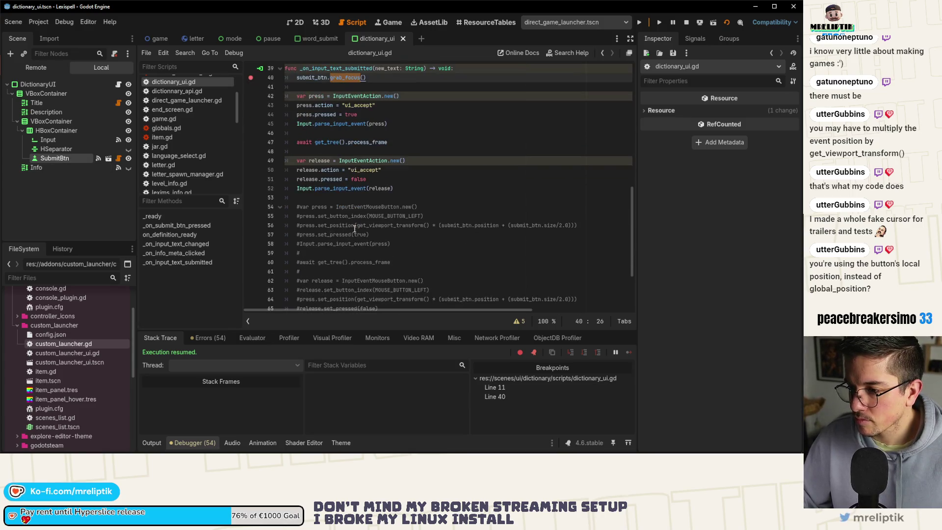
scroll(354, 232, up, 2)
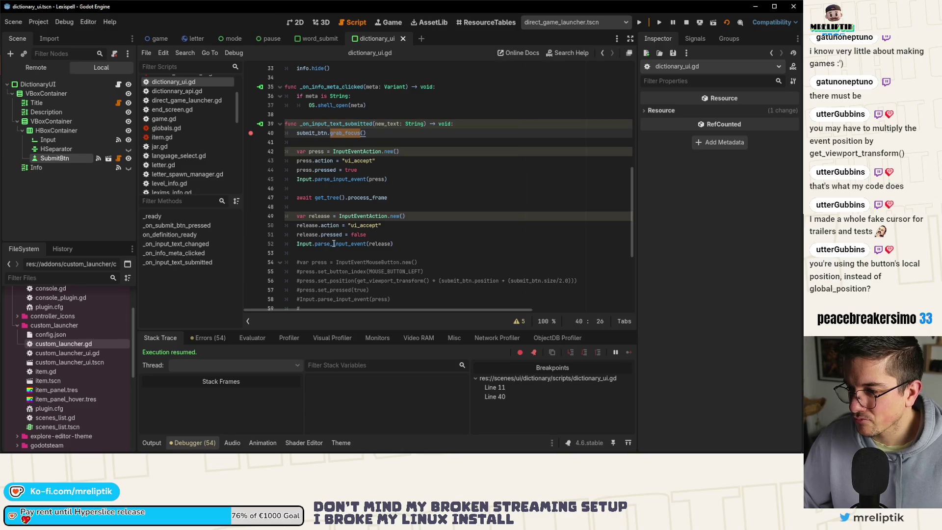
click(333, 243)
click(357, 235)
double_click(357, 227)
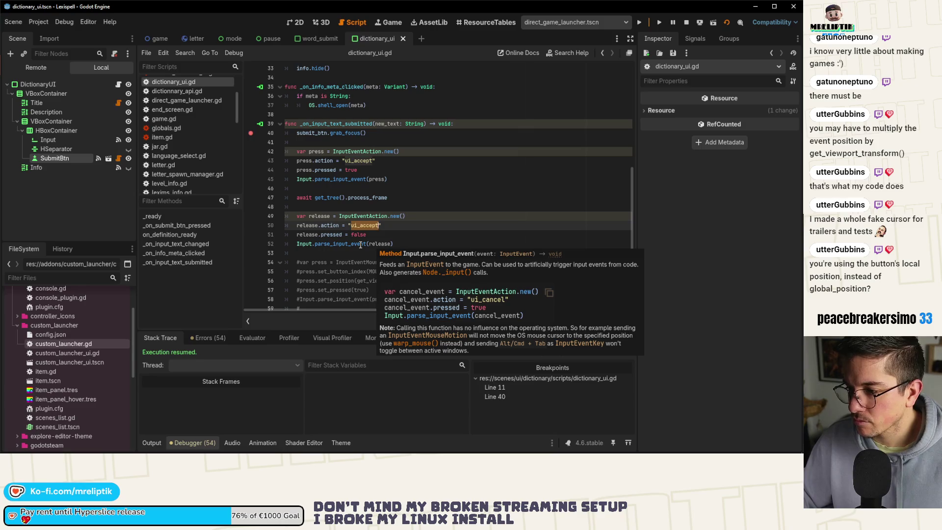
click(39, 22)
click(49, 34)
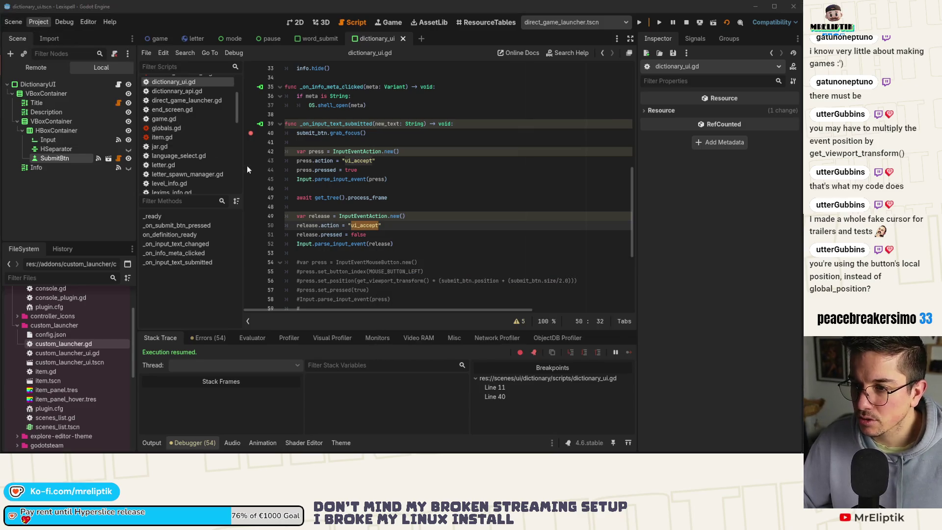
click(179, 68)
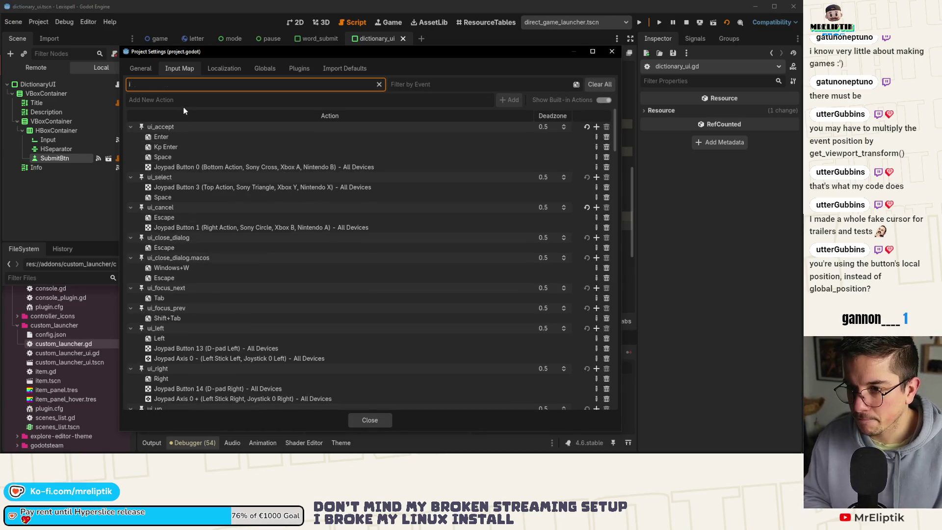
text(ui_a)
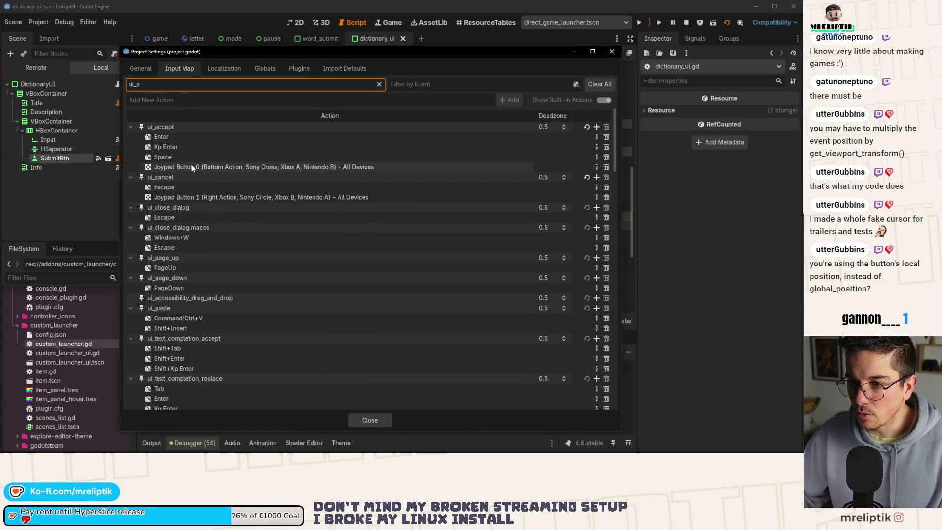
click(370, 417)
mouse_move(395, 244)
mouse_down()
mouse_move(275, 133)
mouse_move(239, 134)
mouse_up()
Comment out the ui_accept code on lines 40–52 and uncomment the simulated mouse-click code on lines 54–66
click(250, 133)
key(ctrl+k)
click(406, 262)
scroll(406, 259, down, 2)
key(ctrl+s)
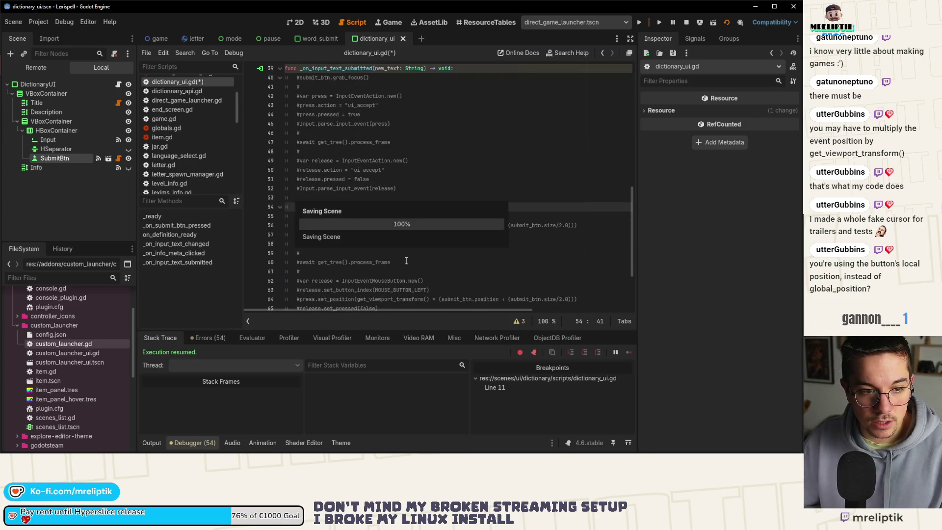
scroll(406, 260, down, 3)
mouse_move(396, 235)
mouse_down()
mouse_move(304, 153)
mouse_move(194, 102)
mouse_move(194, 121)
mouse_up()
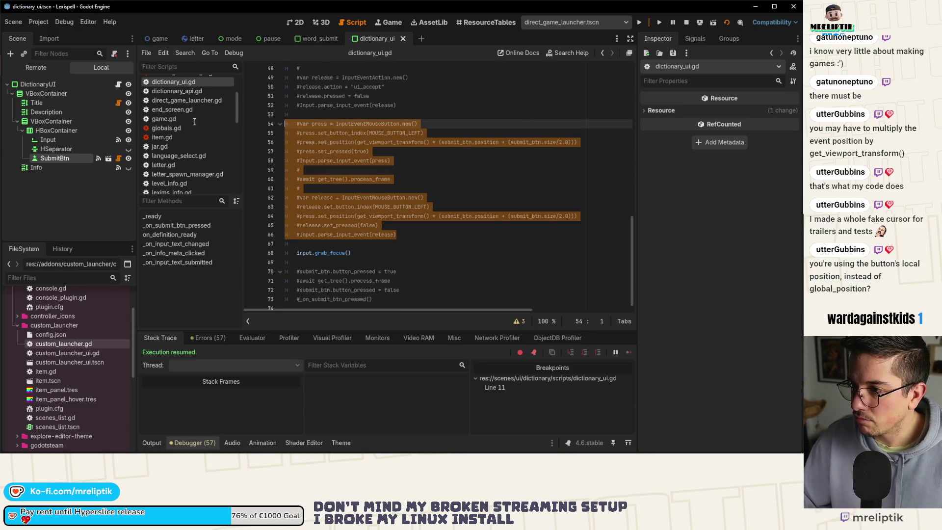
key(ctrl+k)
key(ctrl+s)
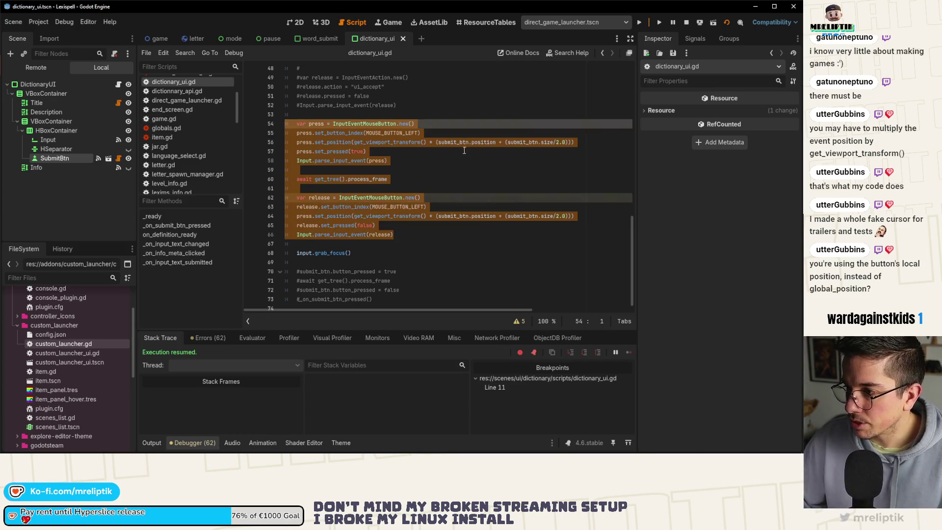
Change position to global_position on lines 56 and 64, and save
click(485, 143)
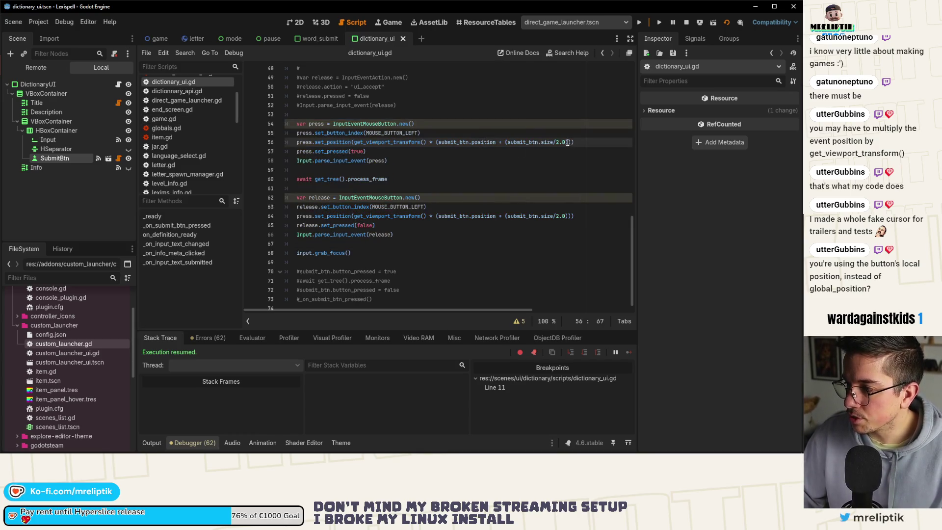
double_click(484, 142)
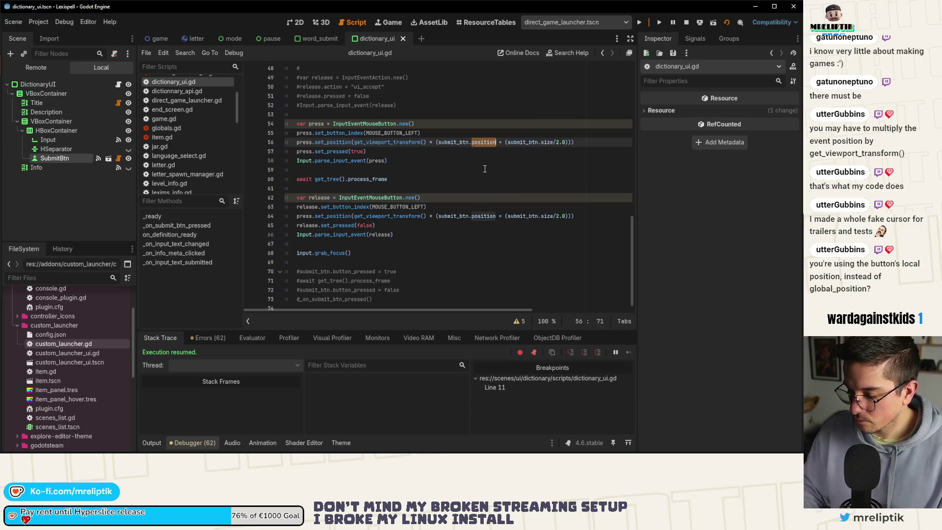
text(global_position)
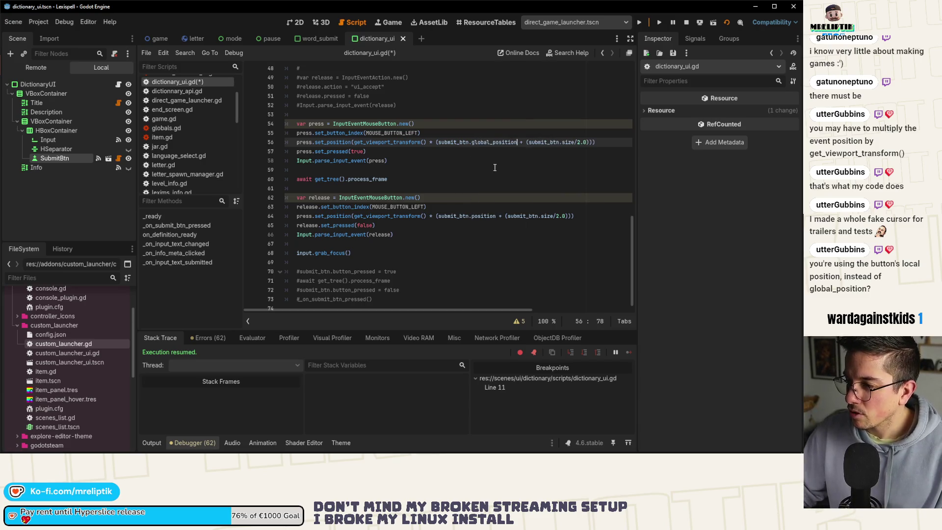
double_click(485, 216)
text(global_position)
key(ctrl+s)
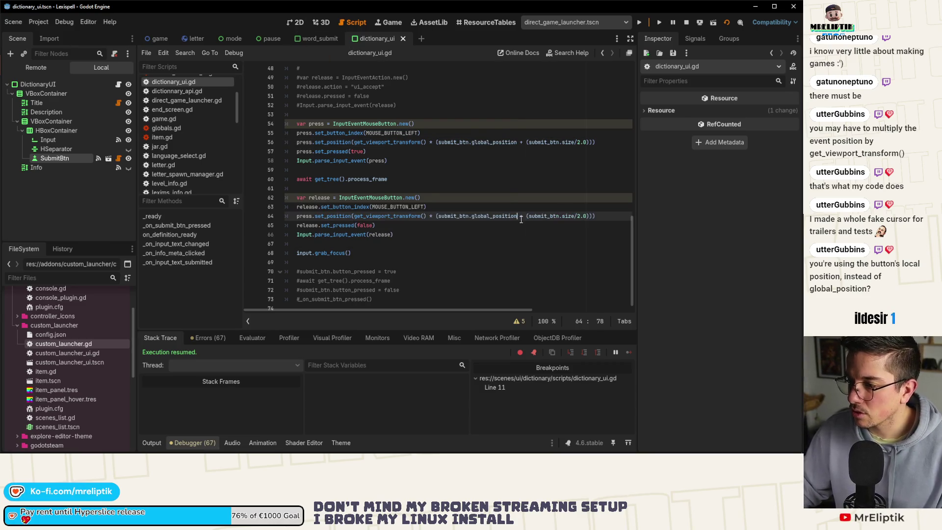
Delete the size/2 offsets from lines 64 and 56, fix the stray parenthesis, and save
key(ctrl+shift+Right)
key(ctrl+shift+Right)
key(ctrl+shift+Right)
key(Delete)
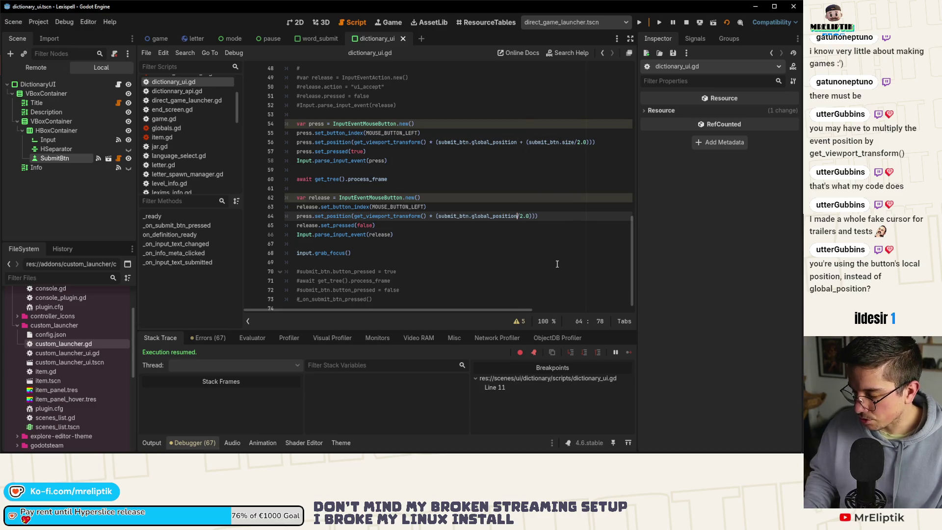
key(Up)
key(Up)
key(Up)
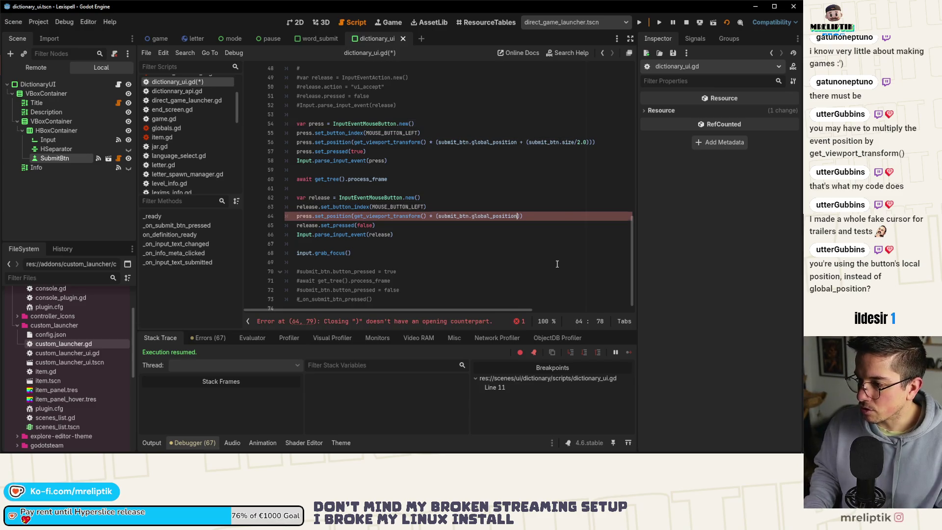
key(Tab)
key(Up)
key(Up)
key(Up)
key(Home)
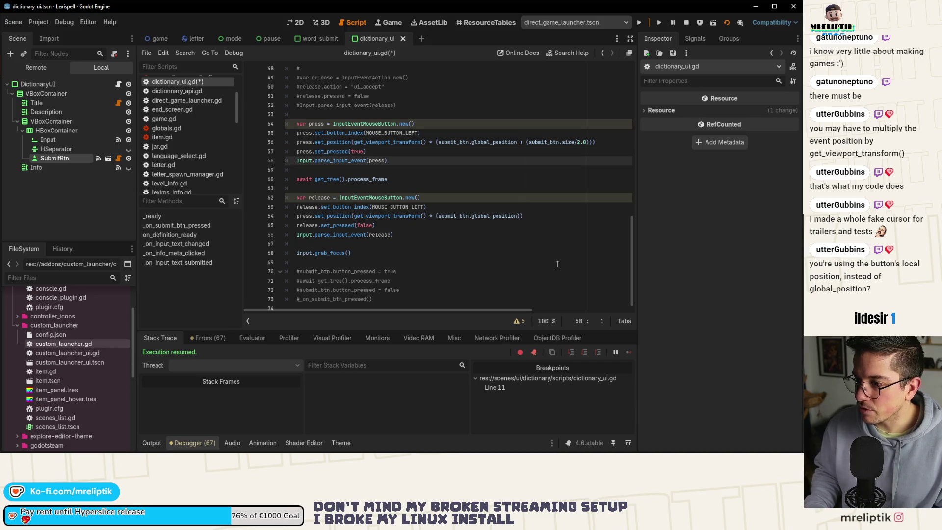
key(Return)
key(BackSpace)
key(ctrl+Right)
key(ctrl+Right)
key(ctrl+Right)
key(ctrl+BackSpace)
key(ctrl+BackSpace)
key(ctrl+BackSpace)
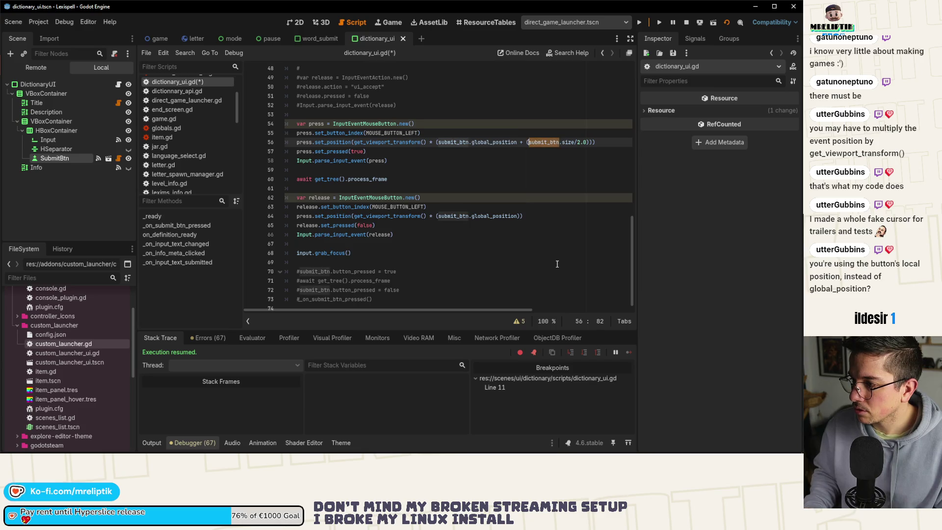
key(ctrl+shift+Right)
key(ctrl+shift+Right)
key(BackSpace)
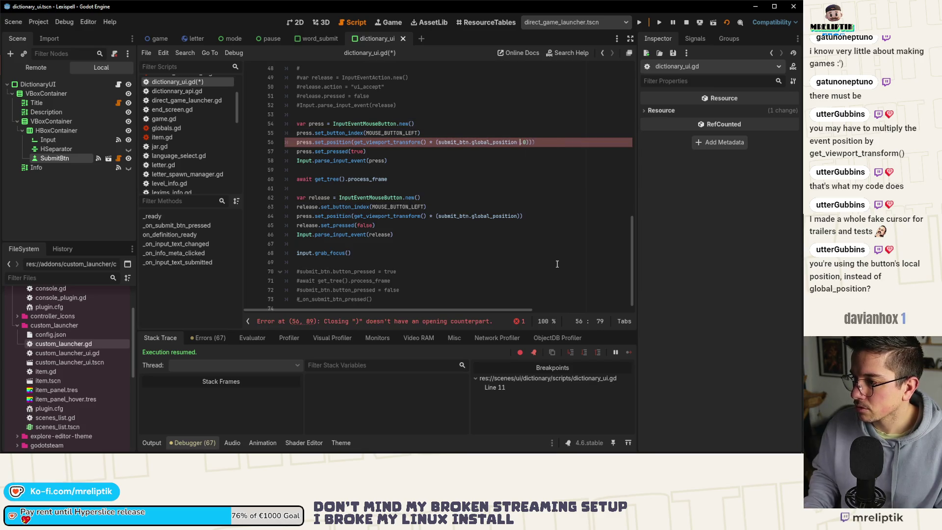
key(BackSpace)
key(ctrl+s)
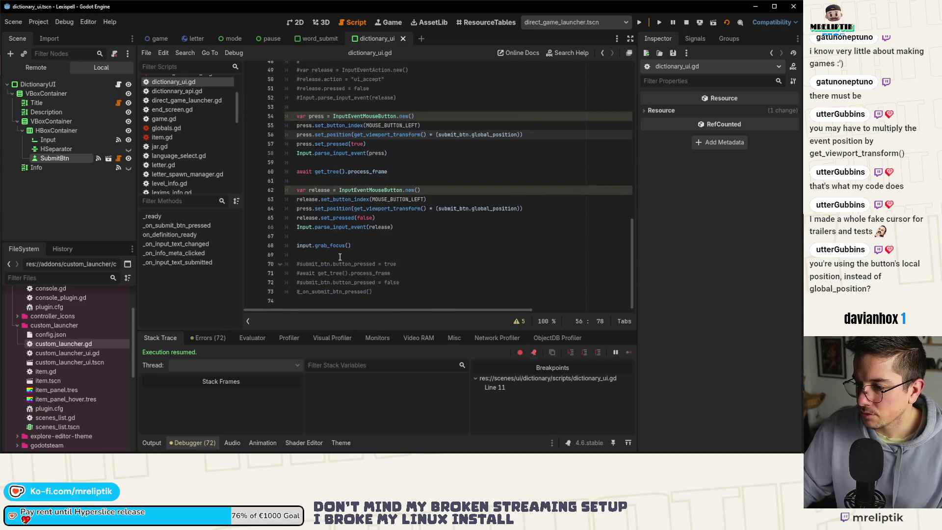
Duplicate the await process_frame line above input.grab_focus(), save, and run the game
click(315, 246)
click(388, 171)
key(ctrl+shift+d)
key(alt+Down)
key(alt+Down)
key(alt+Down)
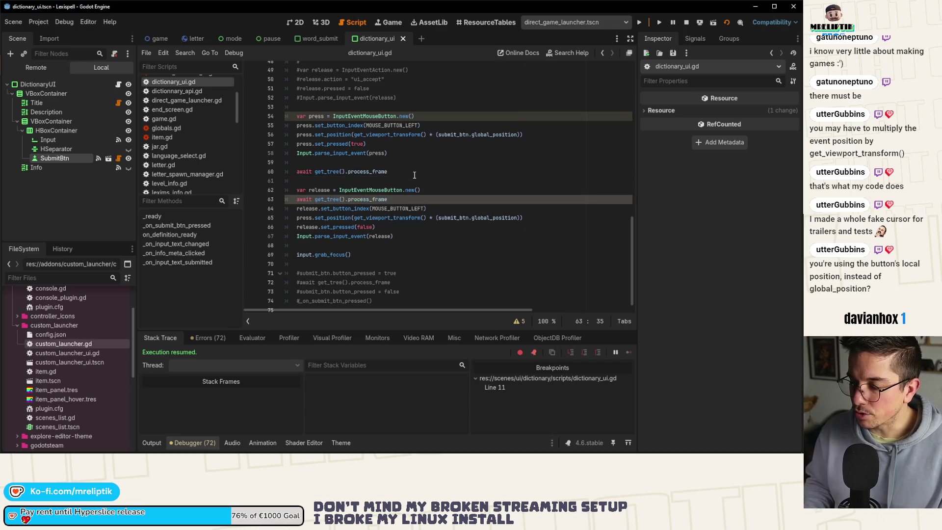
key(ctrl+s)
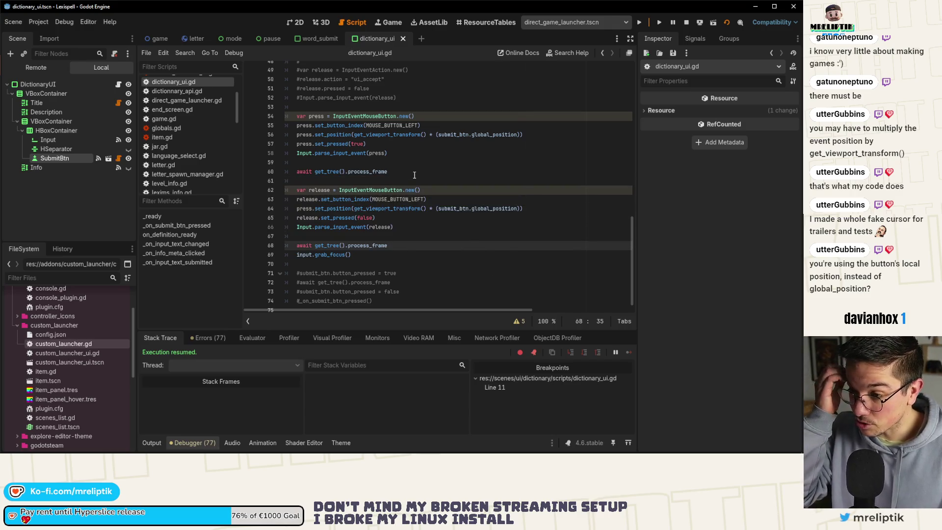
key(F5)
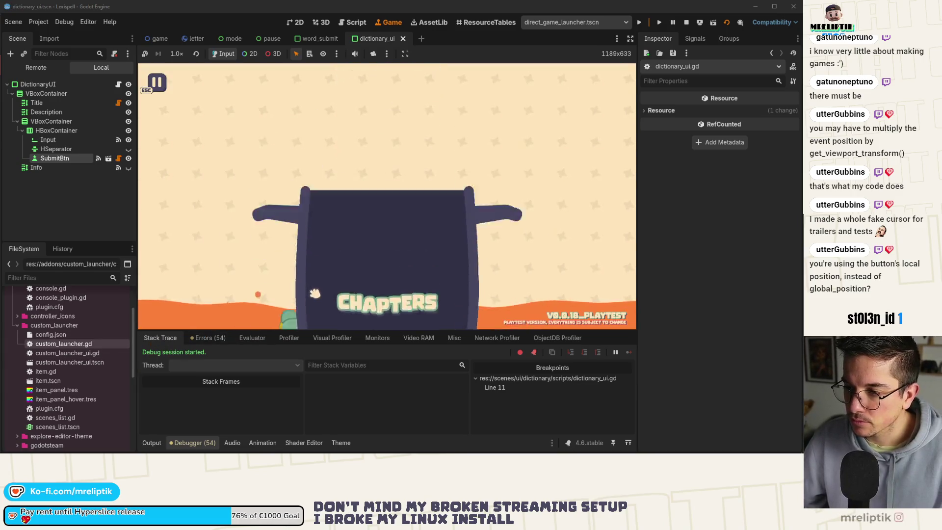
Collapse the bottom panel, pause the game, and type 'test' into the Wiktionary query field
click(146, 442)
click(146, 442)
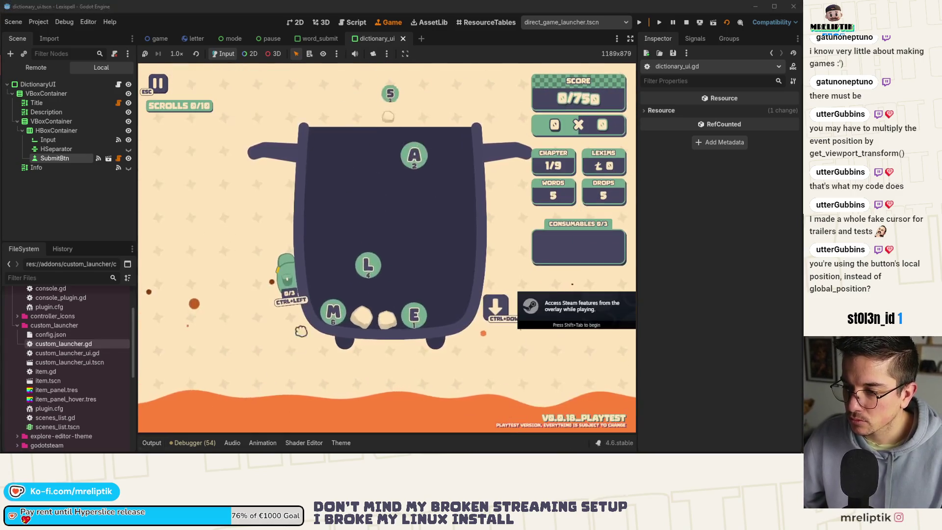
key(Escape)
click(230, 223)
text(test)
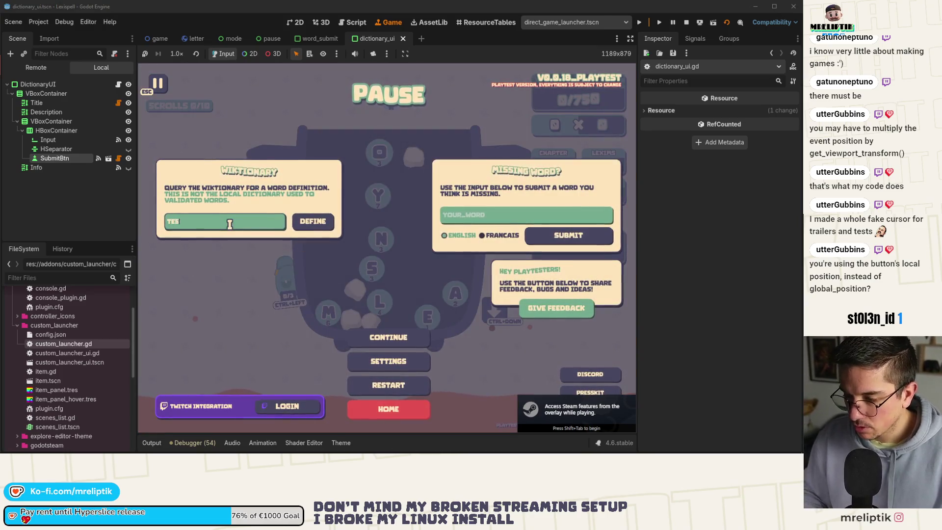
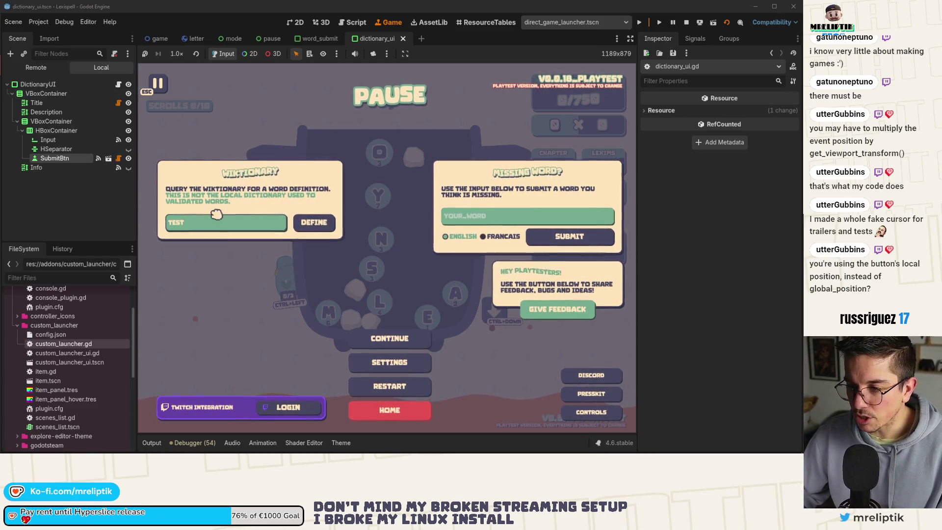
Open dictionary_ui.gd and inspect the parse_input_event and get_viewport_transform calls
click(118, 445)
click(146, 443)
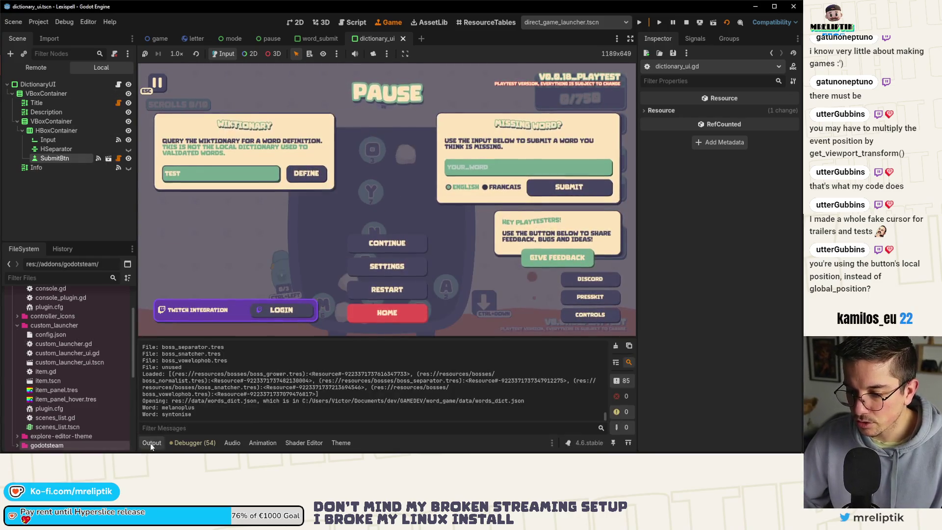
click(150, 442)
click(119, 85)
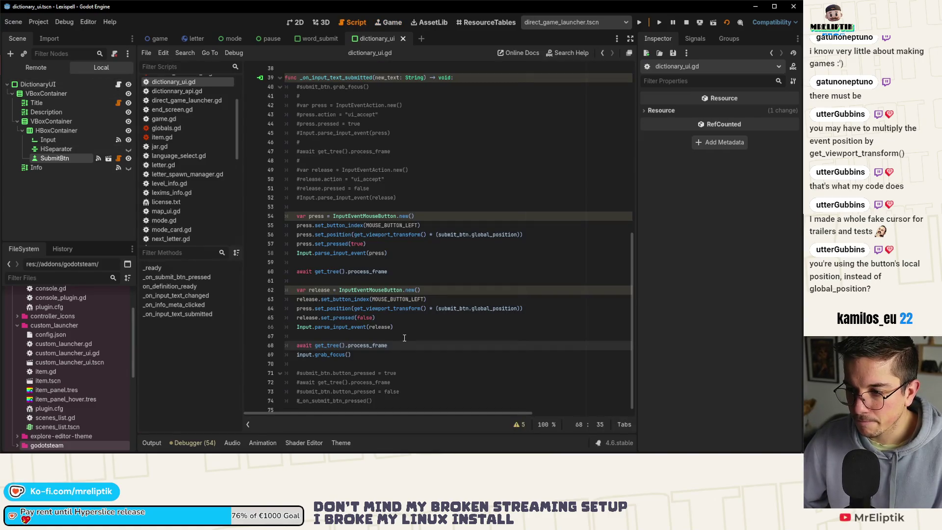
double_click(339, 254)
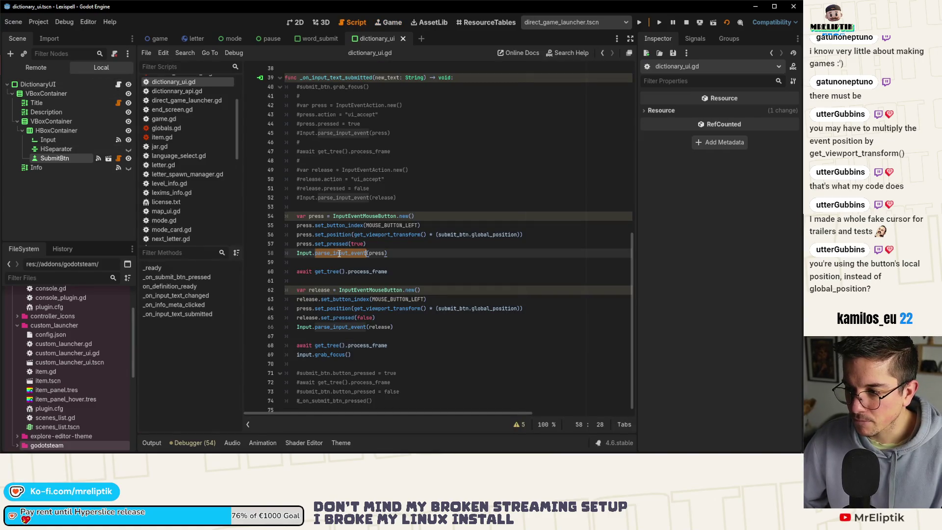
double_click(373, 235)
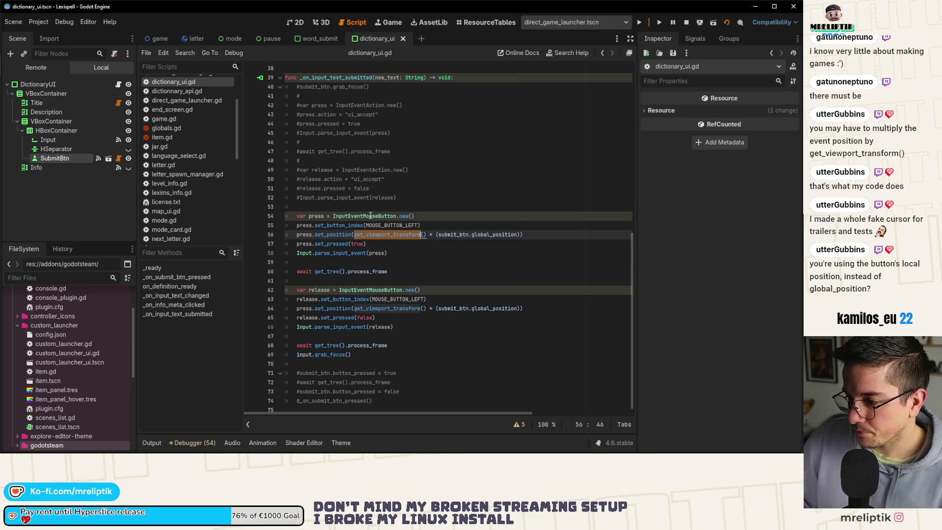
Delete the simulated mouse press-and-release code from _on_input_text_submitted
click(352, 345)
drag(363, 349, 240, 88)
key(Delete)
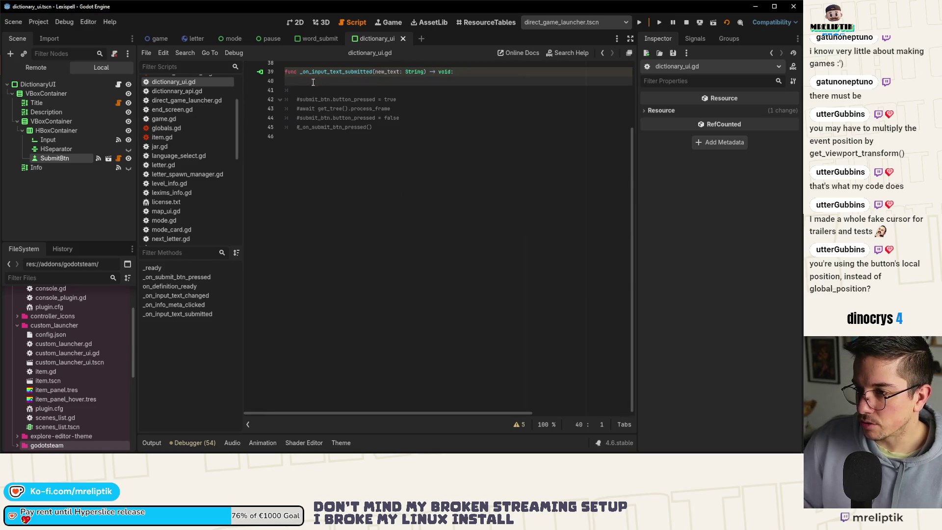
scroll(313, 81, up, 9)
click(313, 82)
Uncomment the four button_pressed lines, remove the blank lines around them, and save
click(316, 353)
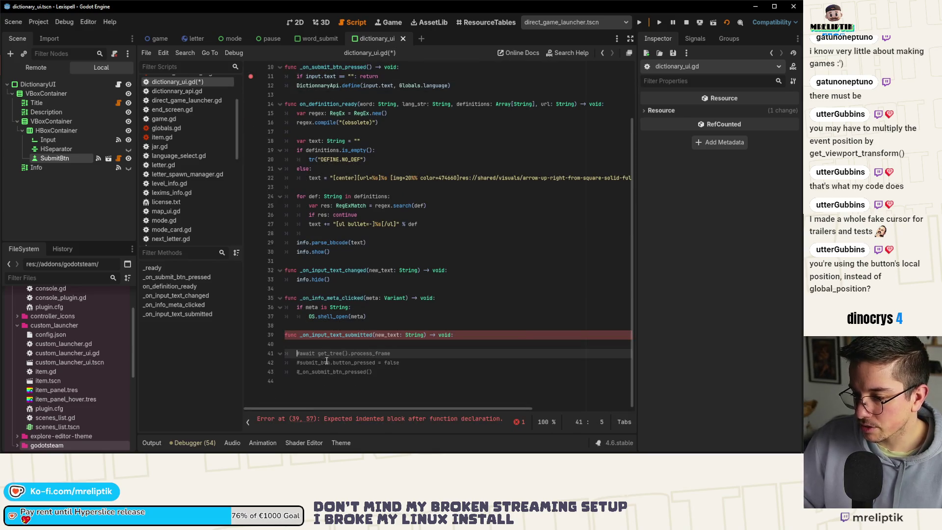
key(ctrl+shift+k)
drag(384, 398, 247, 376)
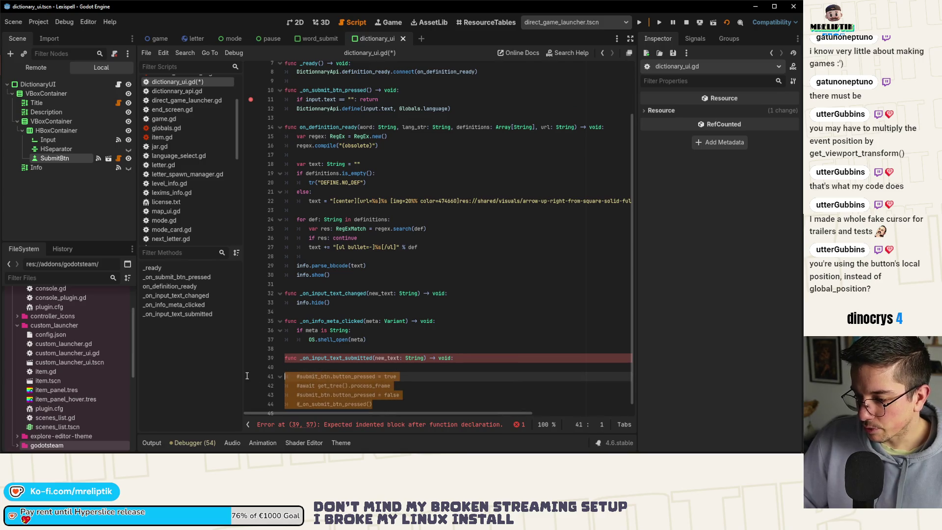
key(ctrl+k)
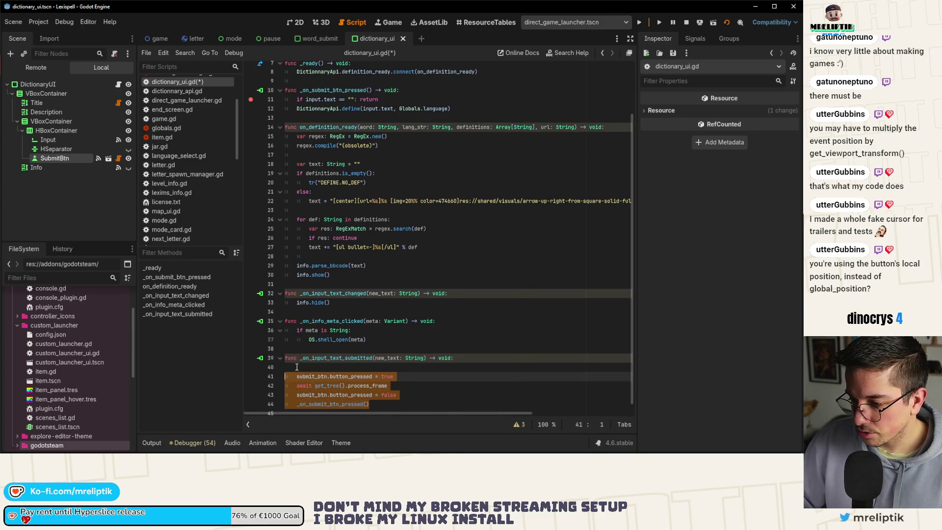
click(297, 367)
key(Delete)
key(ctrl+s)
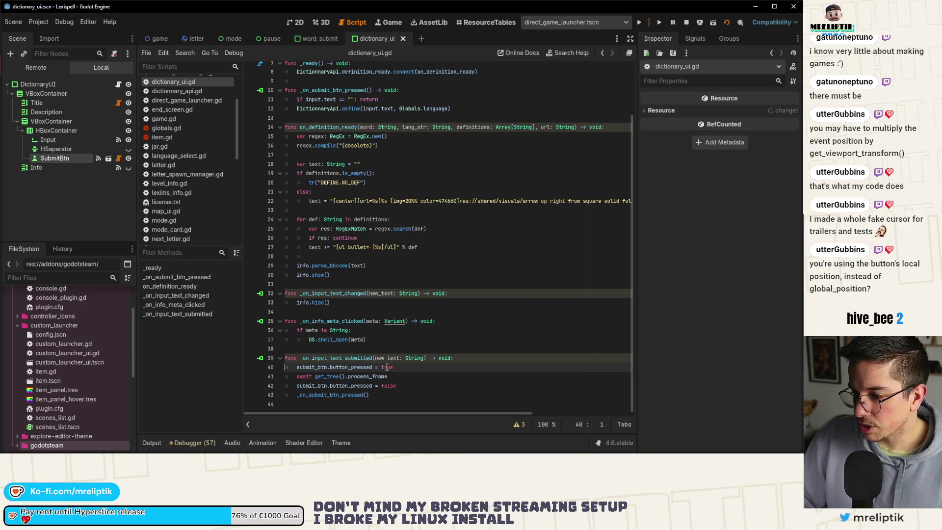
Look up the documentation for button_pressed on line 40
double_click(351, 367)
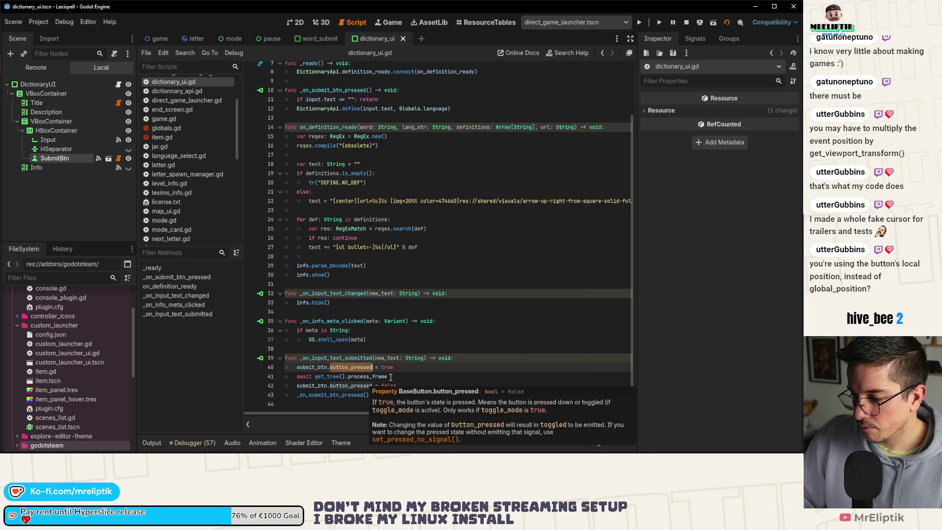
click(423, 369)
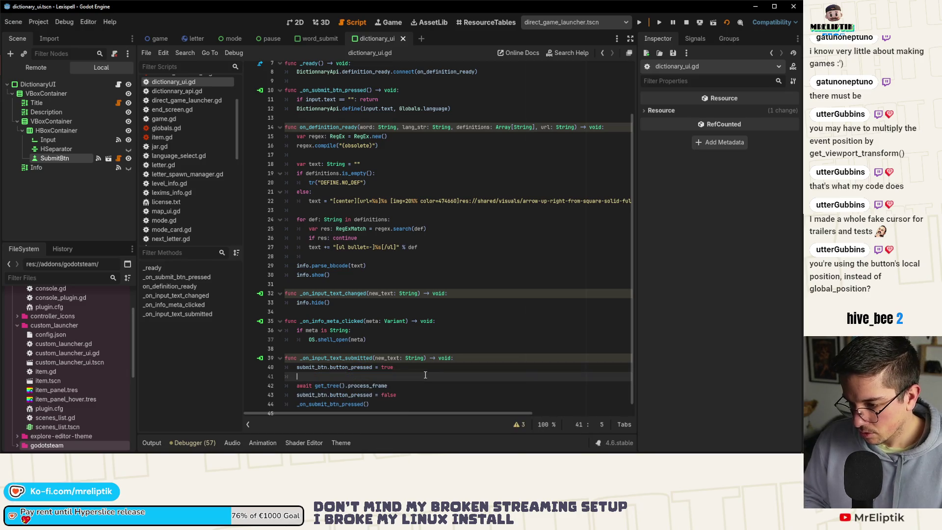
ctrl+click(353, 368)
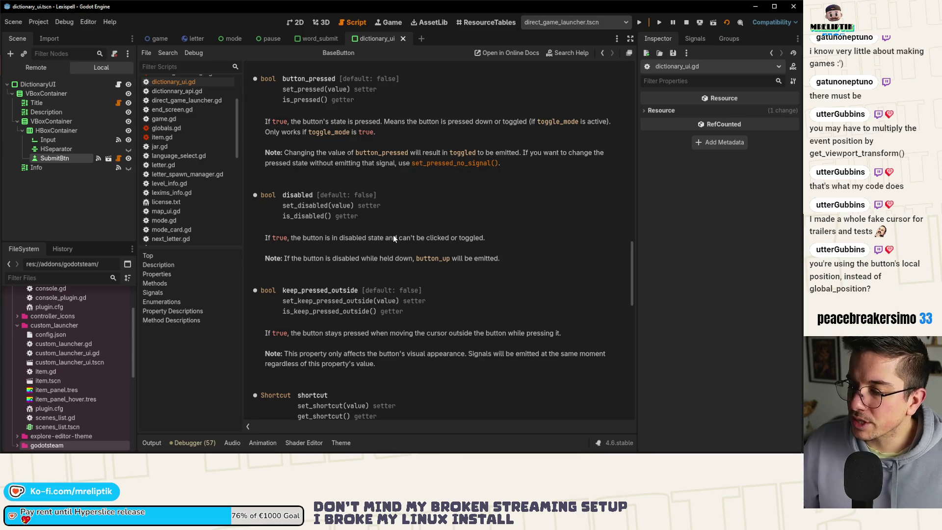
scroll(393, 235, up, 3)
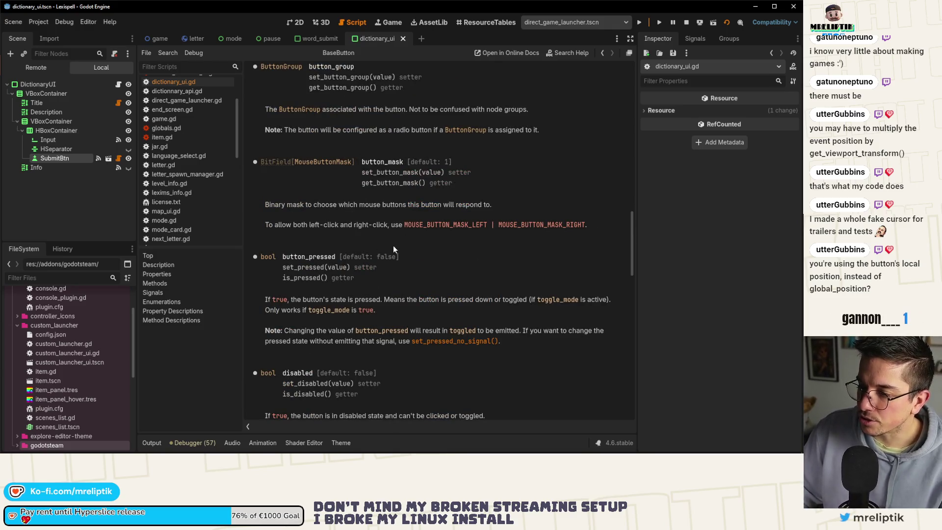
double_click(313, 255)
scroll(387, 272, up, 15)
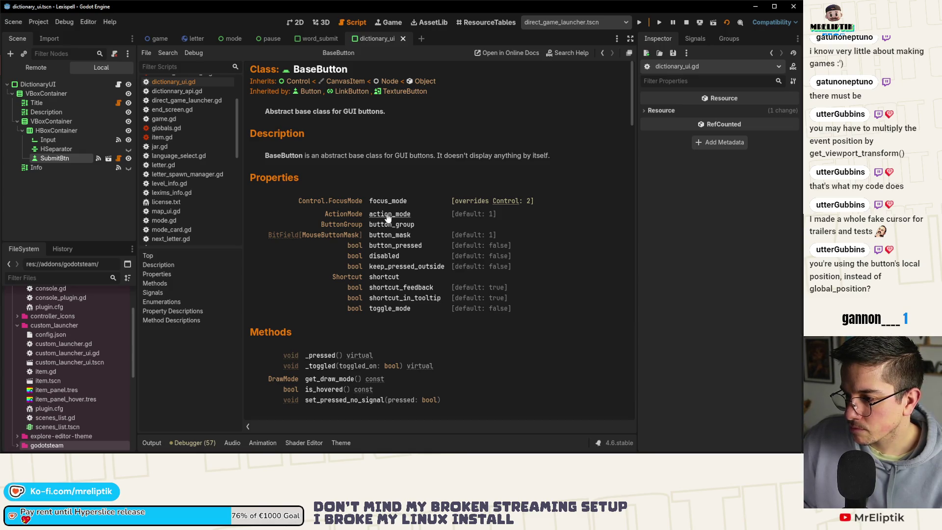
scroll(373, 235, down, 3)
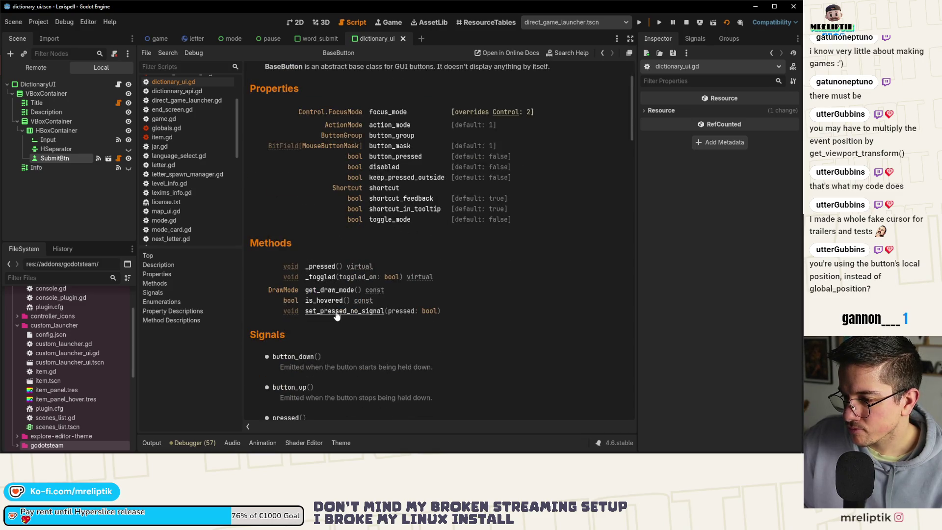
click(323, 267)
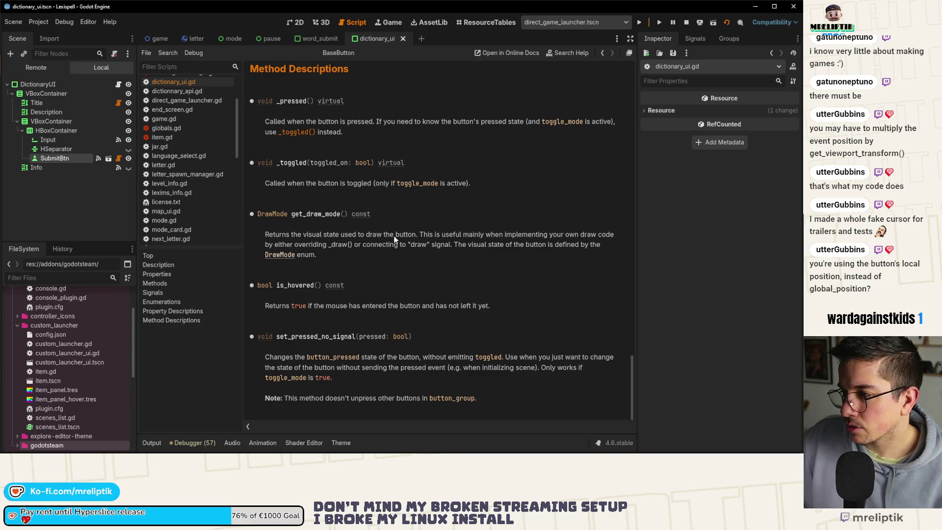
scroll(394, 237, up, 15)
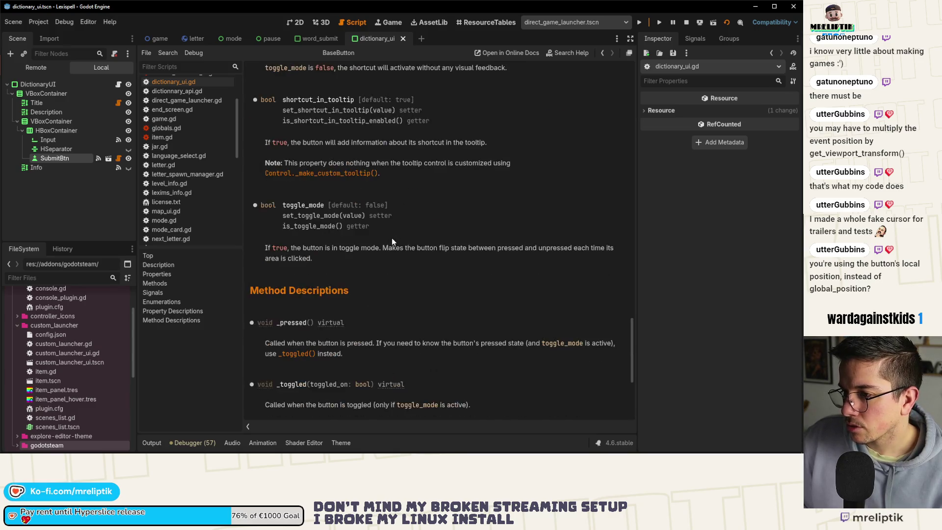
scroll(386, 255, up, 20)
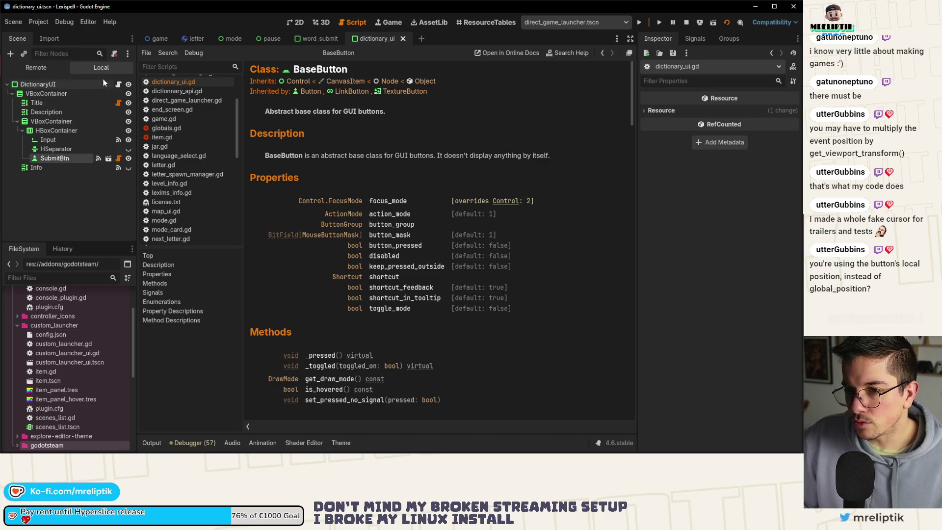
click(118, 84)
Save dictionary_ui.gd without leftover lines; in word_submit.gd replace the event block with _on_submit_btn_pressed()
key(ctrl+shift+k)
key(ctrl+shift+k)
key(ctrl+shift+k)
key(ctrl+s)
click(317, 38)
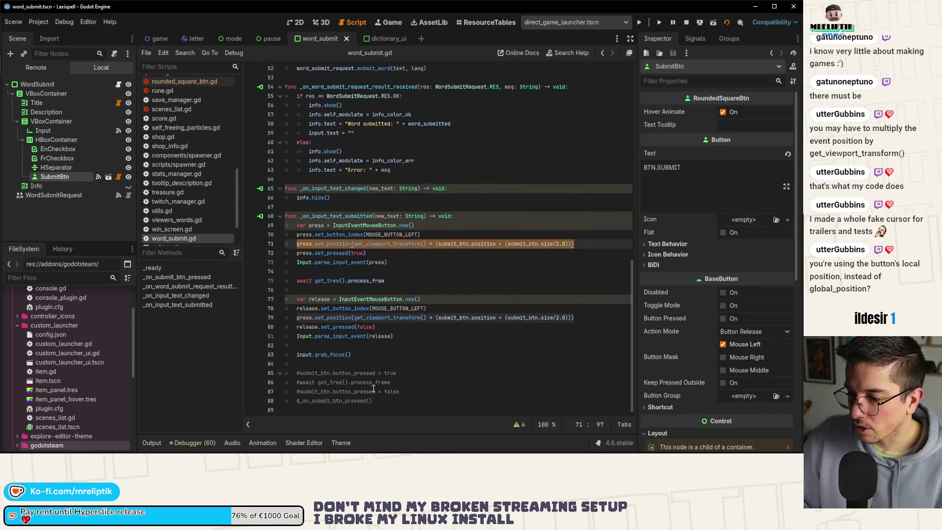
drag(383, 392, 285, 225)
key(BackSpace)
scroll(309, 226, up, 6)
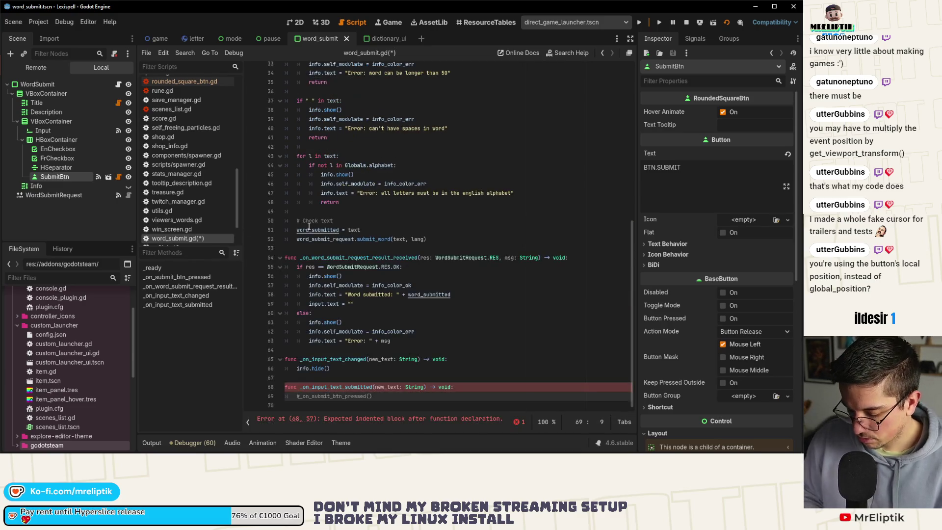
key(ctrl+k)
Submit TEST in the running game to confirm its Wiktionary definitions appear
click(388, 22)
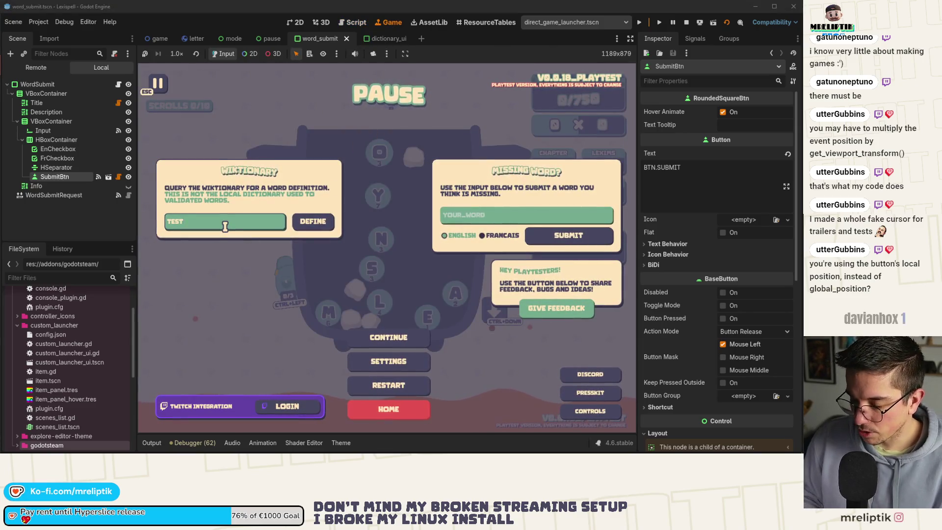
key(Return)
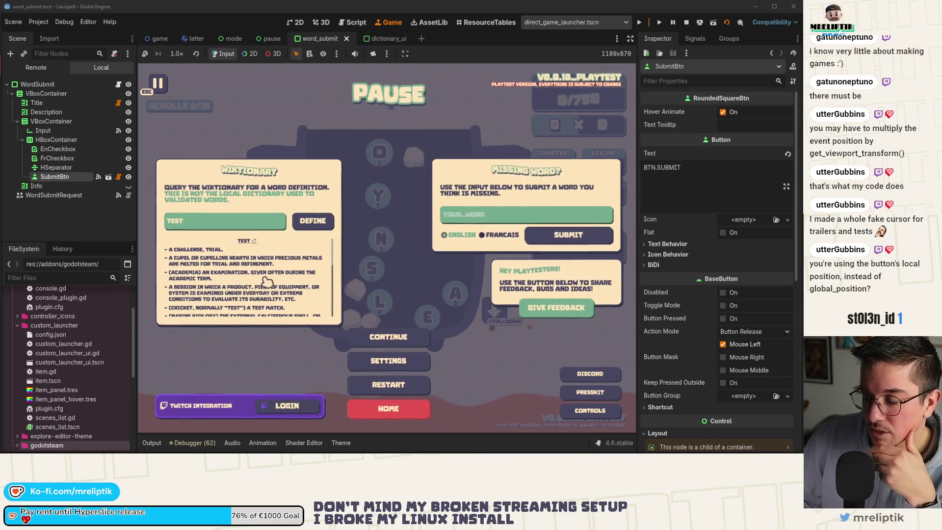
scroll(262, 279, down, 5)
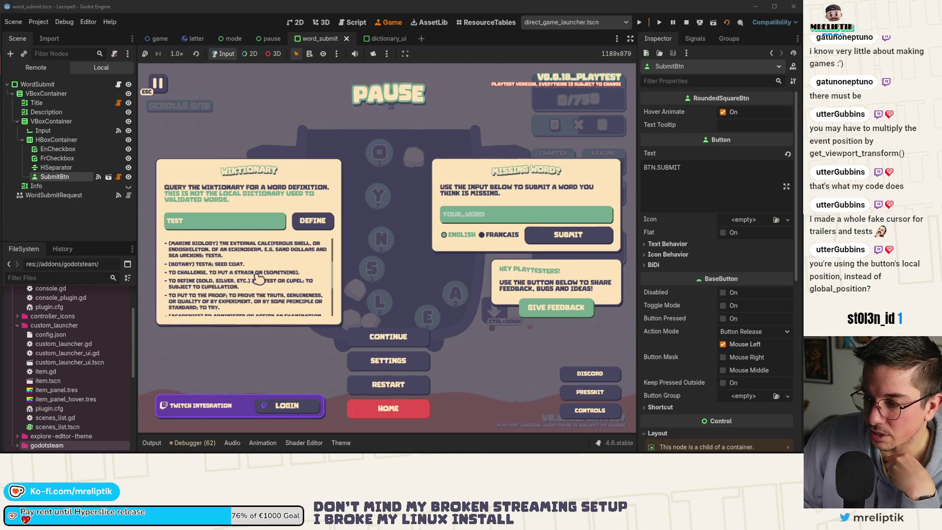
scroll(259, 279, up, 5)
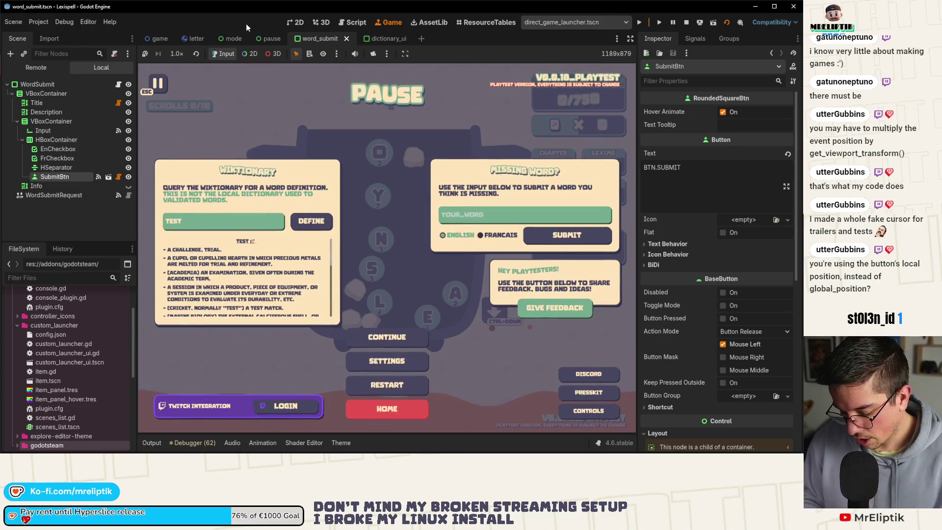
key(ctrl+shift+o)
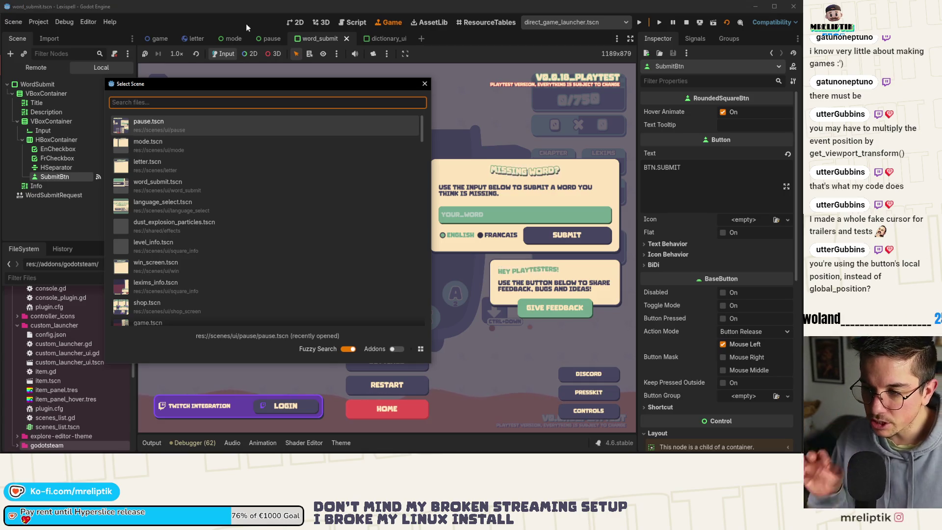
Search 'leaderb' and open leaderboard_screen.tscn
text(leaderb)
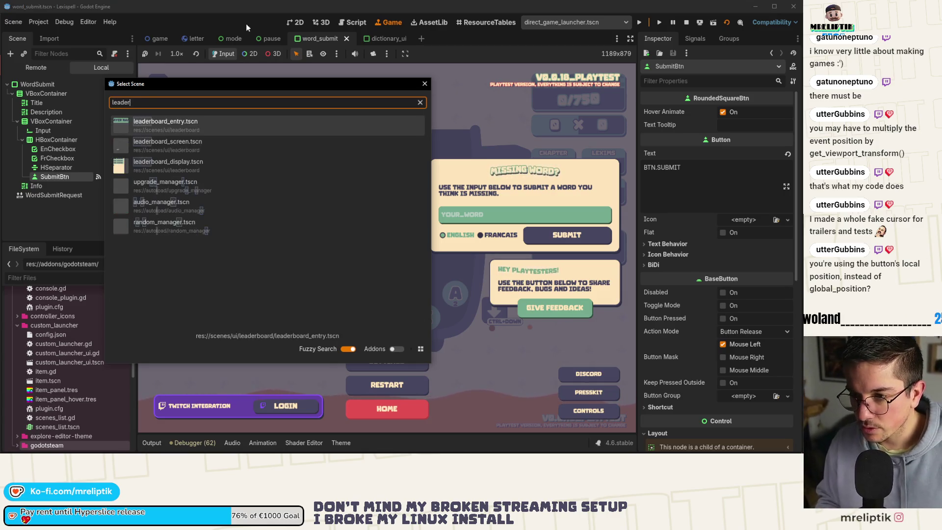
key(Down)
key(Return)
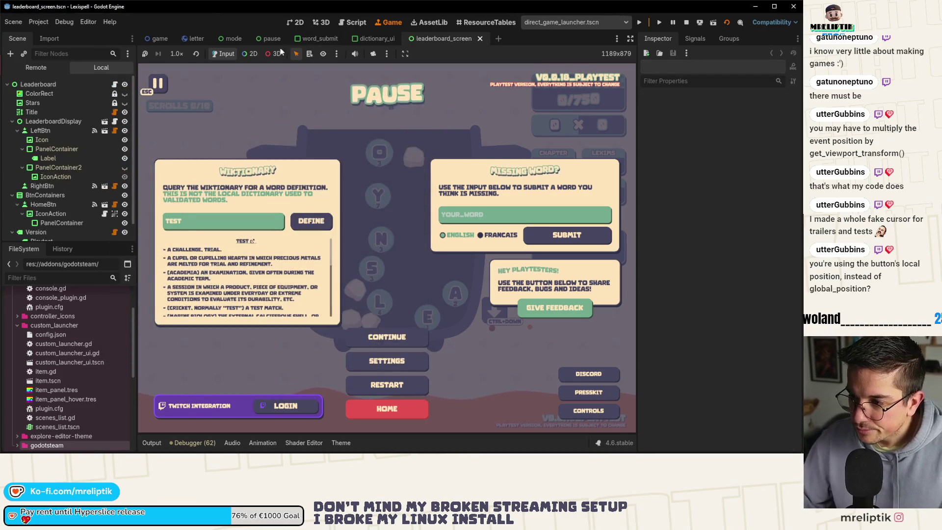
scroll(363, 147, down, 3)
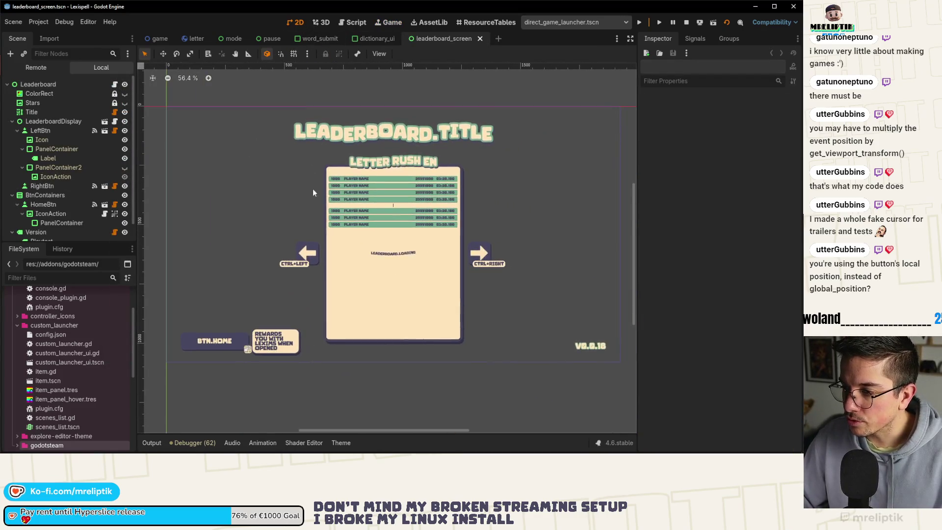
scroll(402, 260, up, 4)
scroll(298, 250, down, 4)
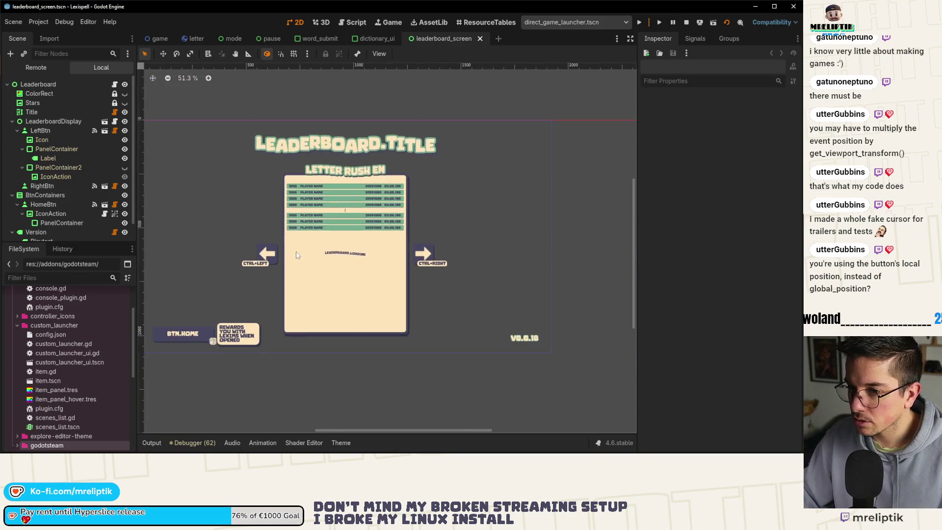
Search again for 'leader' and open leaderboard_display.tscn in a new tab
key(ctrl+shift+o)
text(loeadr)
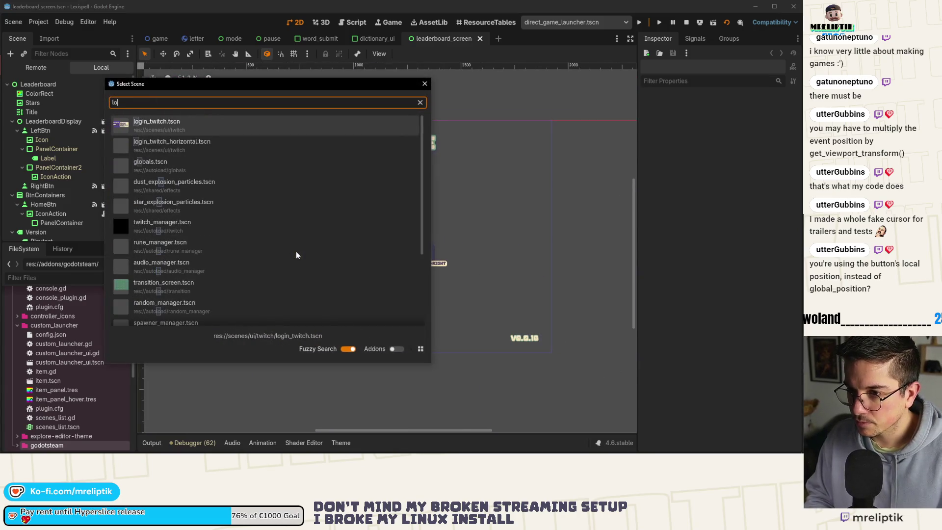
key(Escape)
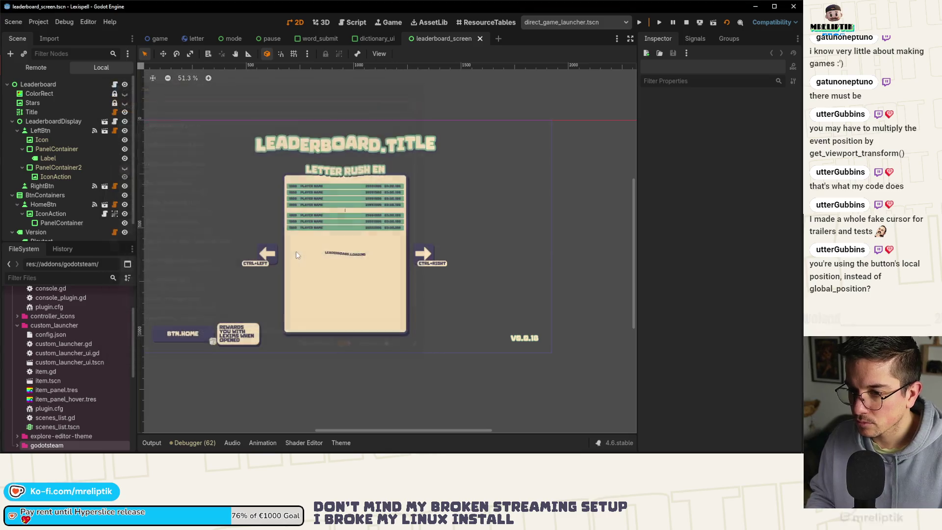
key(ctrl+shift+o)
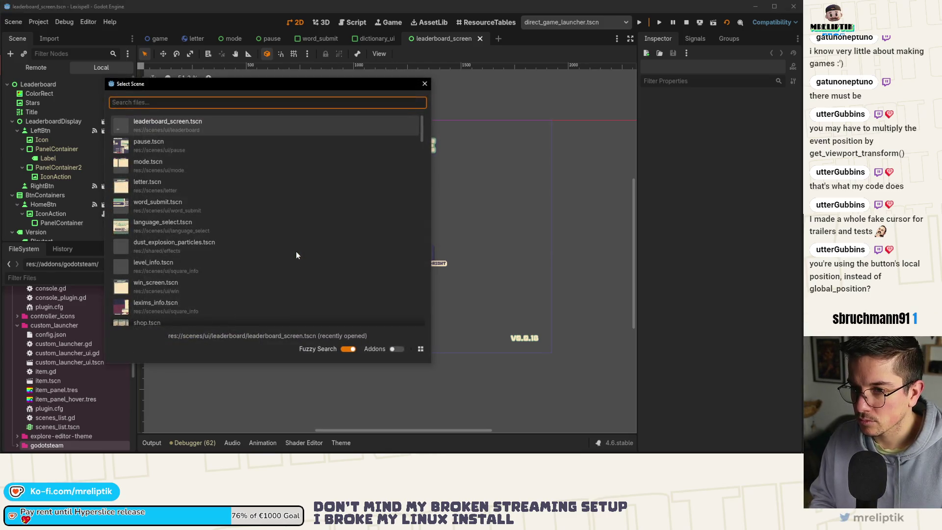
text(leader)
key(Down)
key(Down)
key(Return)
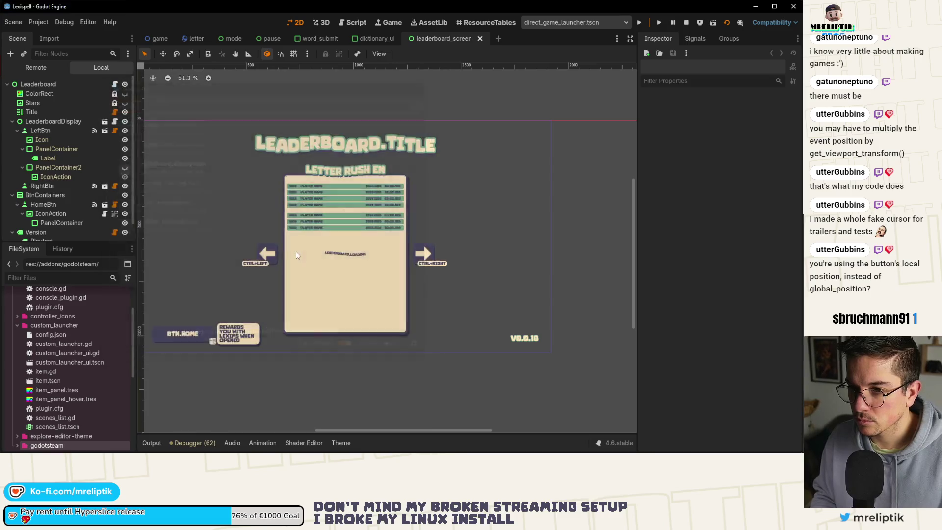
Select the leaderboard entries container, then return to the dictionary_ui scene
click(364, 237)
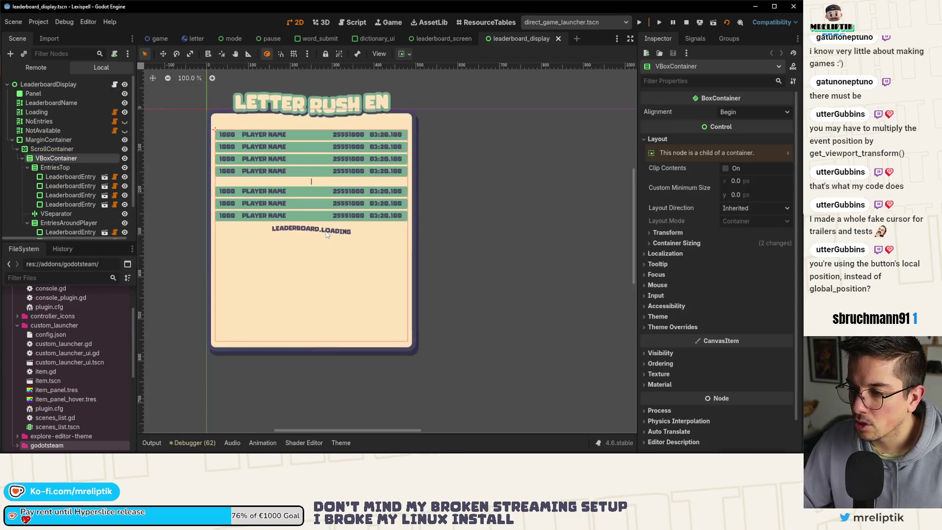
click(441, 39)
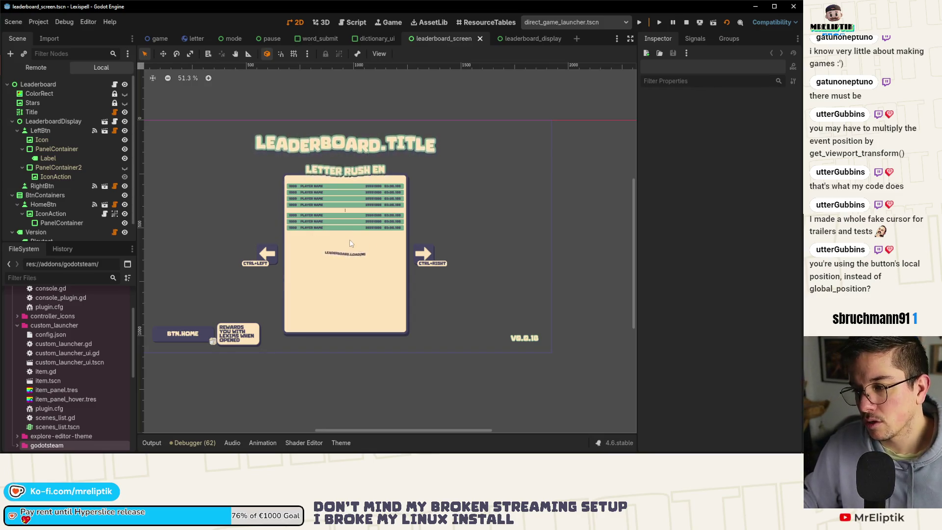
click(373, 39)
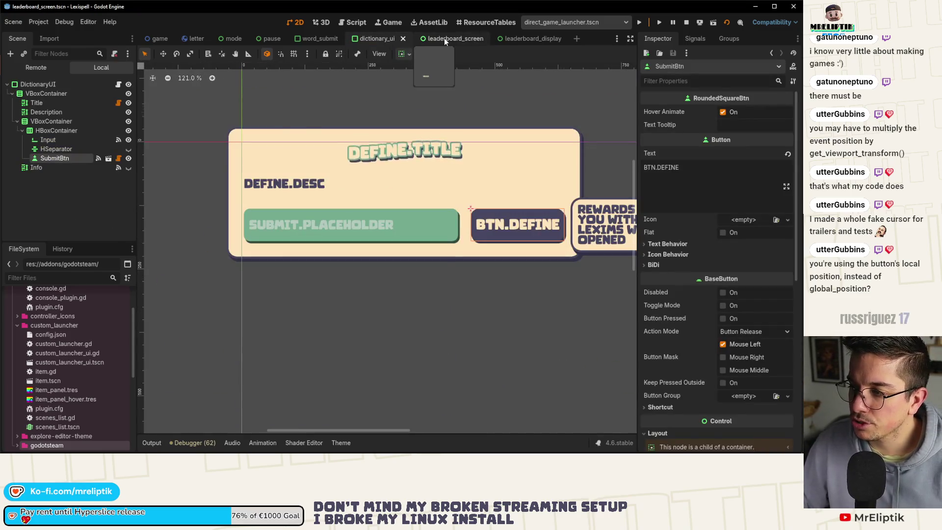
In leaderboard_display, select and copy the wavy Loading label node
click(445, 39)
click(516, 40)
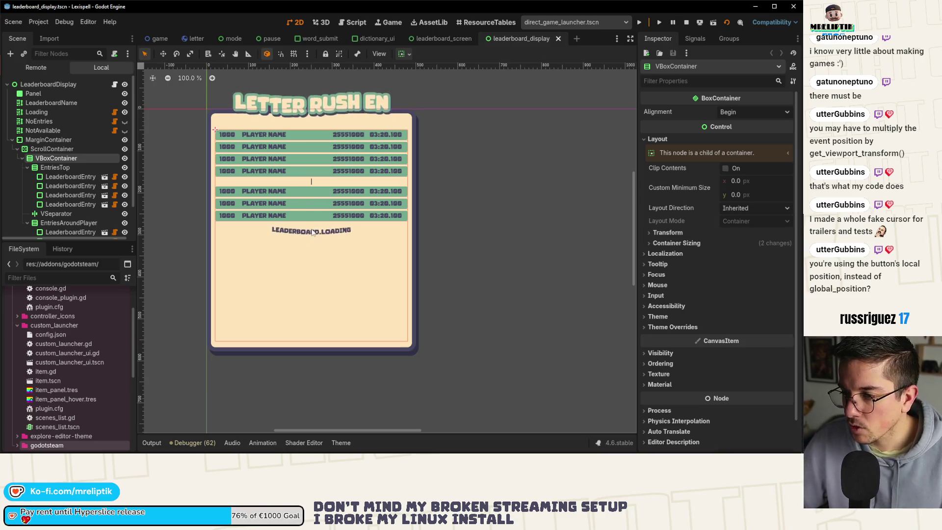
scroll(59, 204, down, 2)
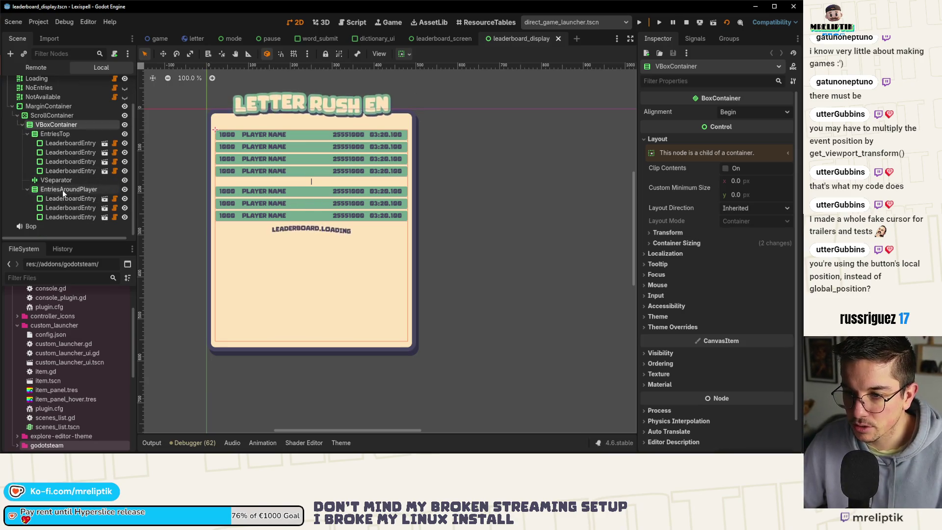
scroll(57, 125, up, 2)
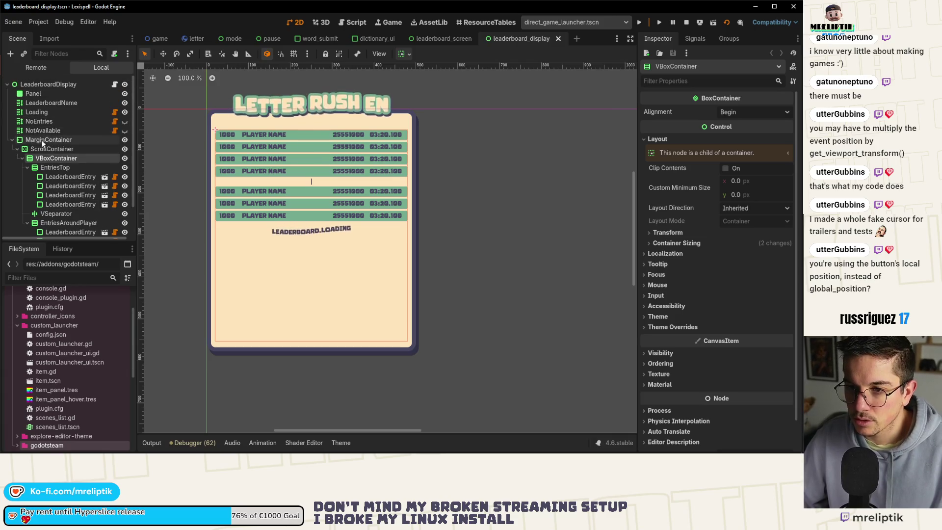
click(39, 112)
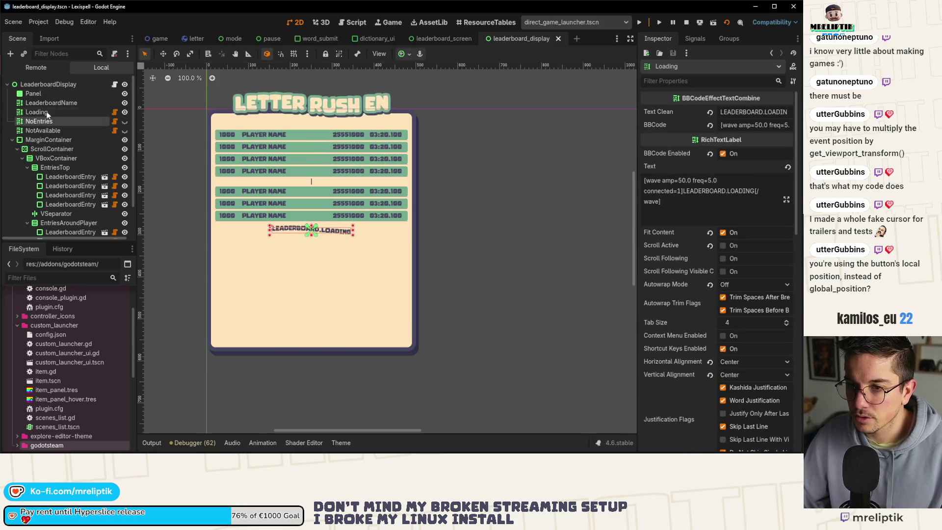
key(ctrl+s)
In dictionary_ui, toggle HSeparator and Info visibility, leaving Info hidden and selected
click(301, 39)
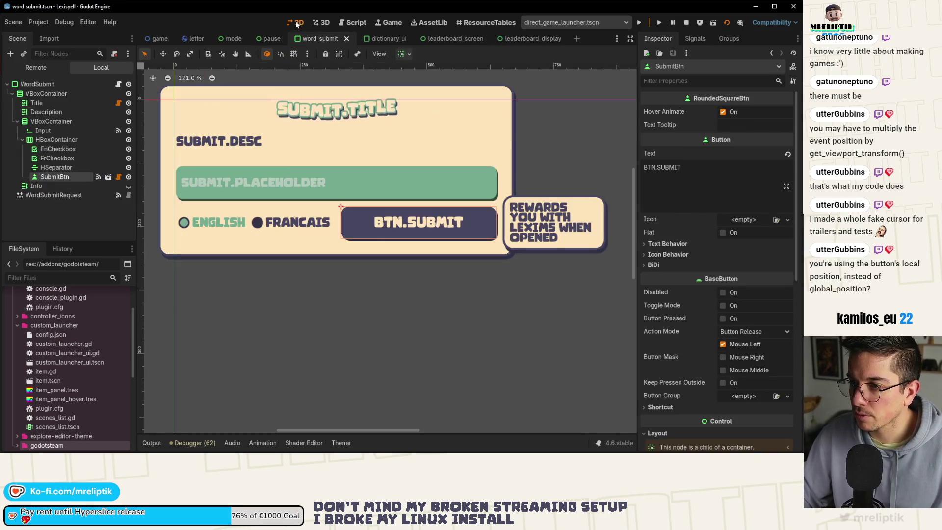
click(377, 39)
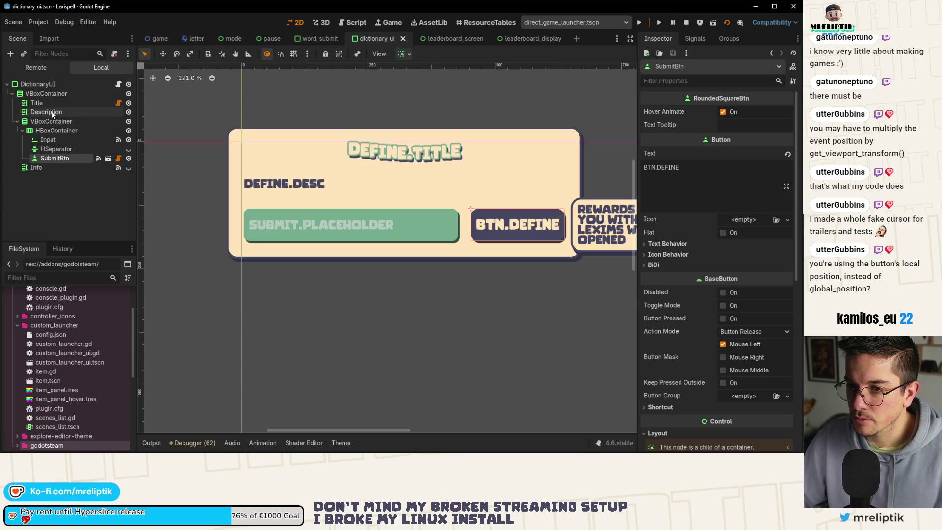
click(127, 148)
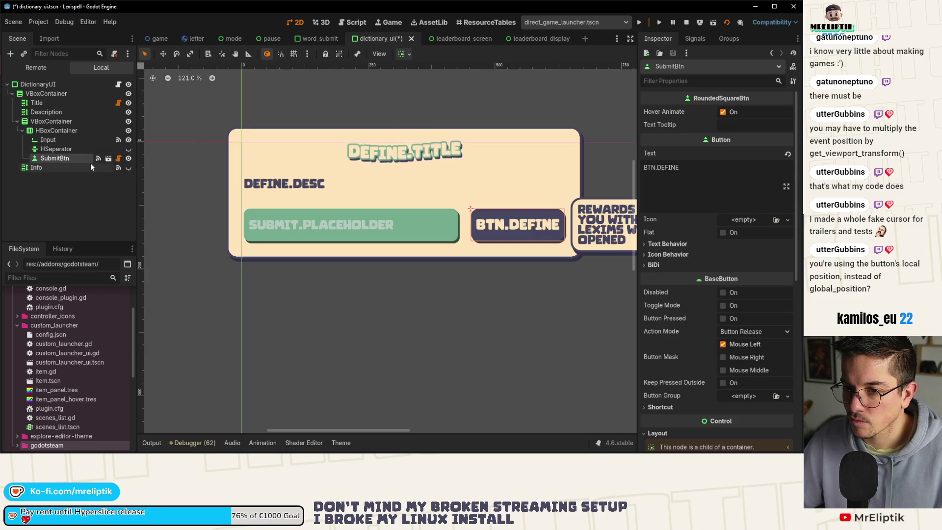
click(49, 167)
click(129, 167)
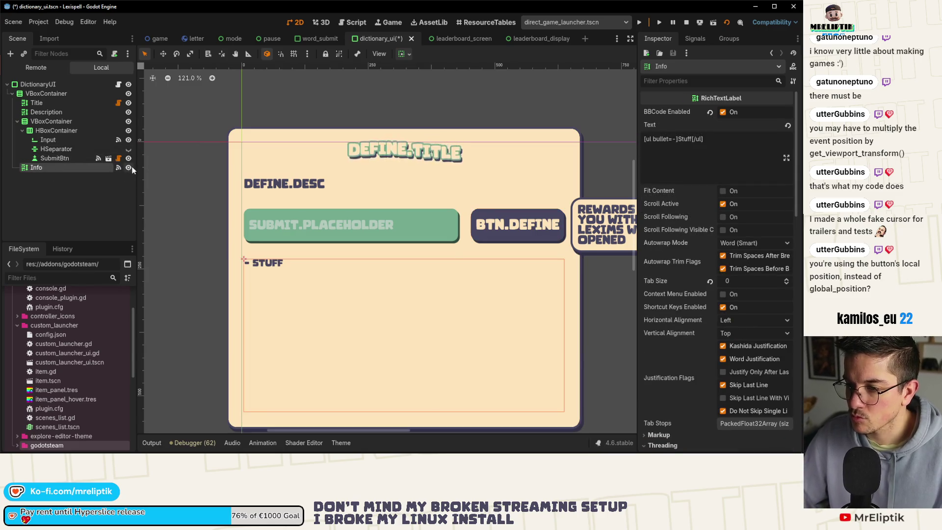
click(129, 168)
click(70, 178)
scroll(237, 187, down, 4)
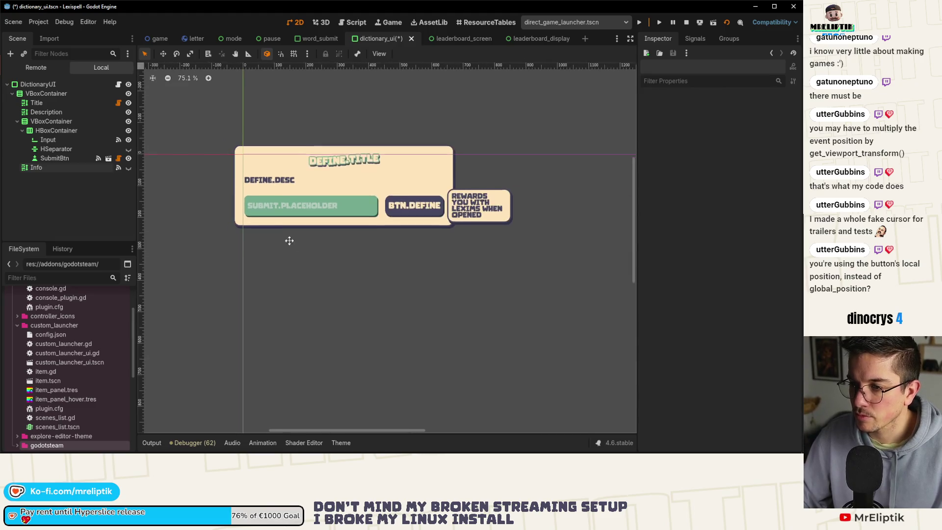
scroll(290, 241, down, 1)
click(81, 170)
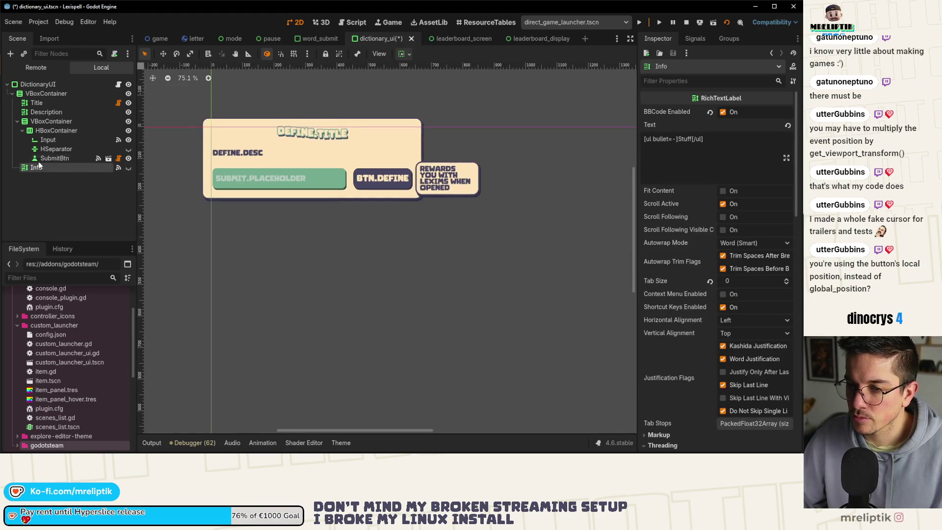
Paste the Loading label under DictionaryUI, save, move it just above Info, and show Info
click(34, 85)
key(ctrl+v)
key(ctrl+s)
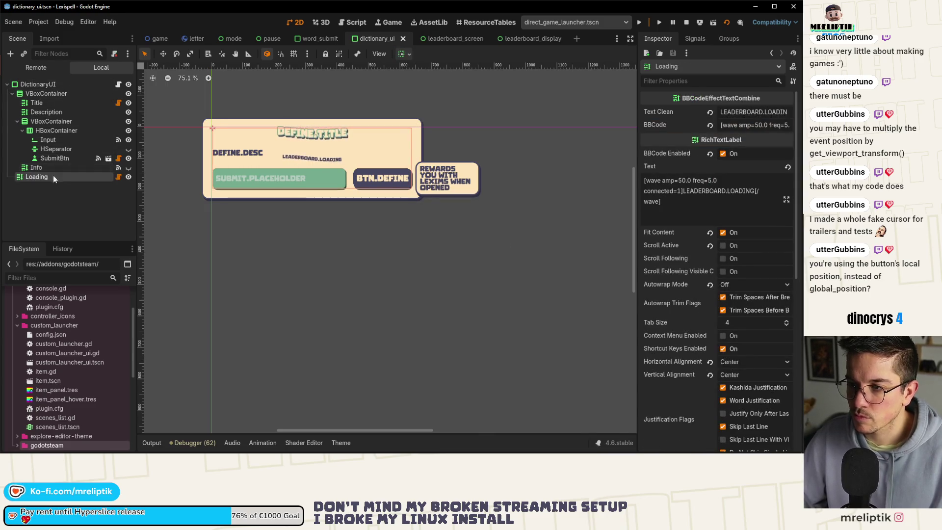
drag(41, 166, 42, 168)
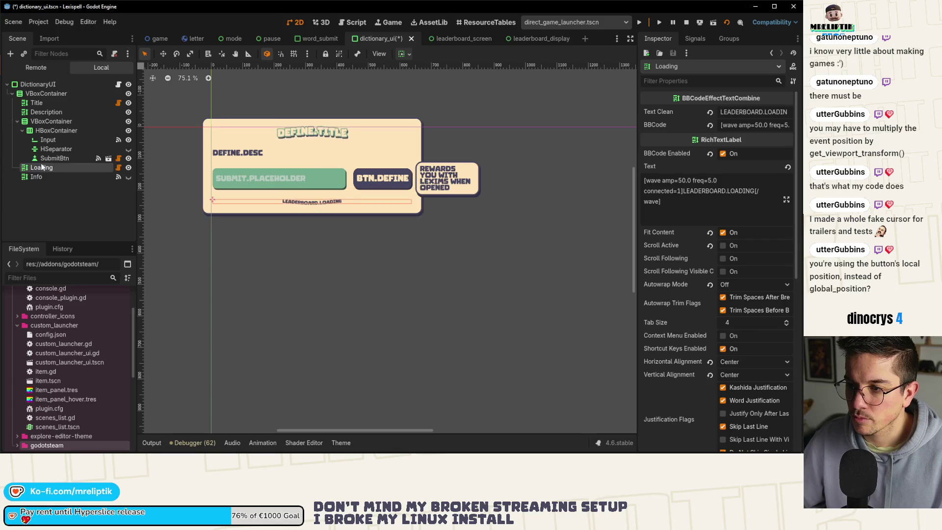
scroll(304, 207, up, 4)
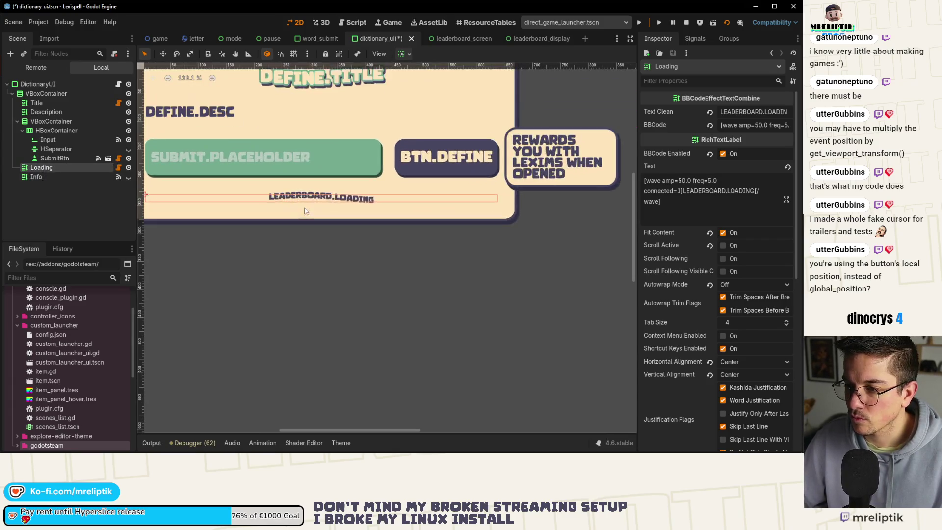
scroll(304, 207, down, 3)
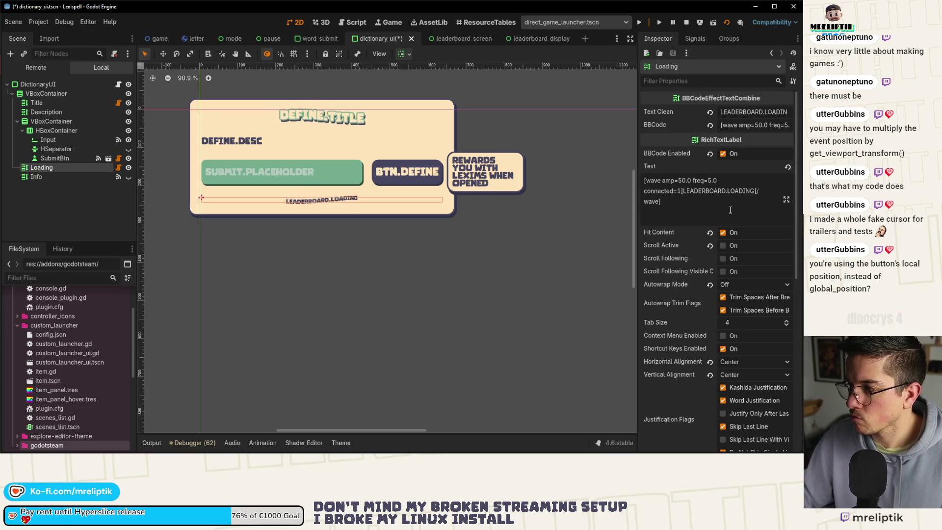
click(128, 177)
Hide Loading and Info, save the scene, and add a blank line above dictionary_ui.gd's info variable
click(129, 167)
click(128, 177)
key(ctrl+s)
click(118, 84)
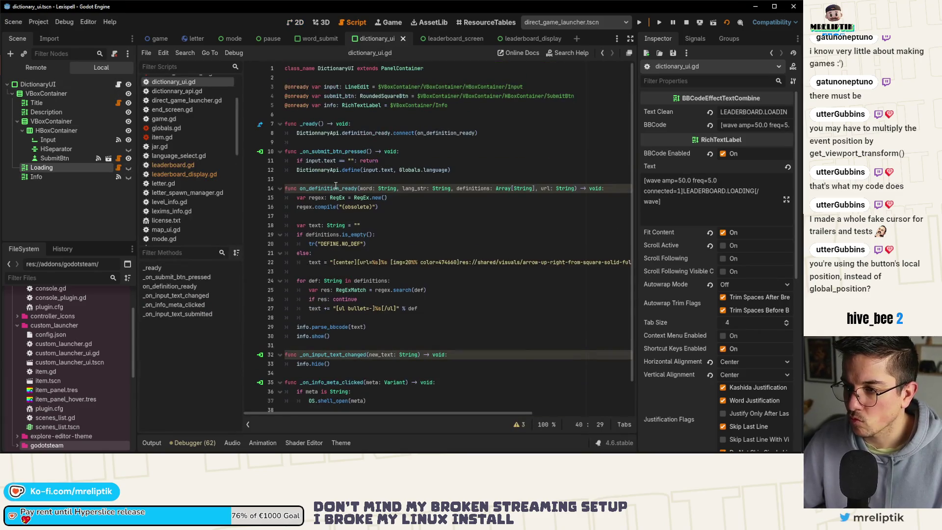
click(329, 114)
click(286, 105)
key(Return)
key(Up)
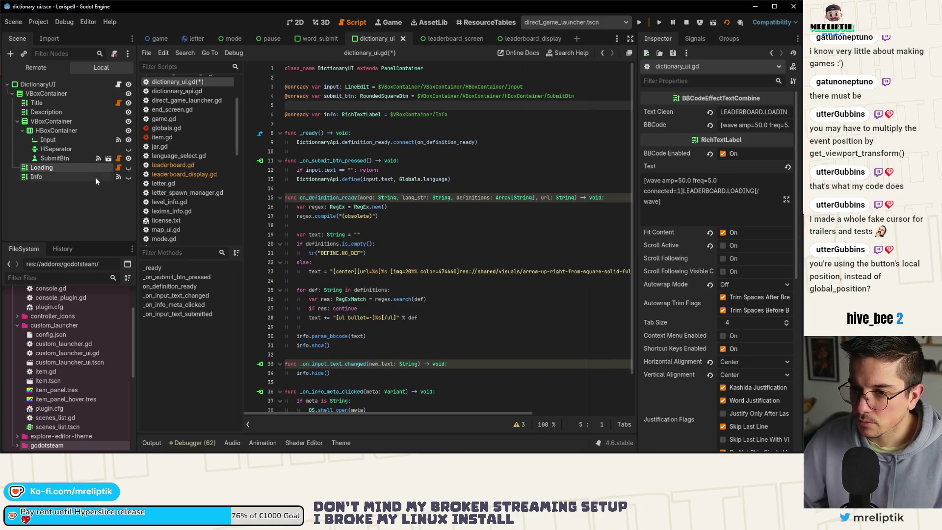
drag(311, 106, 308, 107)
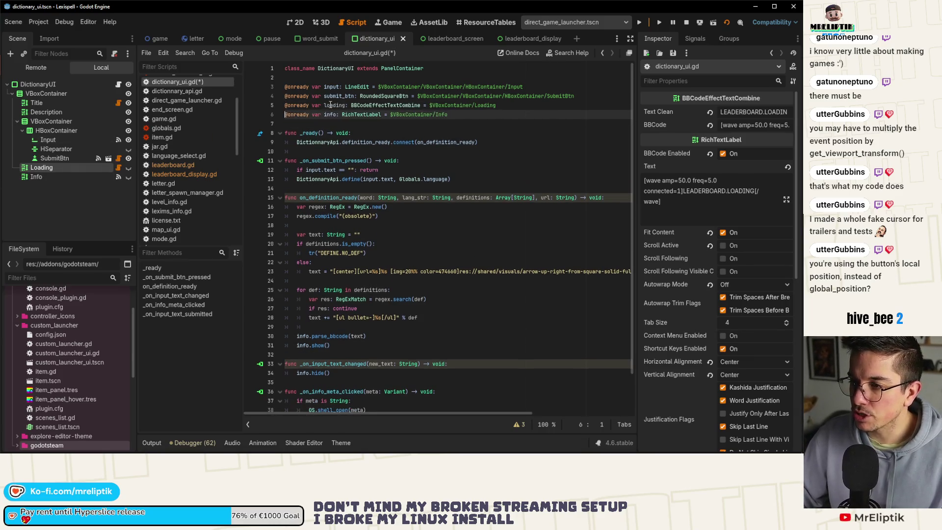
Call loading.show() in the submitted-text handler and save
scroll(352, 210, down, 2)
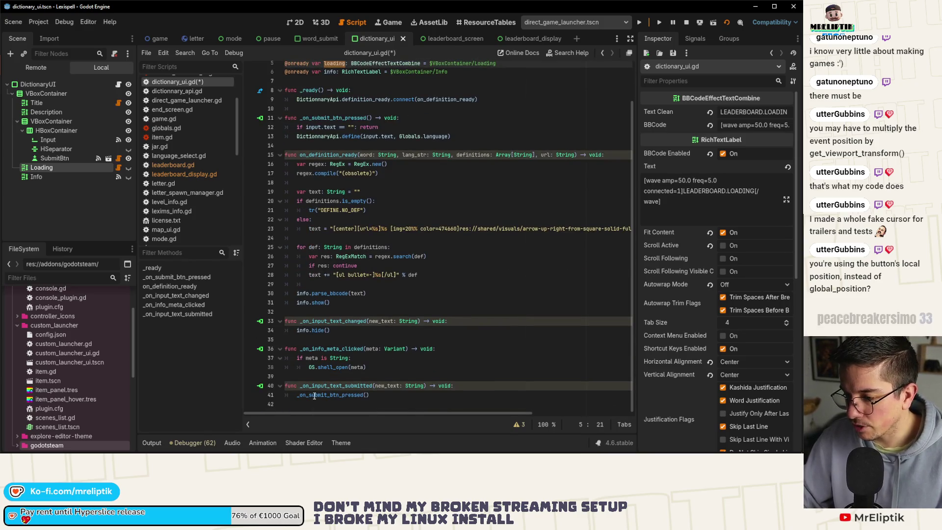
click(471, 385)
key(Return)
text(loading.sh)
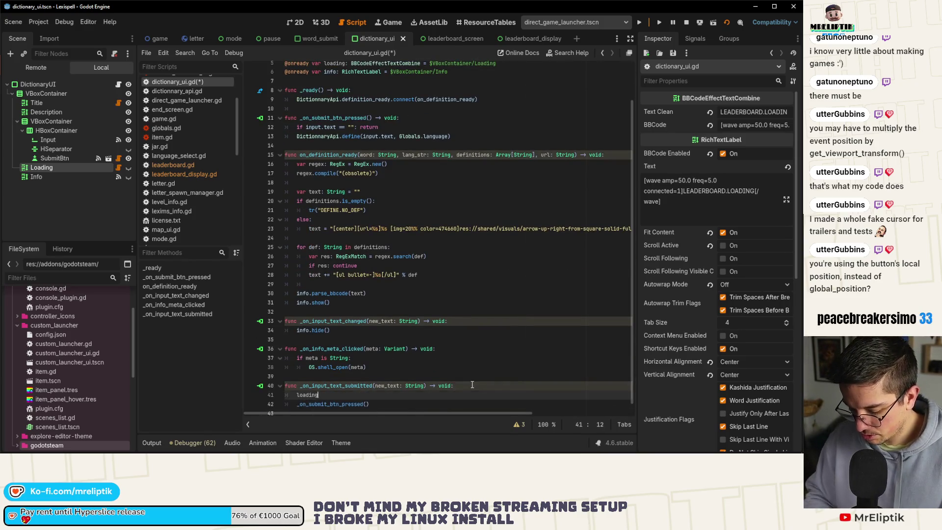
key(Return)
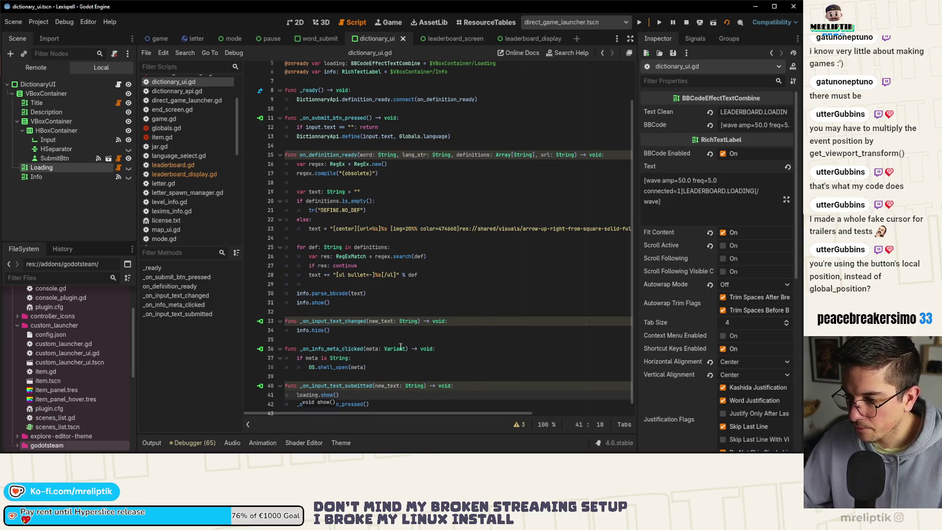
key(ctrl+s)
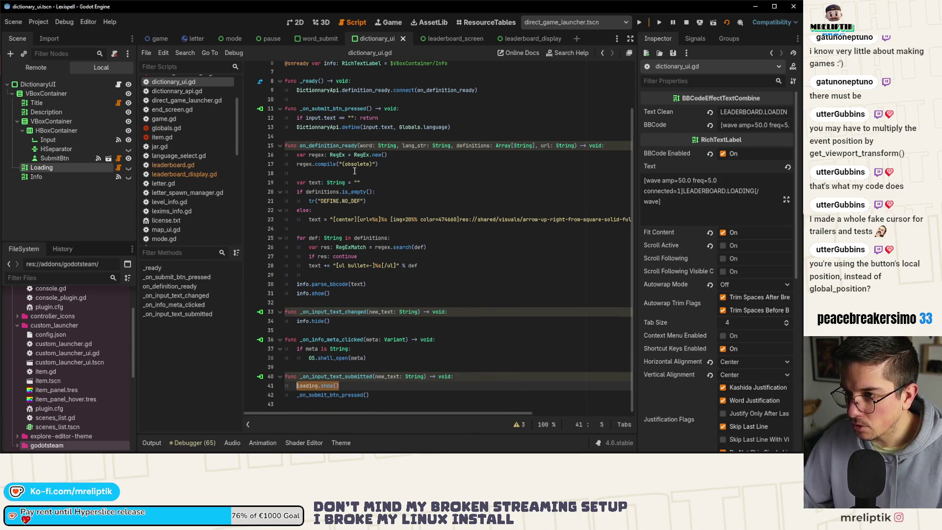
Add a loading hide() call inside _ready and save
scroll(354, 172, up, 2)
click(372, 133)
key(Down)
key(End)
key(Return)
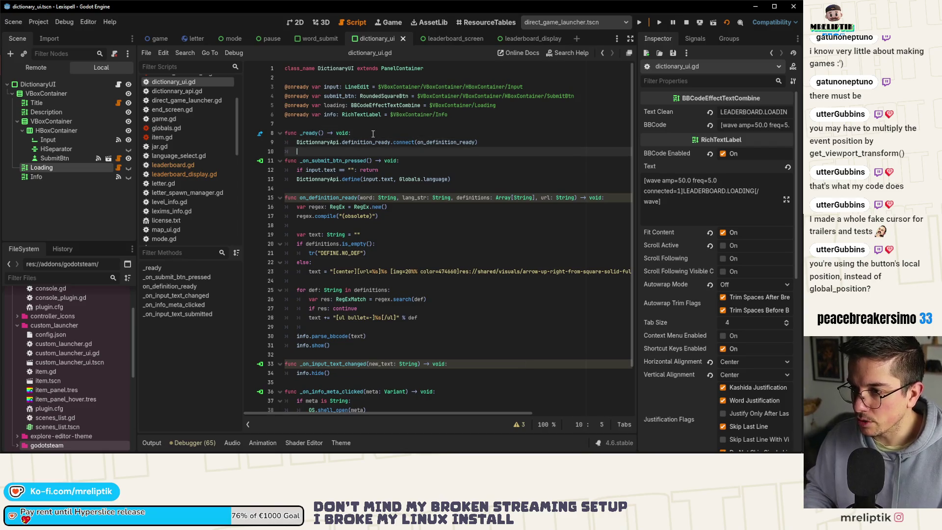
key(BackSpace)
key(BackSpace)
key(BackSpace)
text(hide()
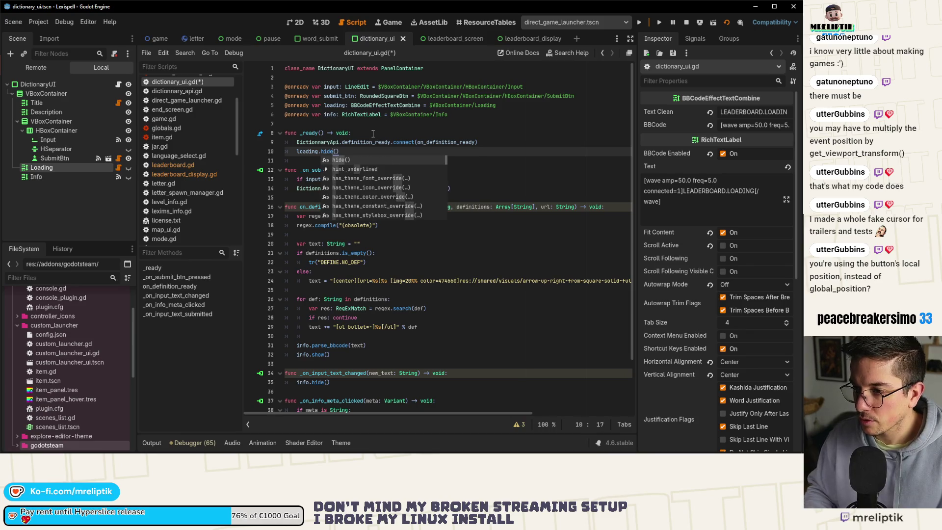
key(ctrl+s)
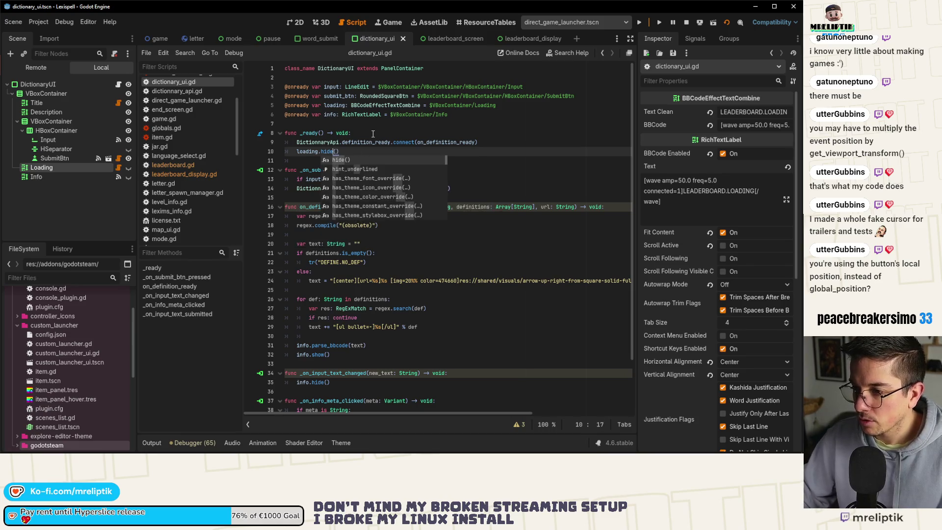
Insert loading.hide() at the top of on_definition_ready, save, and run the game
click(296, 217)
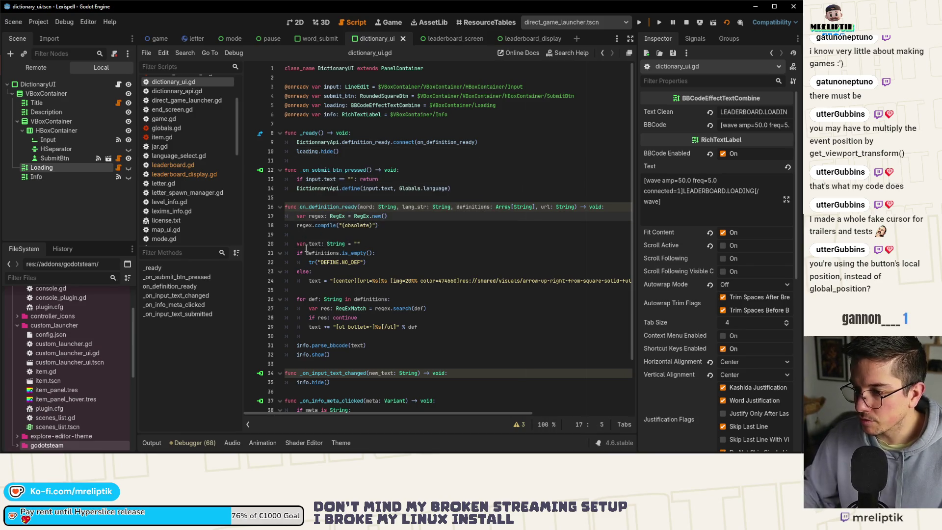
text(loading.show())
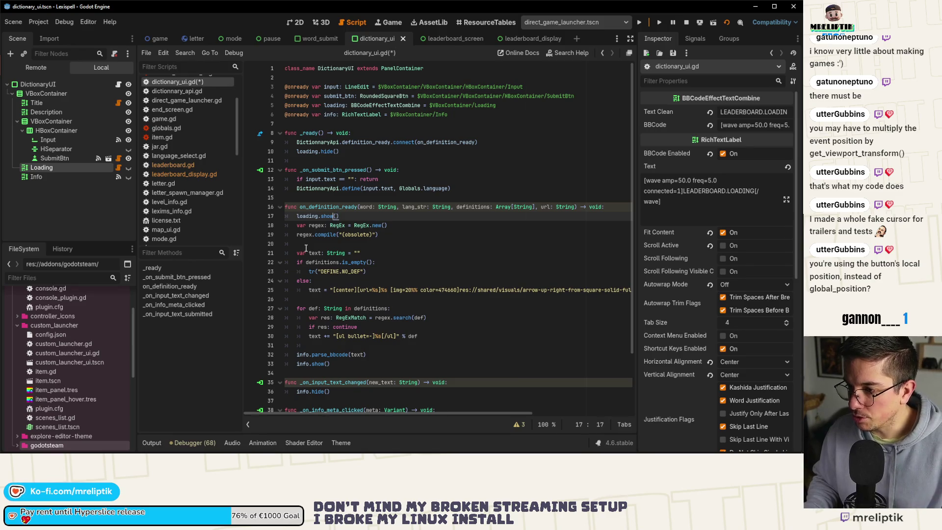
text(hide)
key(Return)
key(ctrl+s)
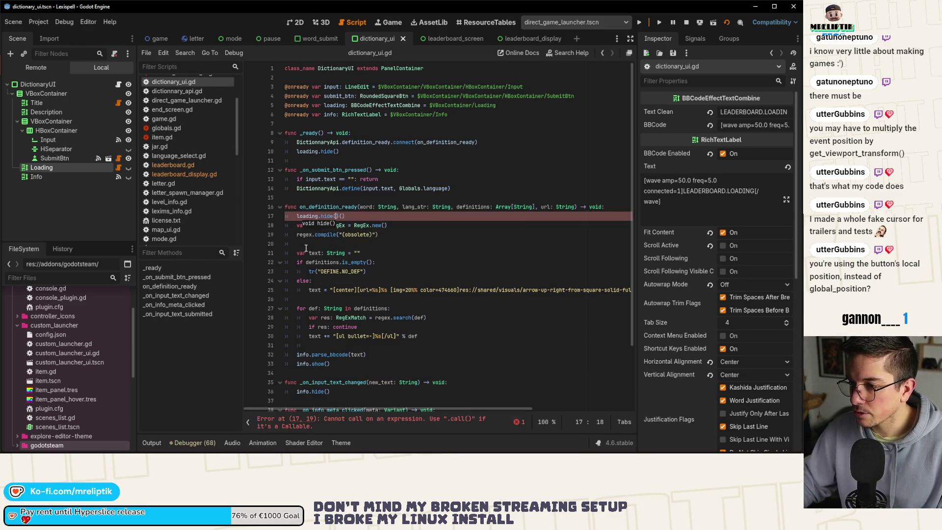
click(660, 23)
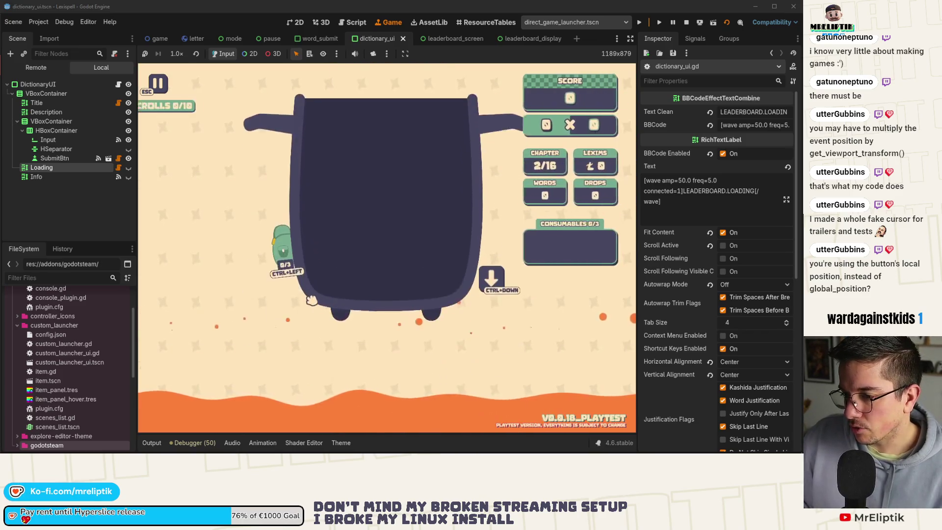
Pause the game, look up TEST, stop with F8, and select the Loading node in 2D view
key(Escape)
text(TEST)
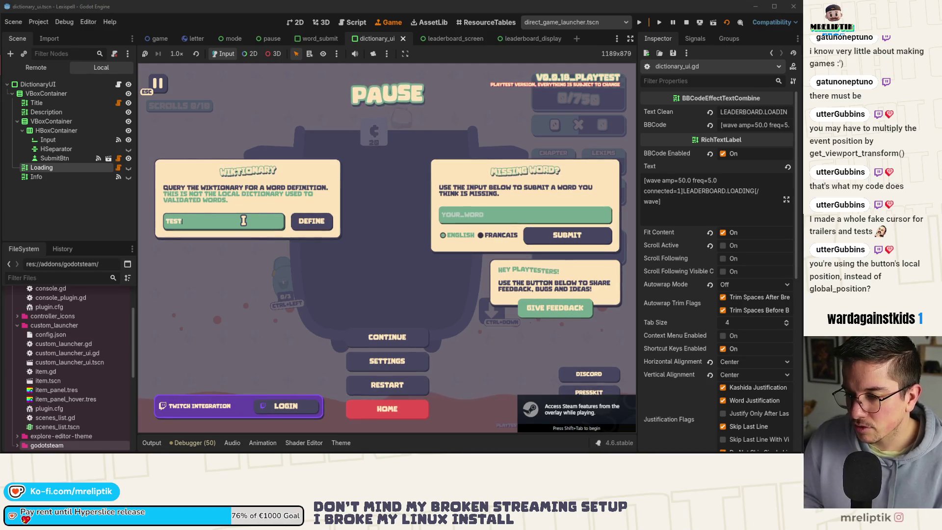
key(Return)
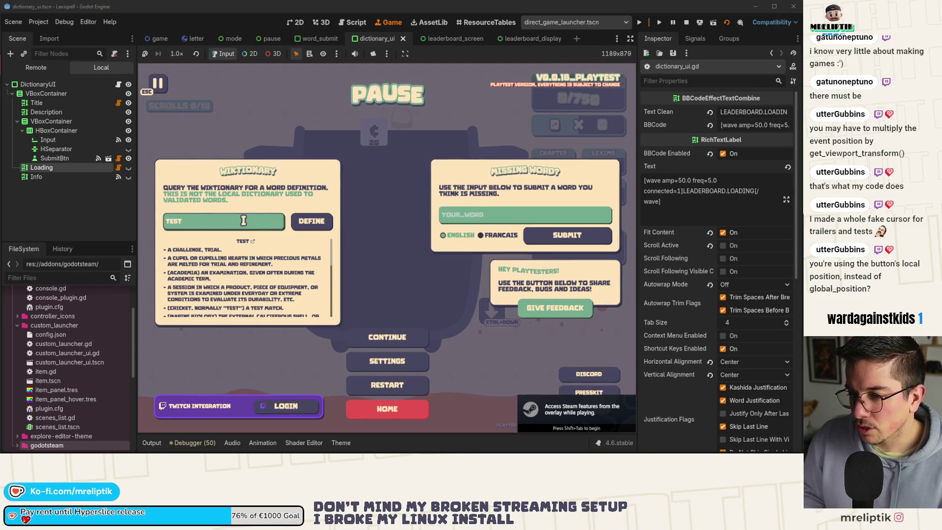
key(F8)
click(55, 155)
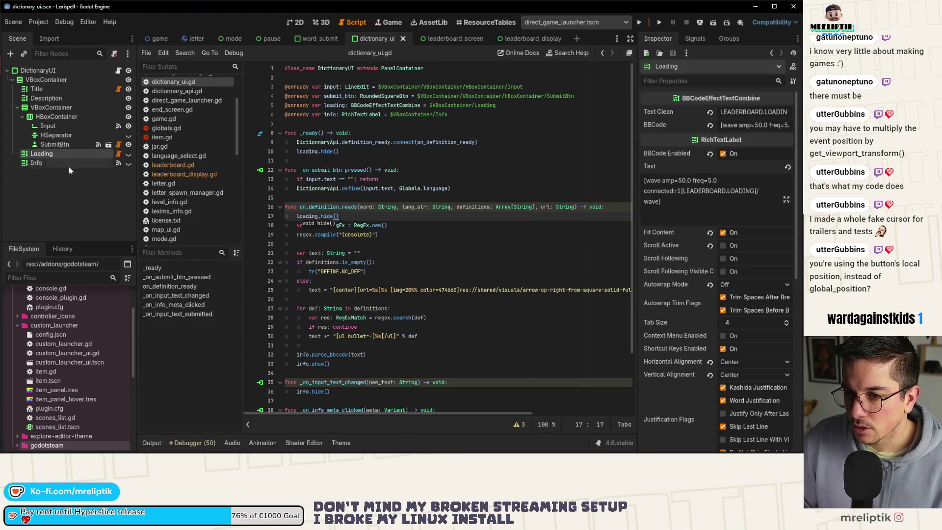
click(369, 38)
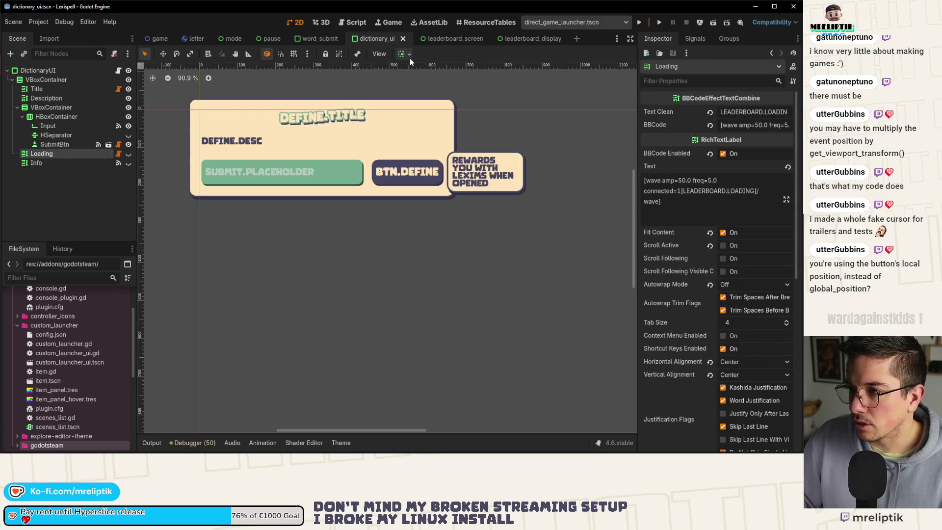
Close the leaderboard_screen and leaderboard_display tabs and switch to word_submit
click(461, 38)
middle_click(461, 37)
middle_click(461, 38)
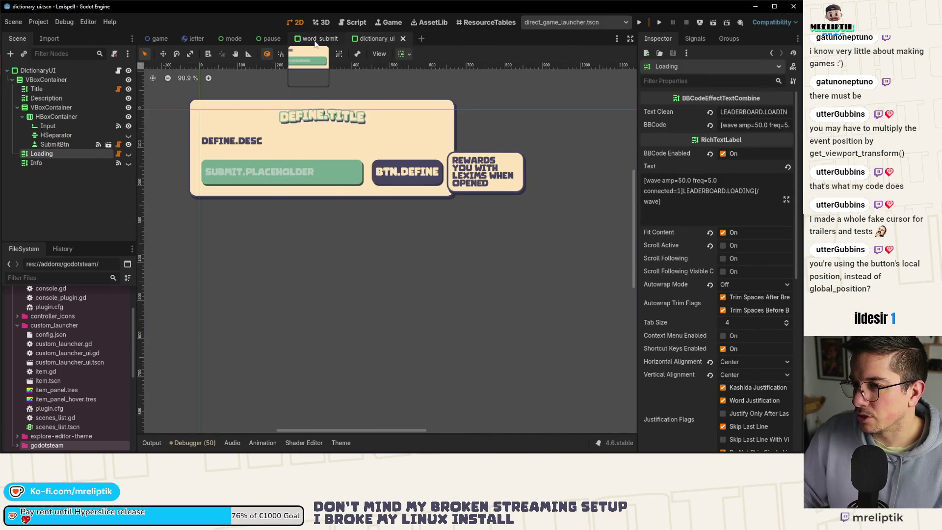
click(320, 39)
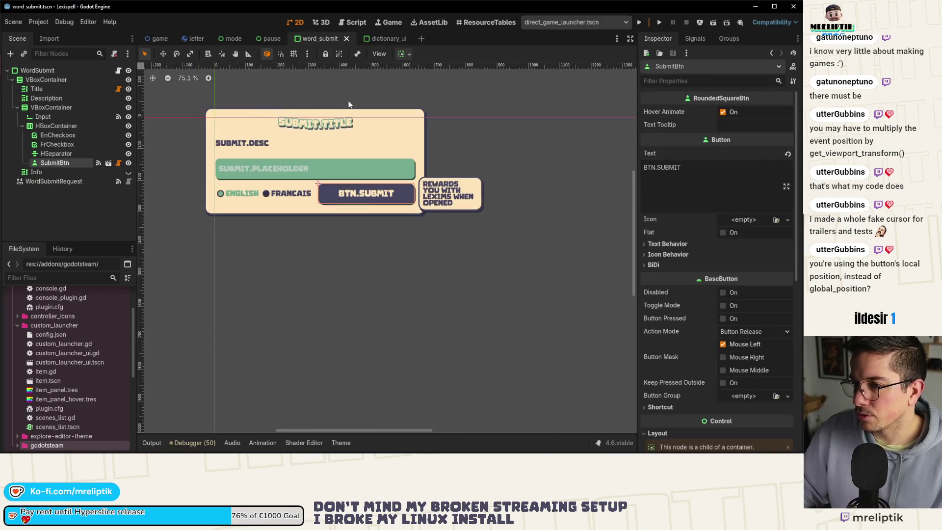
Paste Loading into the inner VBoxContainer just above Info and save word_submit
click(49, 106)
click(48, 117)
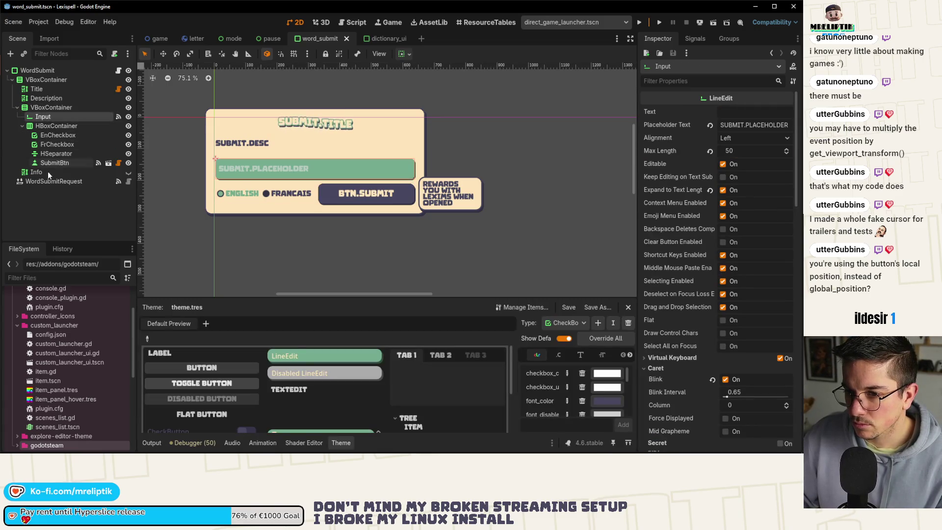
click(48, 107)
key(ctrl+v)
drag(46, 175, 43, 179)
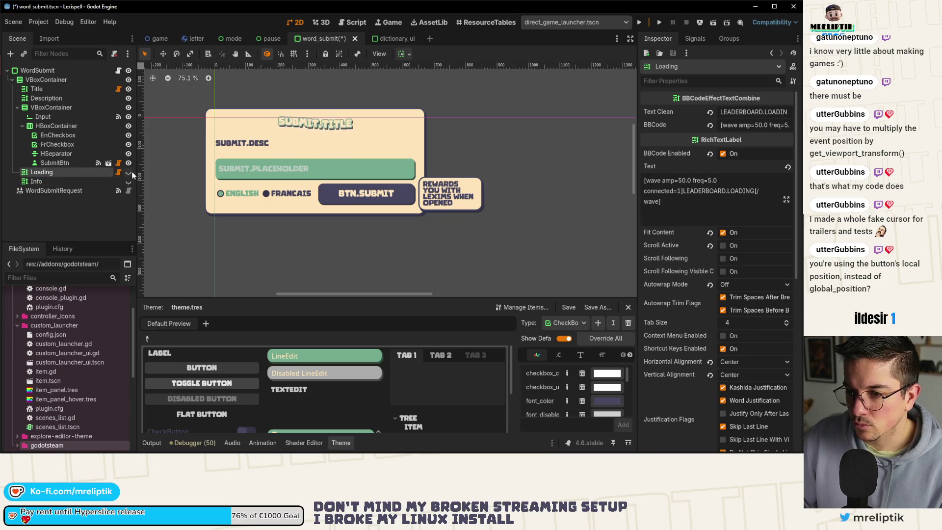
key(ctrl+s)
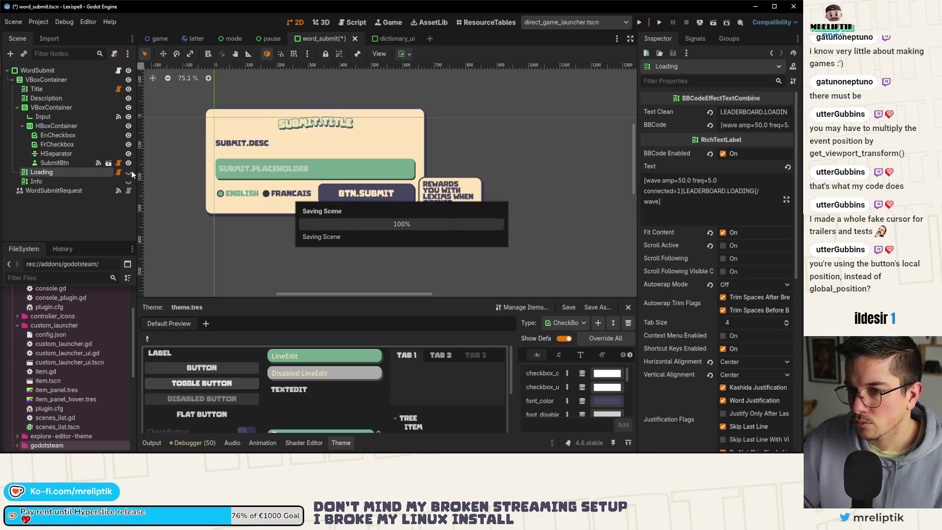
key(ctrl+F3)
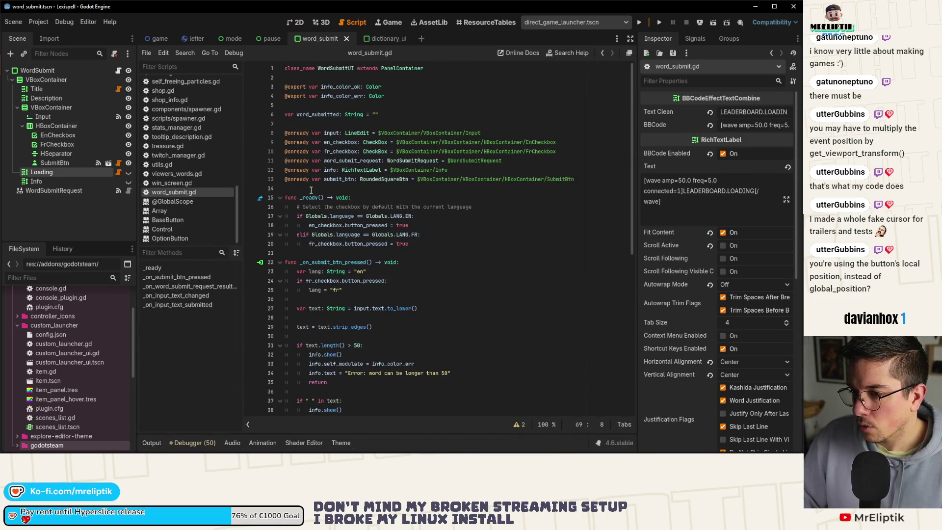
click(461, 170)
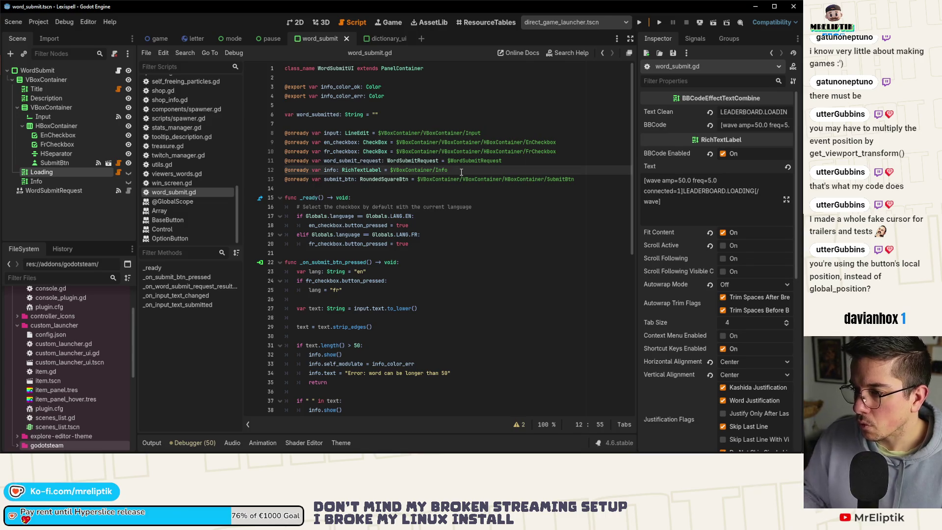
key(ctrl+shift+Return)
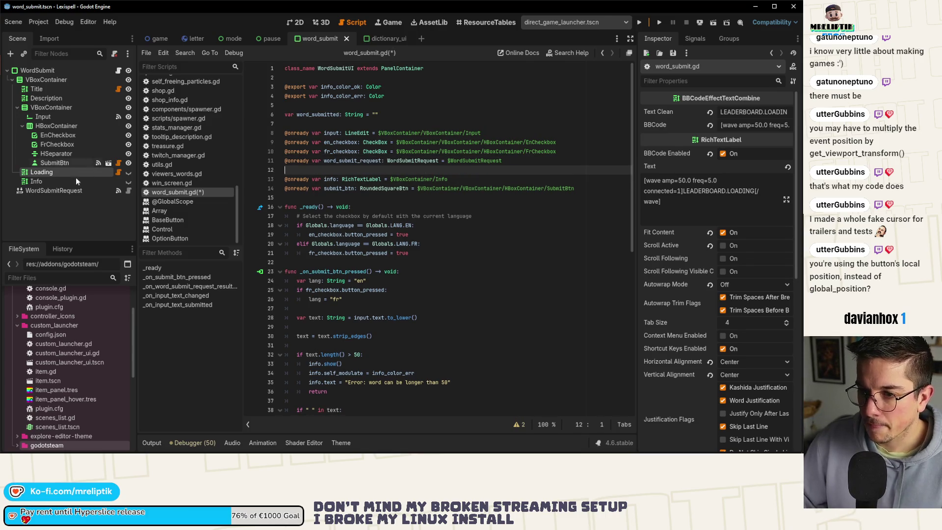
drag(66, 172, 331, 172)
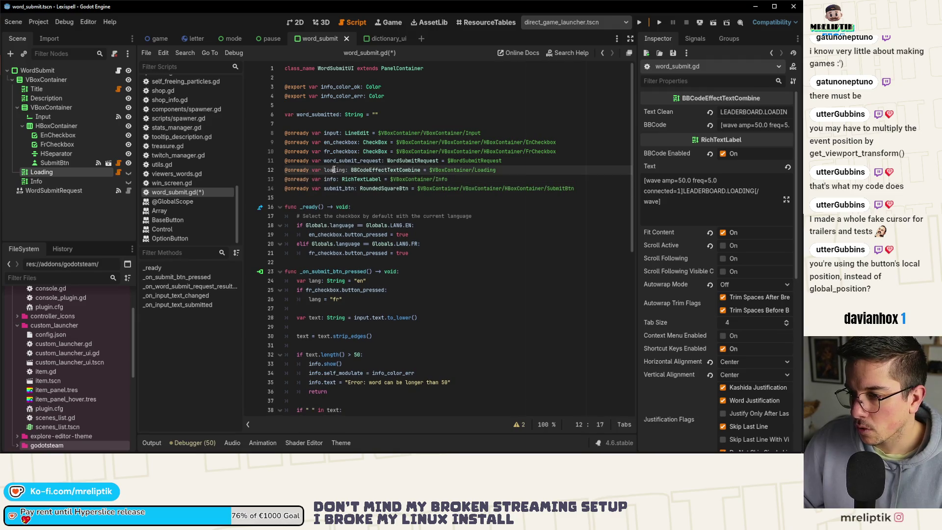
click(442, 250)
key(Down)
key(Return)
text(loading.hide()
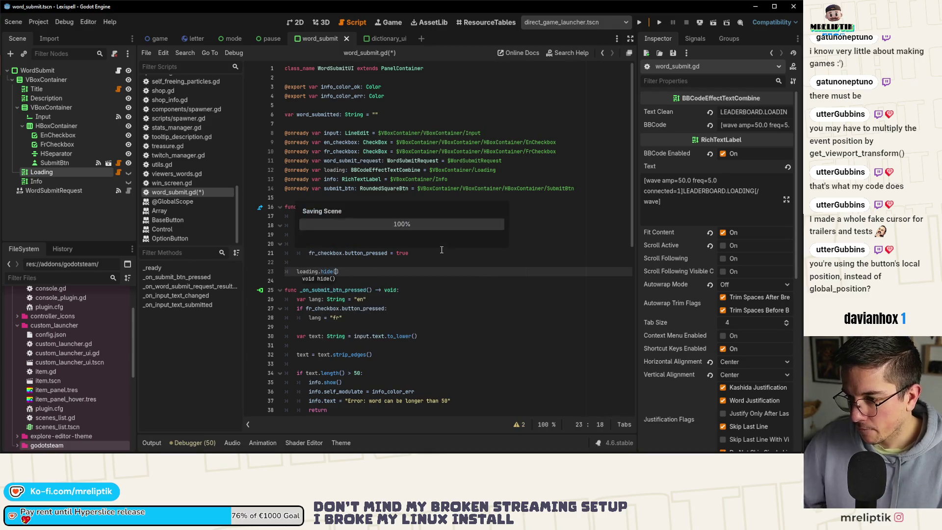
key(Return)
key(ctrl+s)
Jump to the _on_submit_btn_pressed definition and add a line under its header
scroll(334, 280, down, 2)
scroll(334, 281, down, 2)
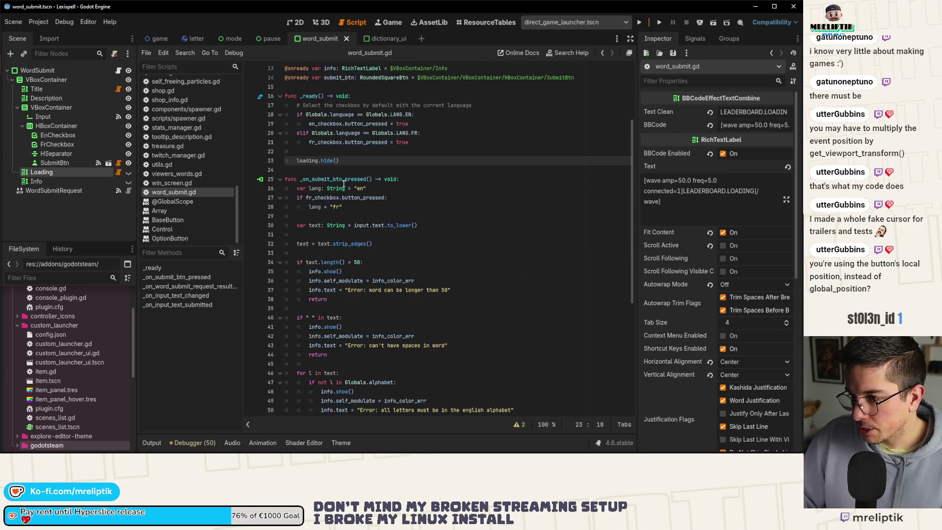
scroll(343, 184, down, 8)
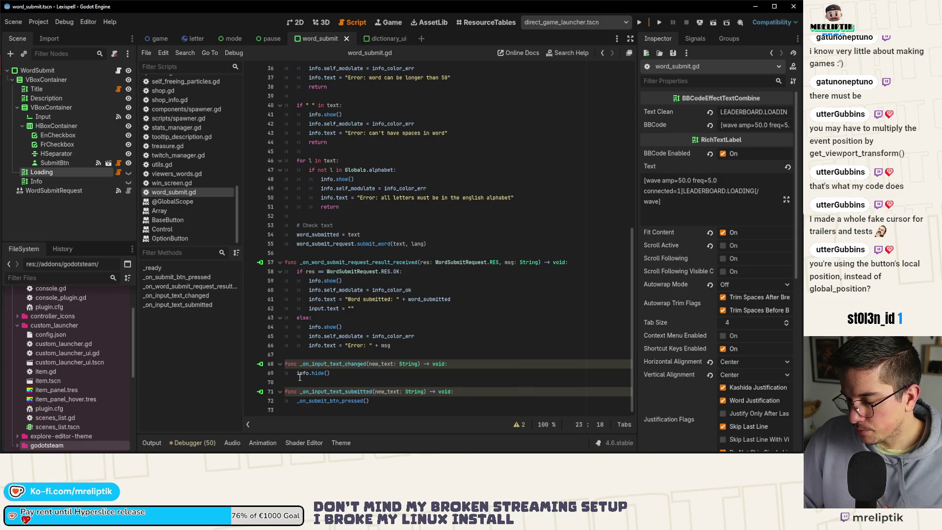
click(336, 402)
ctrl+click(335, 401)
click(414, 137)
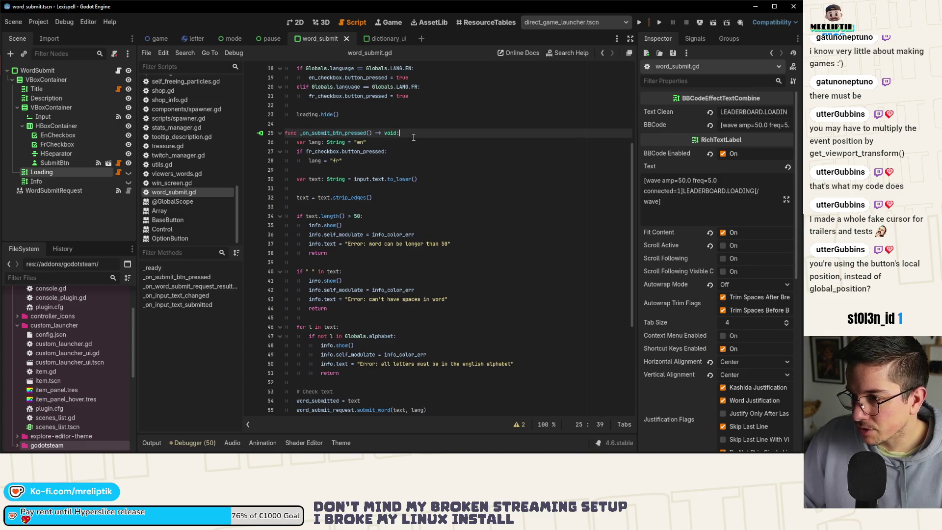
key(Return)
double_click(372, 419)
Add loading.hide() at the start of the result handler and save
scroll(319, 295, down, 6)
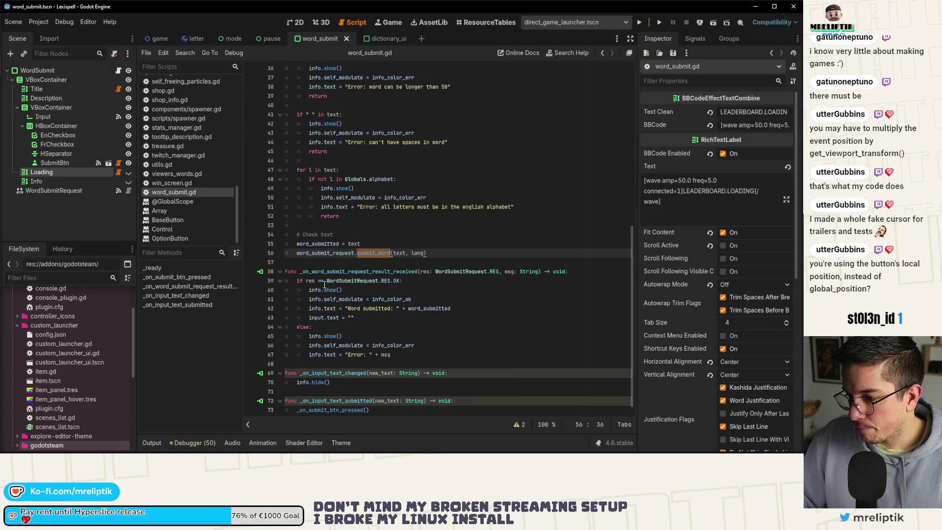
click(583, 264)
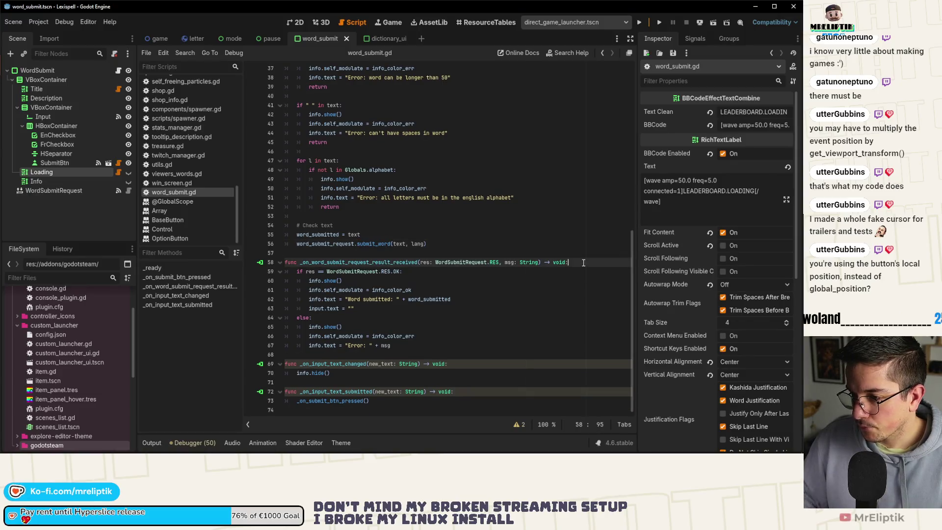
key(Return)
text(loading.hide())
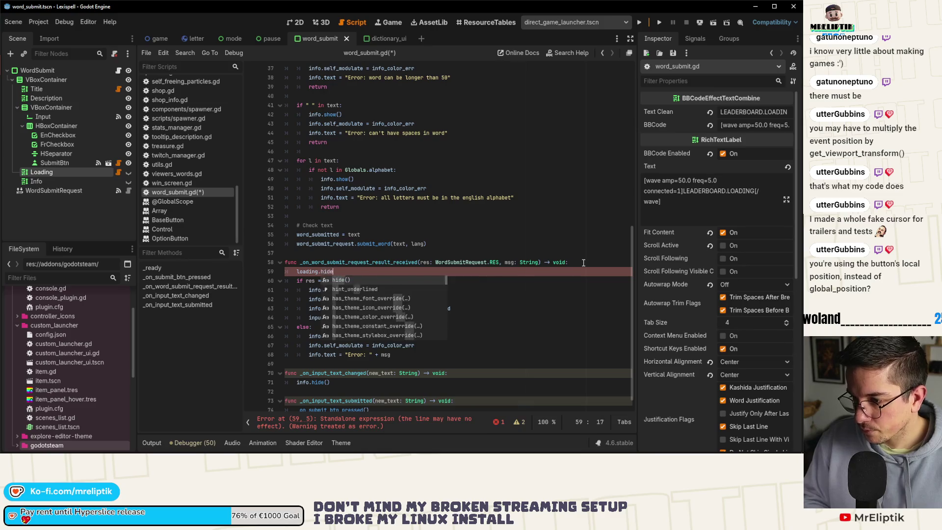
key(ctrl+s)
click(380, 40)
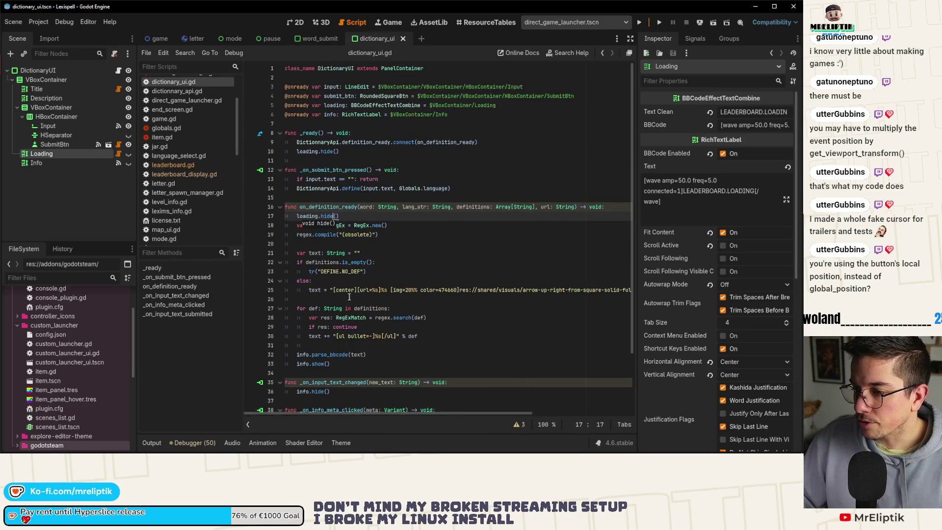
In dictionary_ui.gd, move loading.show() below the empty-input return in the submit handler
drag(298, 386, 361, 384)
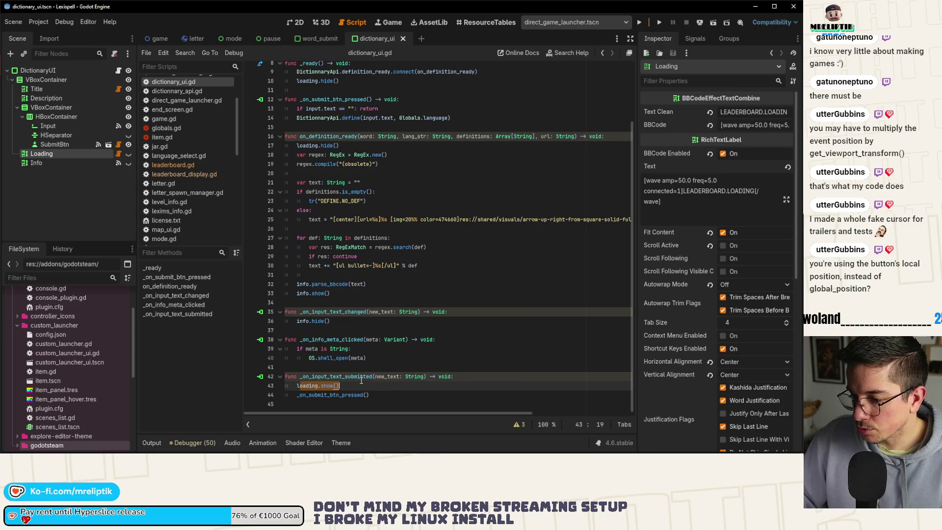
key(BackSpace)
key(BackSpace)
key(BackSpace)
scroll(303, 197, up, 2)
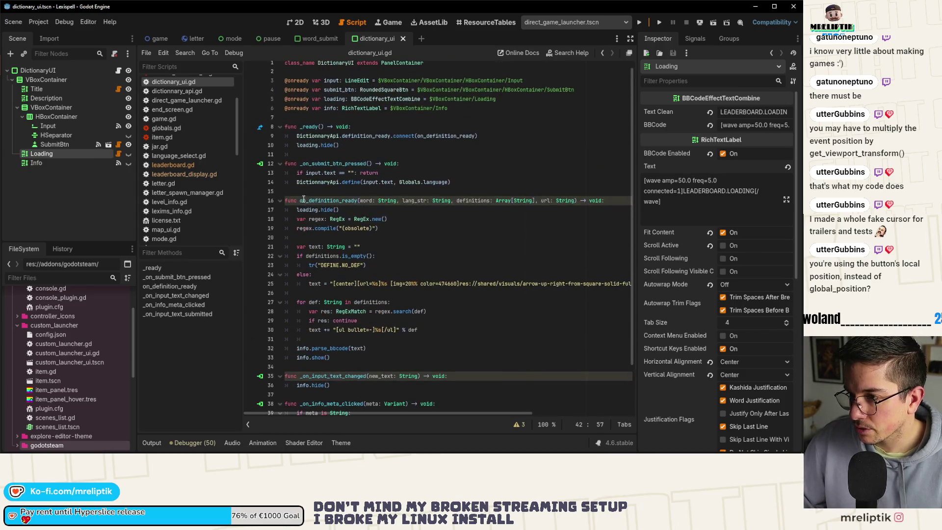
click(424, 164)
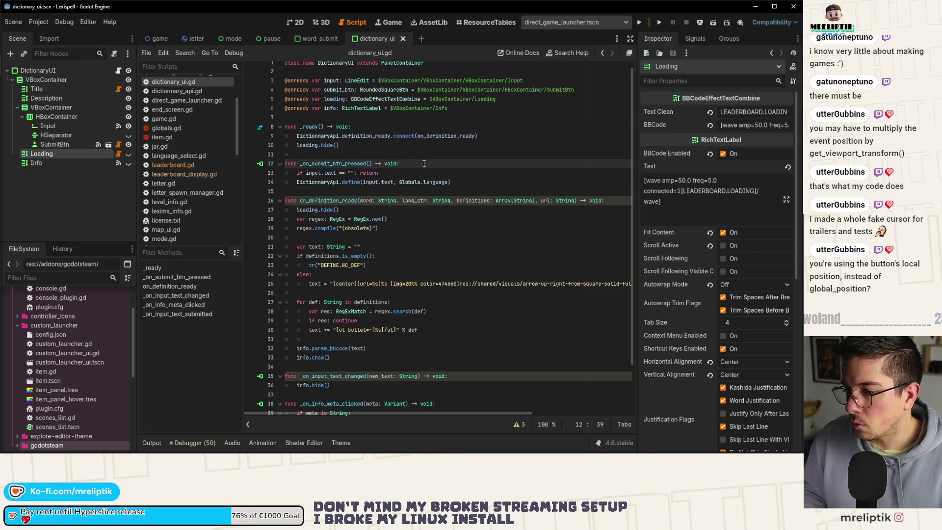
key(Return)
text(loading.show())
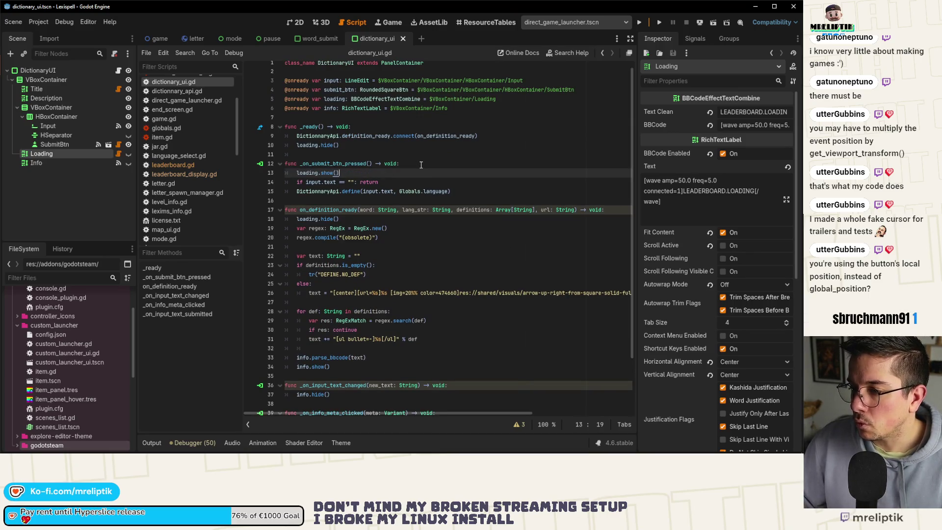
key(alt+Down)
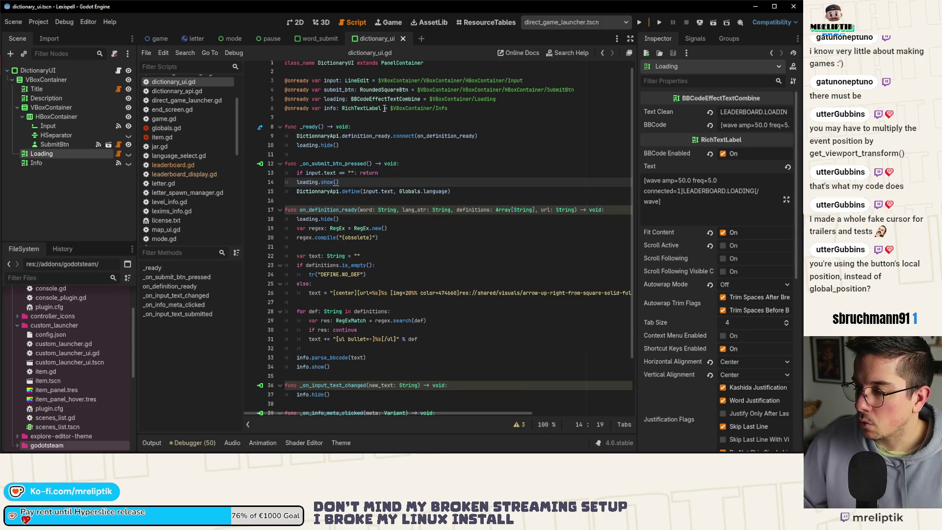
Review word_submit.gd's submit handler, then select the empty-input guard and loading lines in dictionary_ui.gd
click(317, 38)
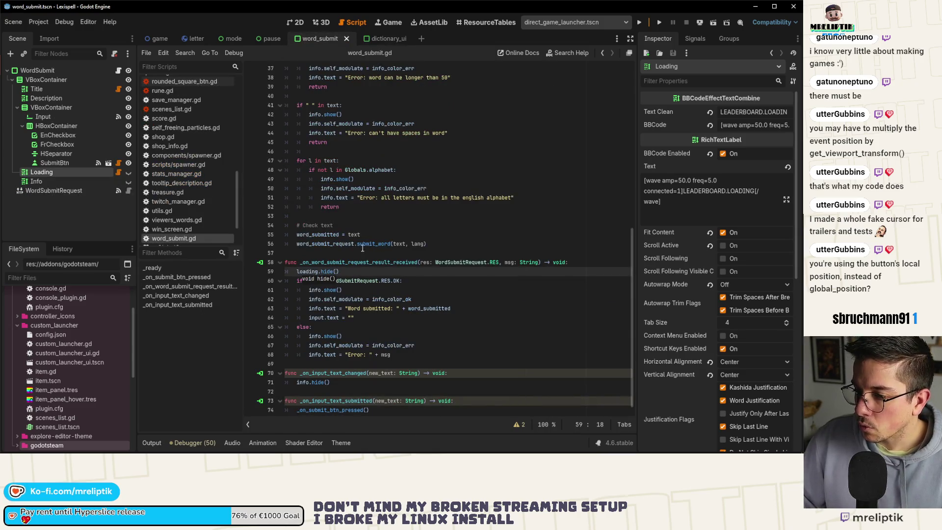
click(401, 288)
scroll(393, 284, down, 1)
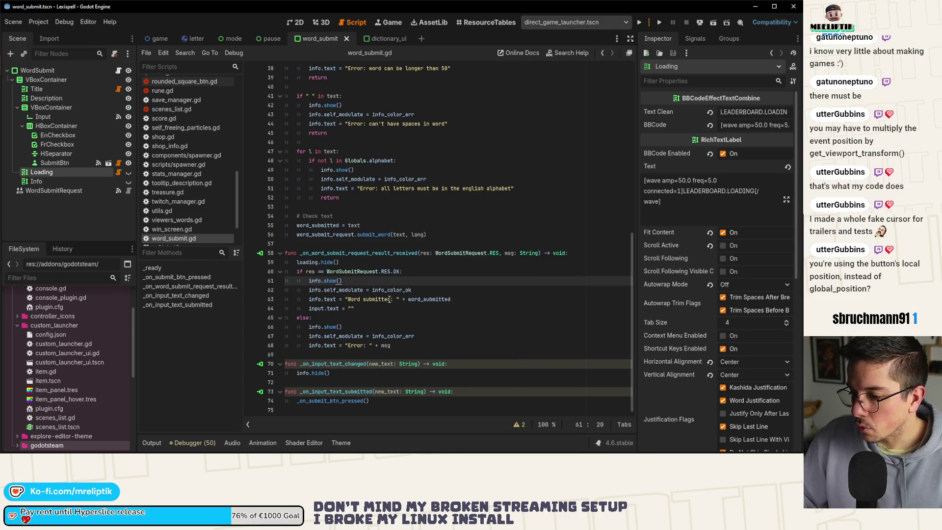
double_click(323, 400)
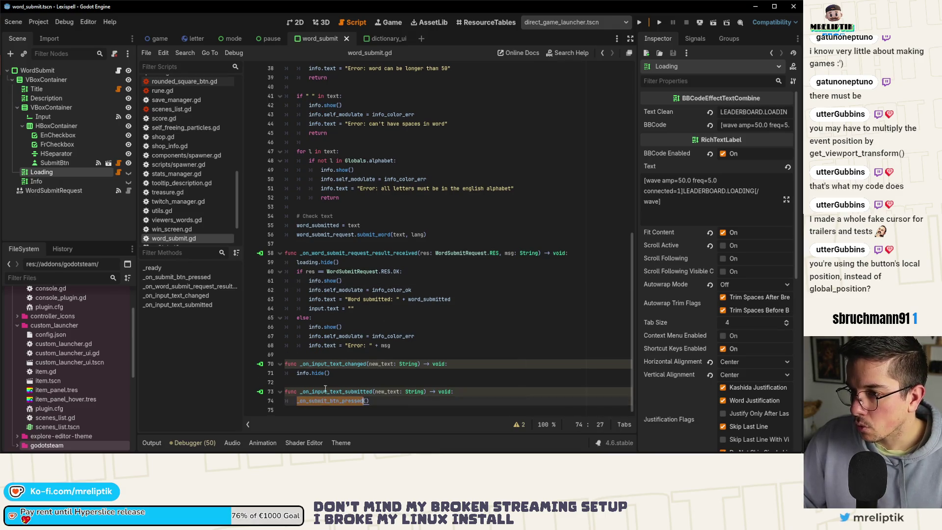
scroll(393, 252, up, 5)
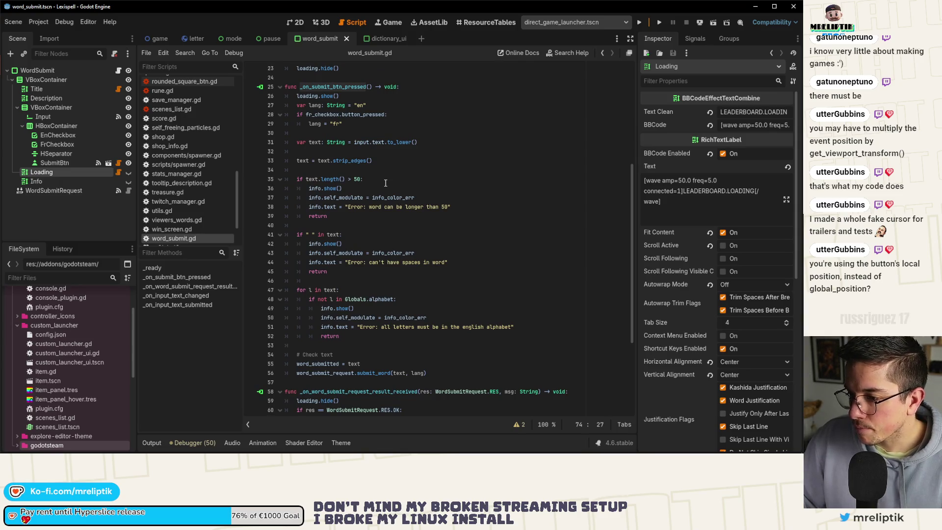
click(386, 37)
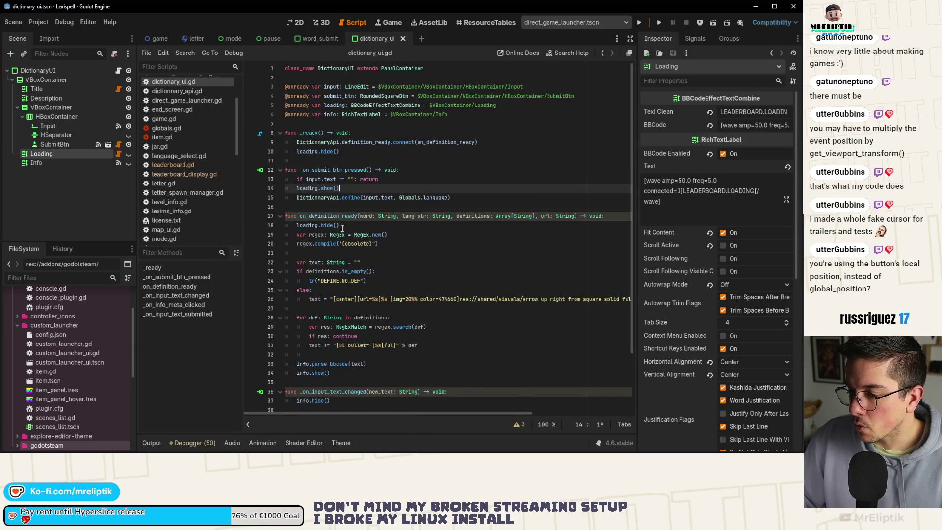
click(342, 227)
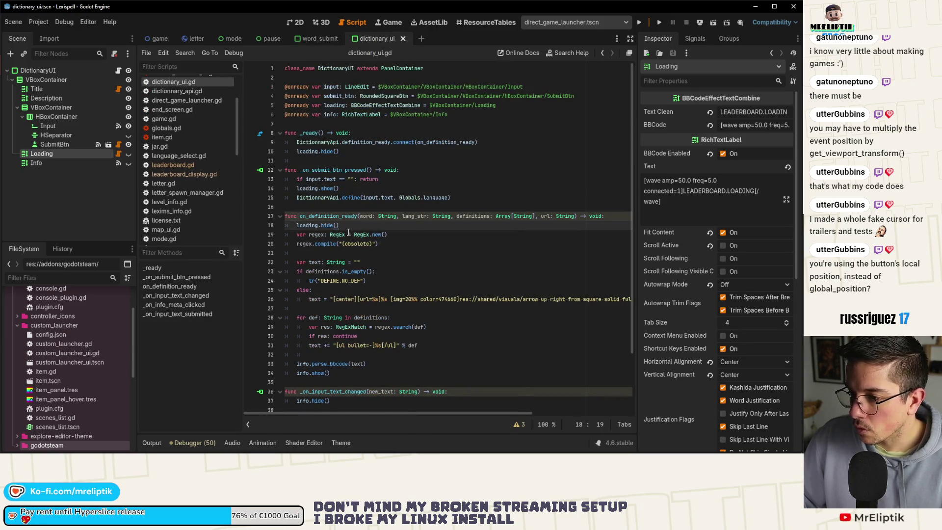
drag(296, 181, 411, 184)
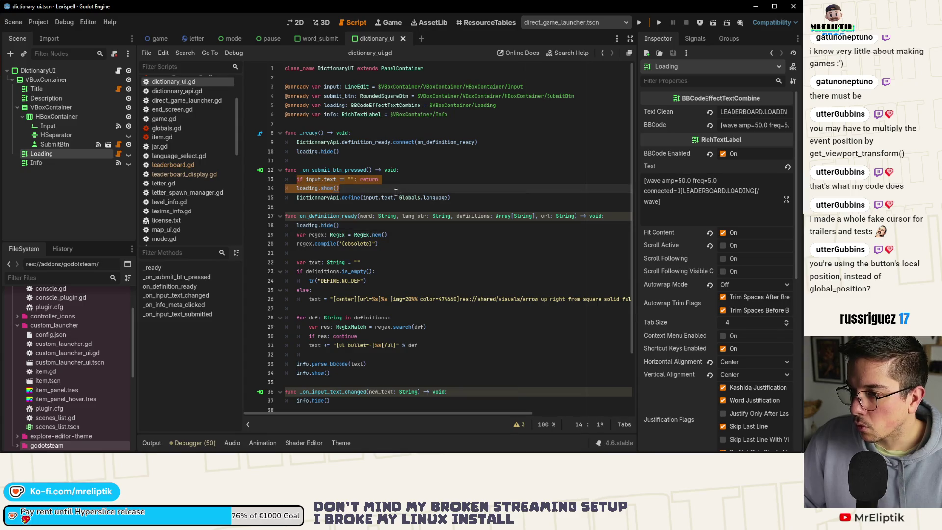
Add the 'if input.text == "": return' guard at the start of word_submit.gd's handler, save, and run the game
click(323, 39)
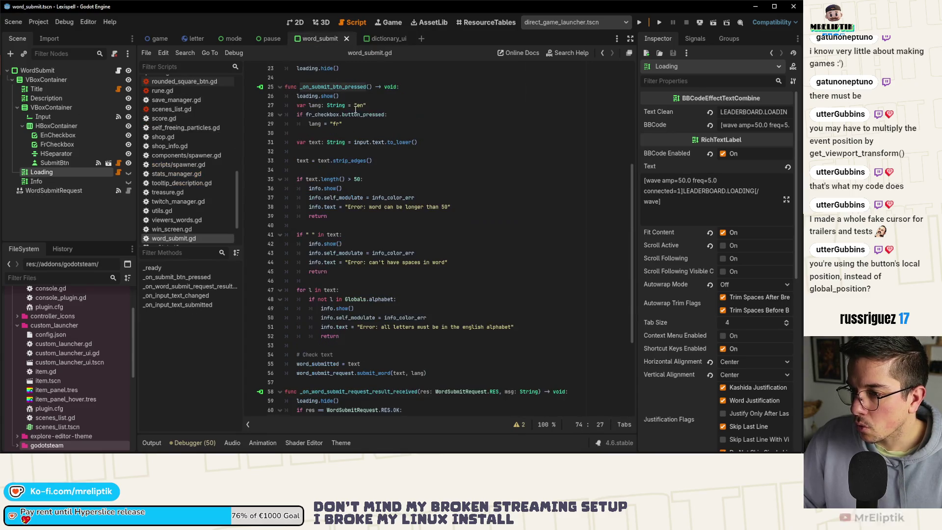
click(410, 86)
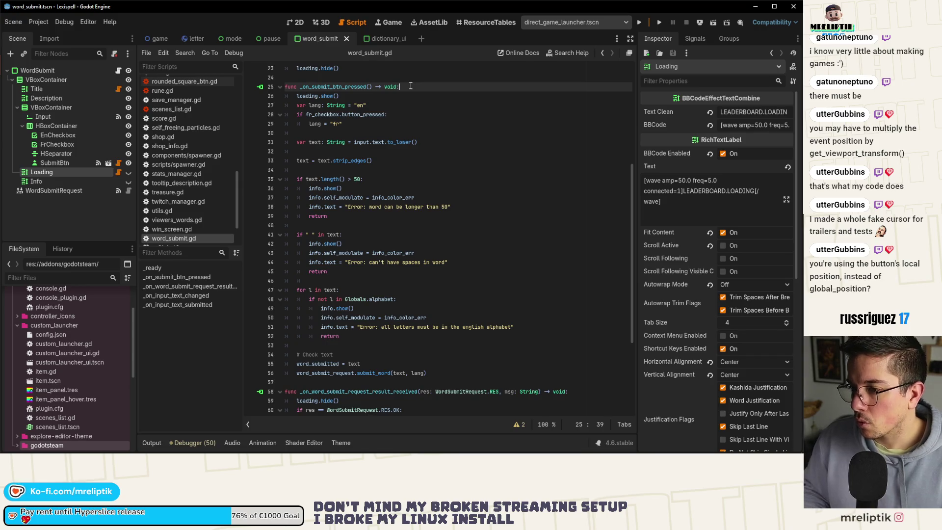
key(Return)
key(ctrl+s)
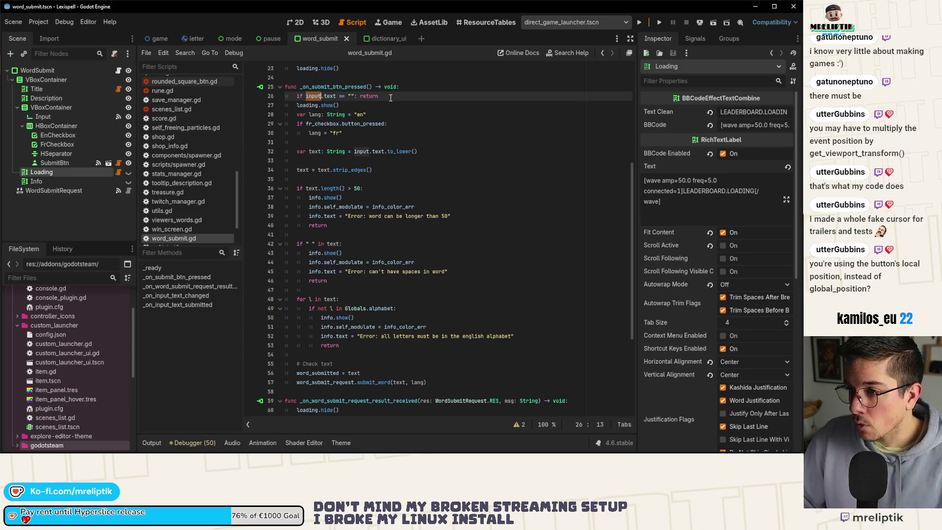
click(307, 104)
click(380, 96)
key(ctrl+s)
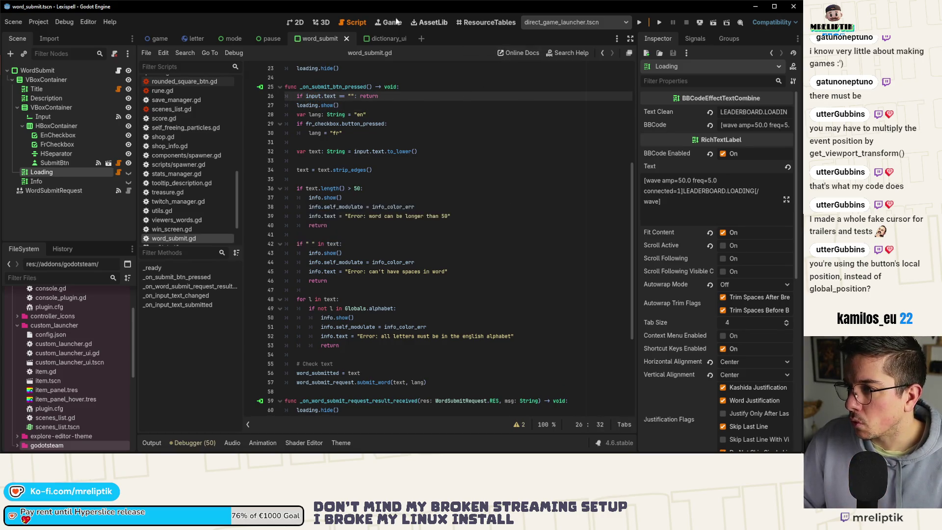
click(396, 23)
click(658, 22)
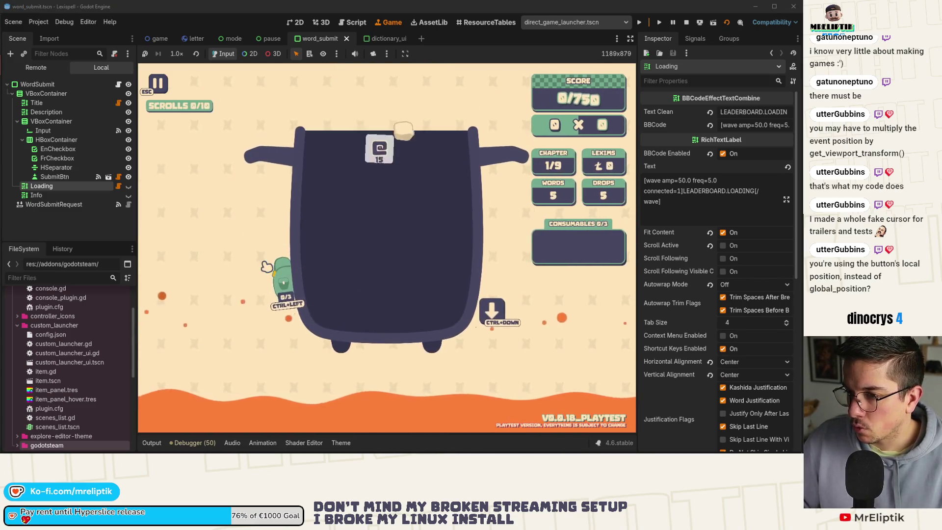
Open the pause menu and submit 'TEST' as a missing word
key(Escape)
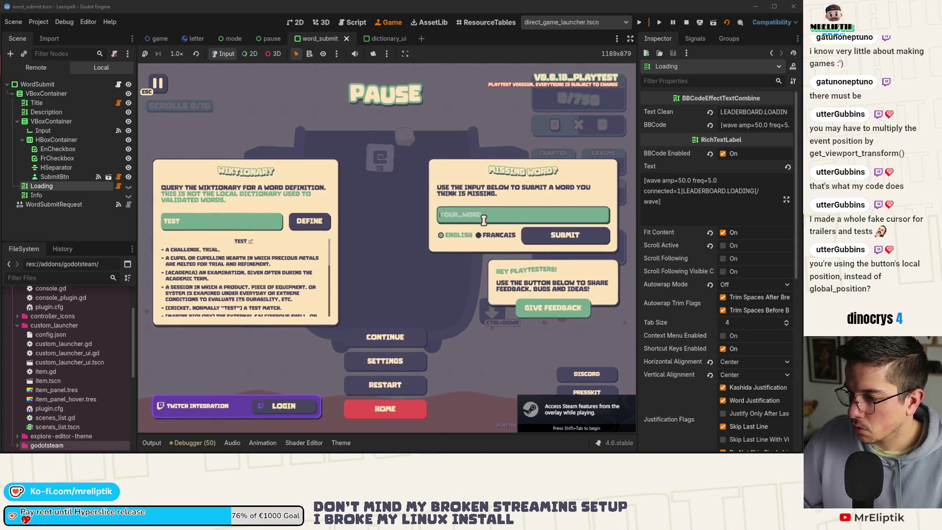
text(TEST)
key(Return)
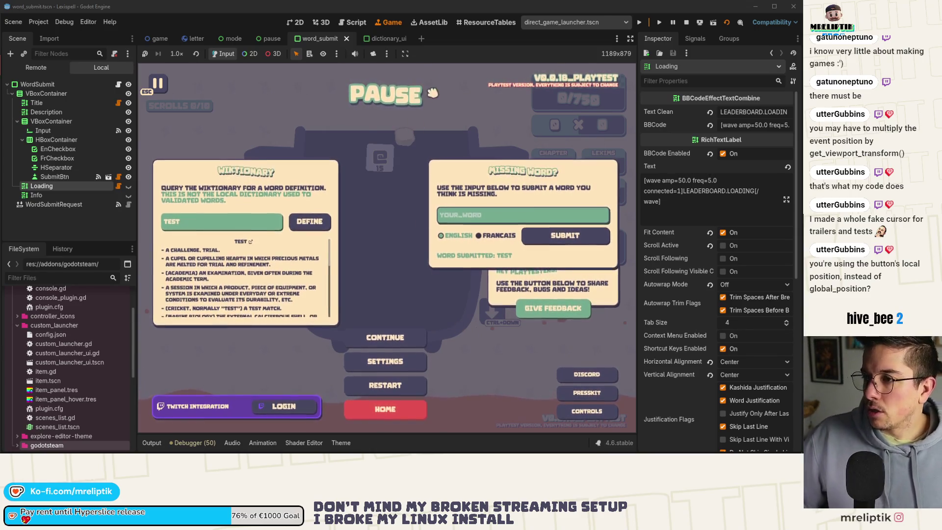
Shrink the embedded game view to 1189x668
click(407, 54)
click(431, 105)
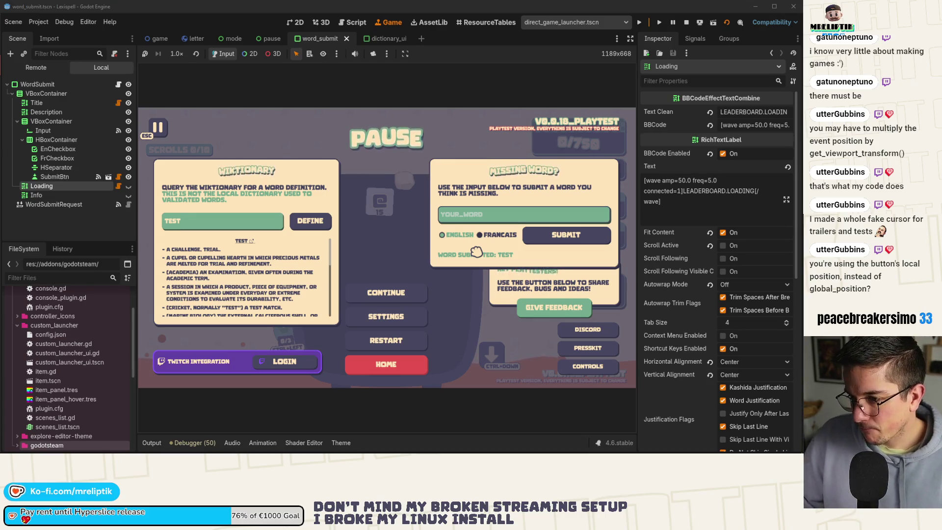
scroll(275, 293, down, 5)
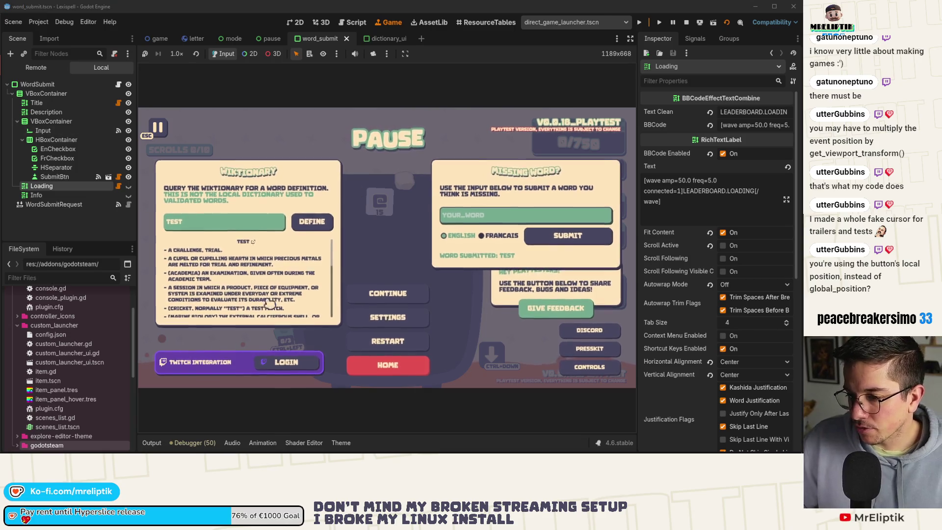
scroll(276, 294, up, 5)
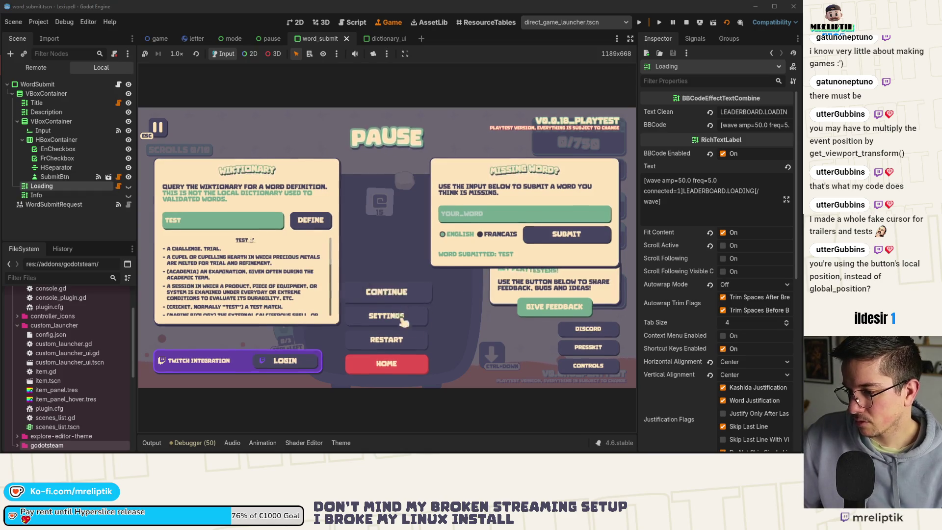
click(600, 366)
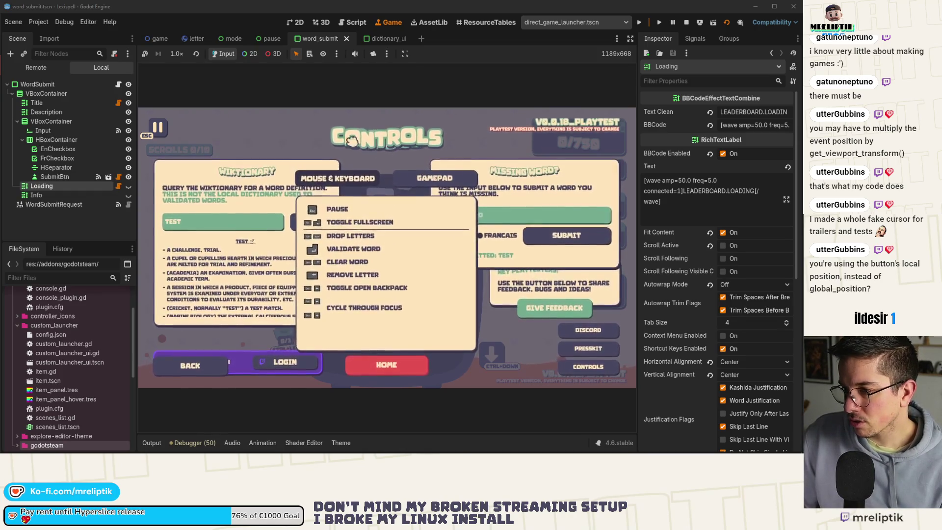
click(199, 362)
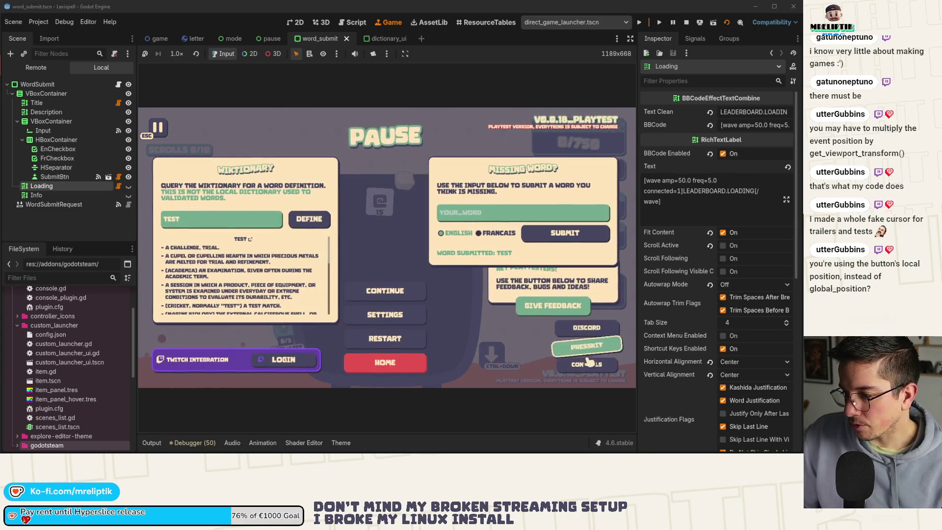
click(588, 362)
click(361, 182)
click(192, 365)
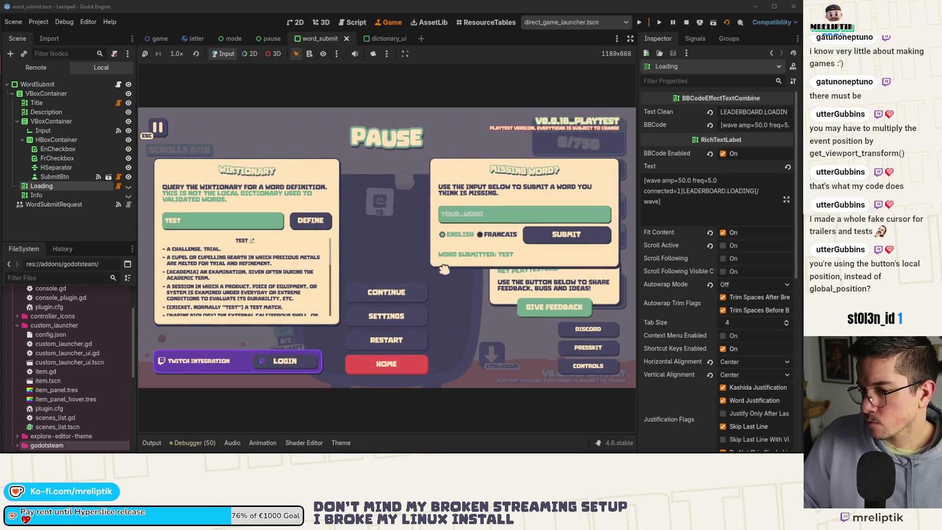
scroll(245, 267, down, 3)
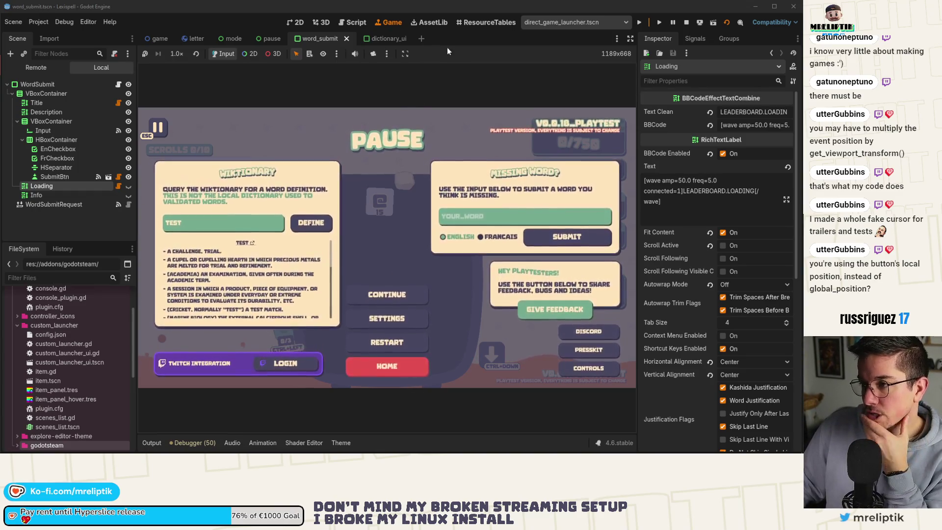
Duplicate the SubmitBtn node and stop the paused debug session
click(295, 22)
click(54, 176)
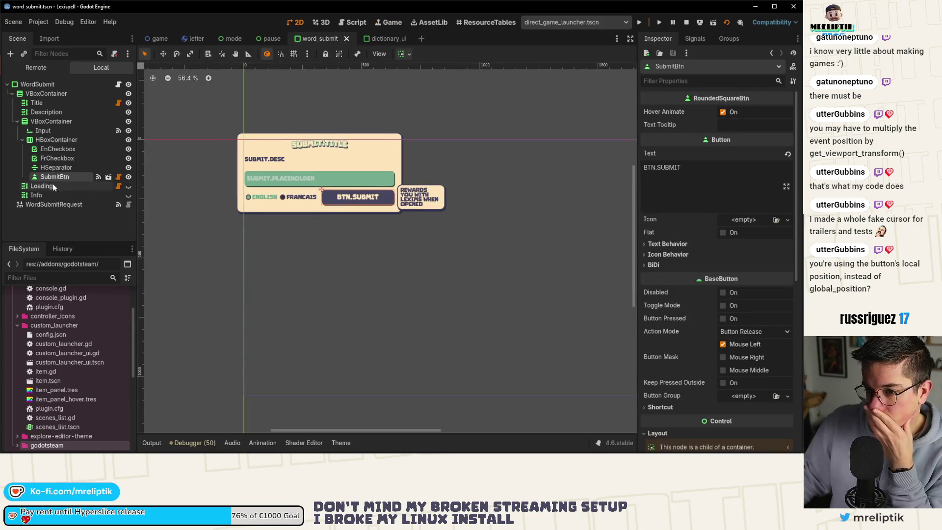
click(74, 214)
click(73, 180)
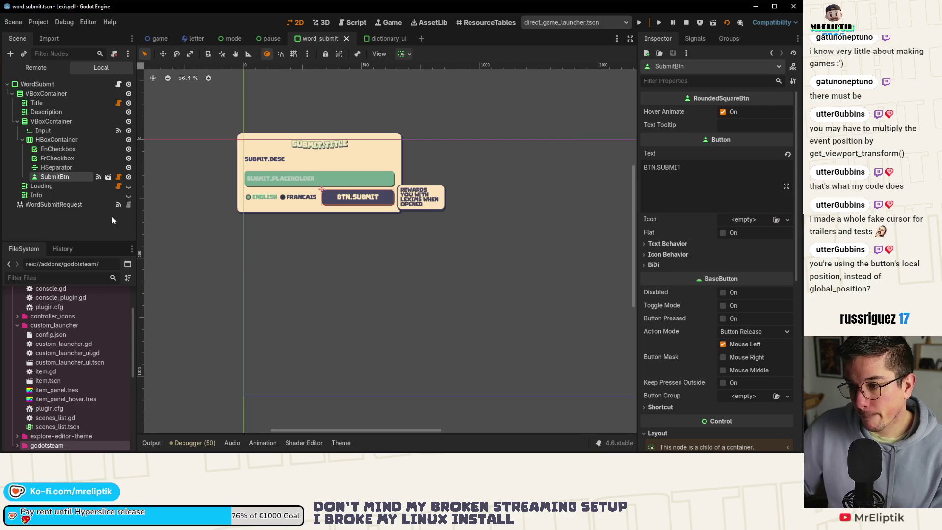
key(ctrl+d)
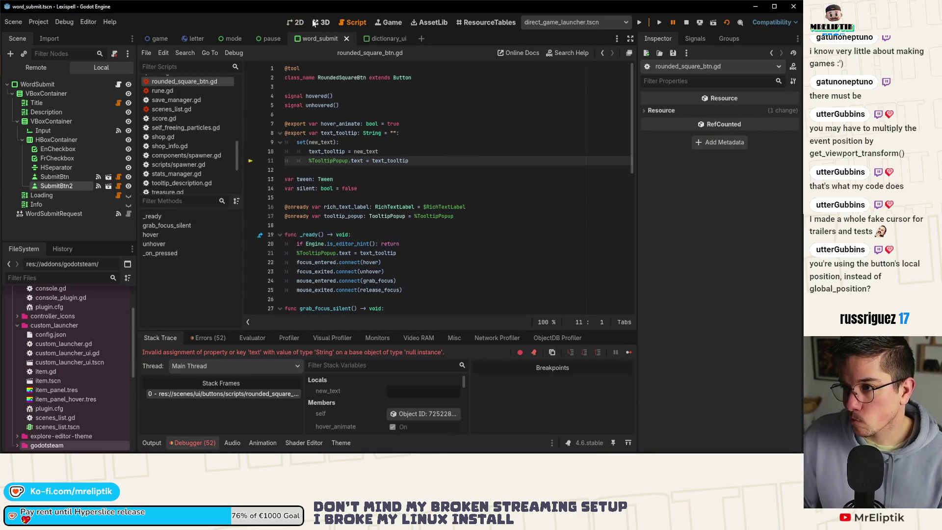
click(296, 22)
click(686, 22)
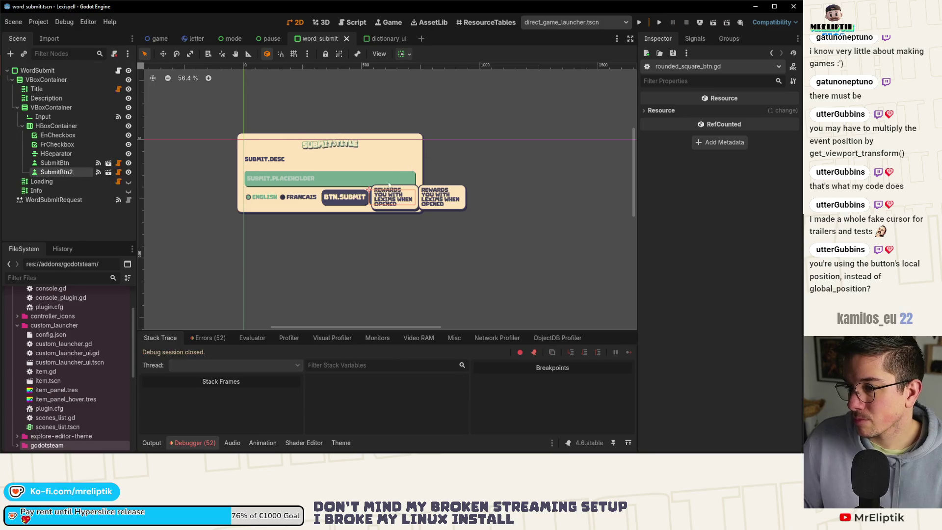
scroll(397, 183, up, 9)
Rename the duplicate to ValidatedBtn, save, then delete ValidatedBtn
click(78, 162)
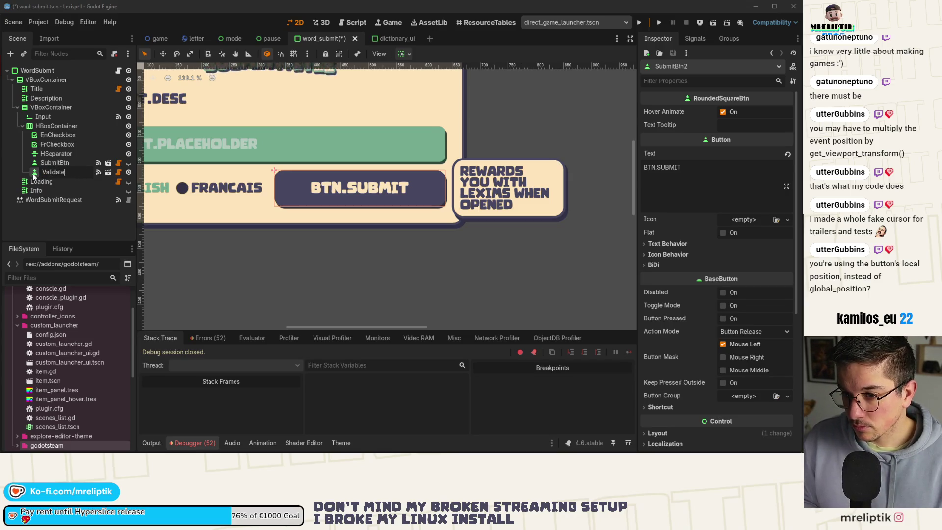
key(Return)
key(ctrl+s)
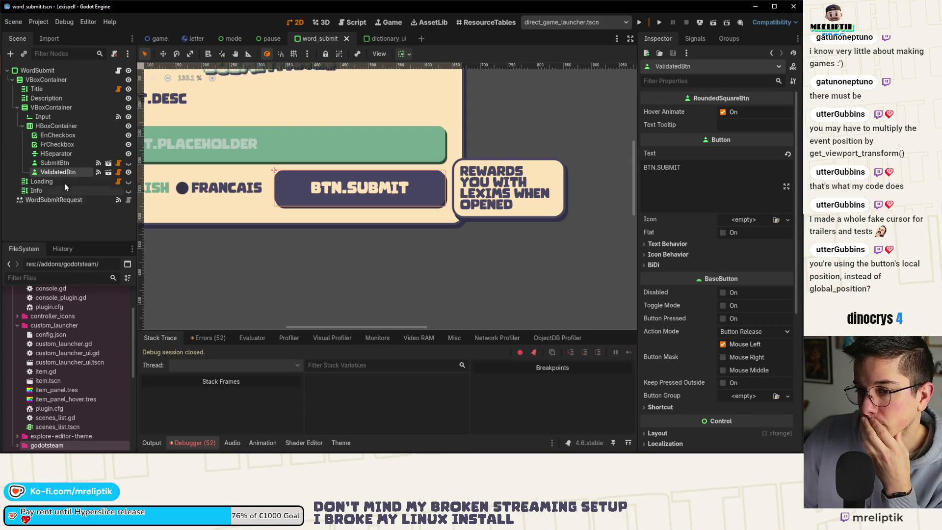
scroll(253, 245, down, 3)
scroll(253, 245, down, 2)
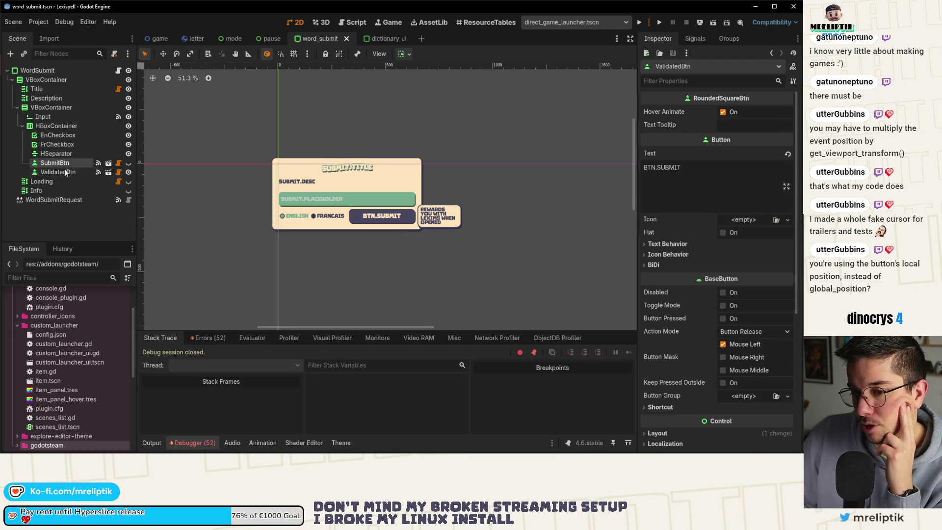
key(Delete)
key(Return)
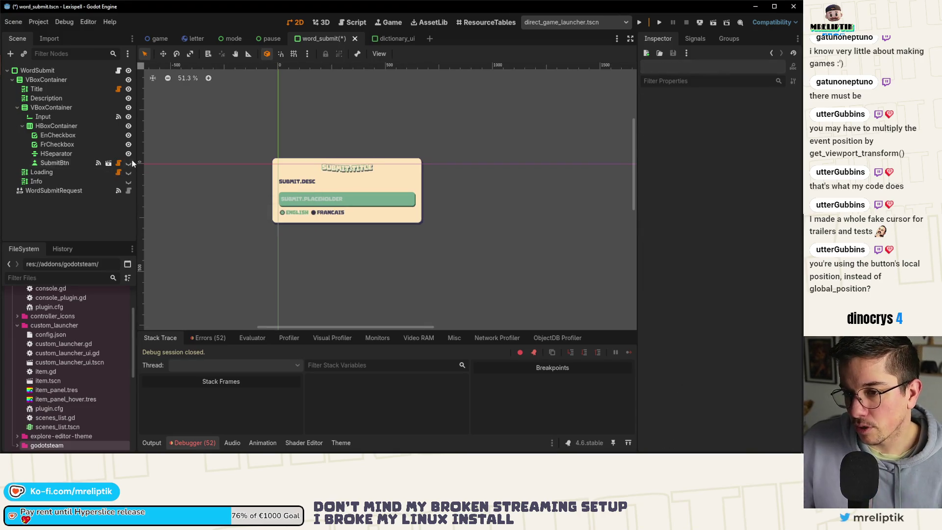
Make SubmitBtn visible again and save the scene
click(128, 163)
key(ctrl+s)
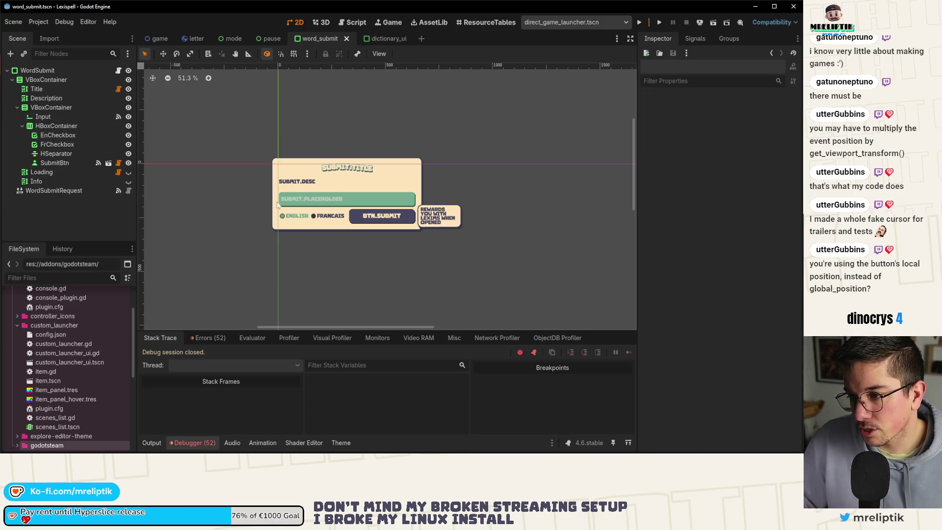
scroll(323, 192, up, 2)
Lower the outer VBoxContainer's Separation override from 35 to 25 and save
click(299, 184)
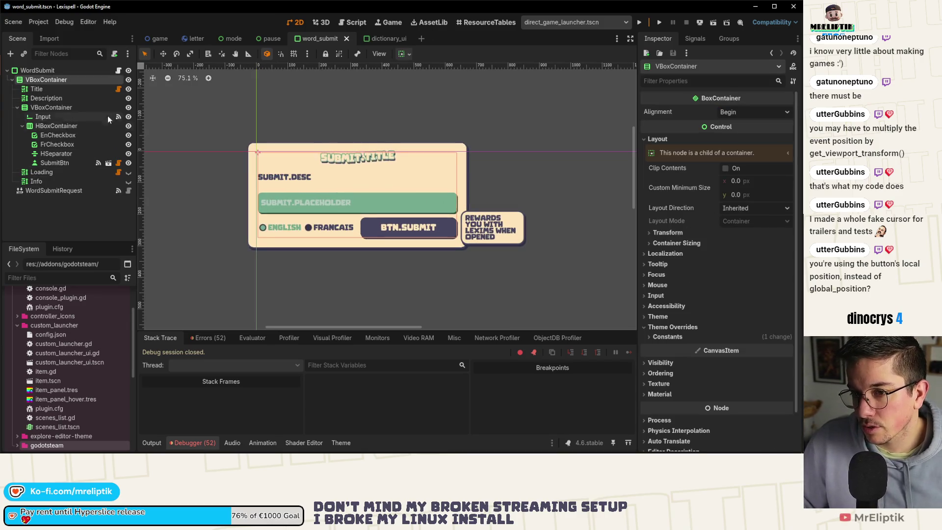
click(54, 99)
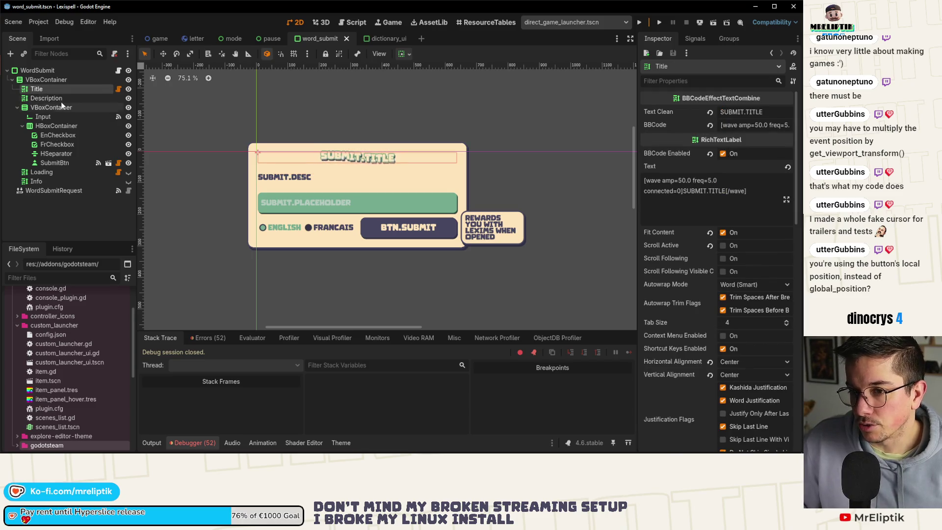
click(61, 107)
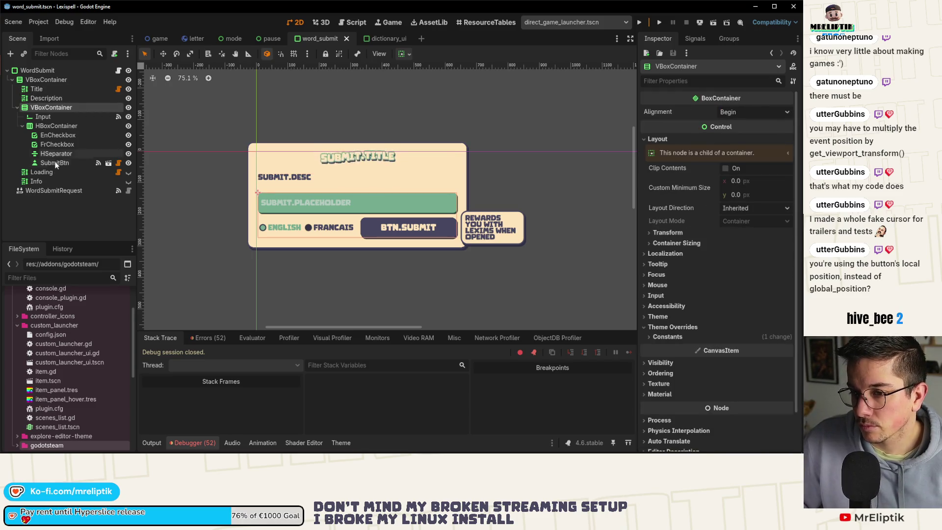
click(129, 172)
click(129, 173)
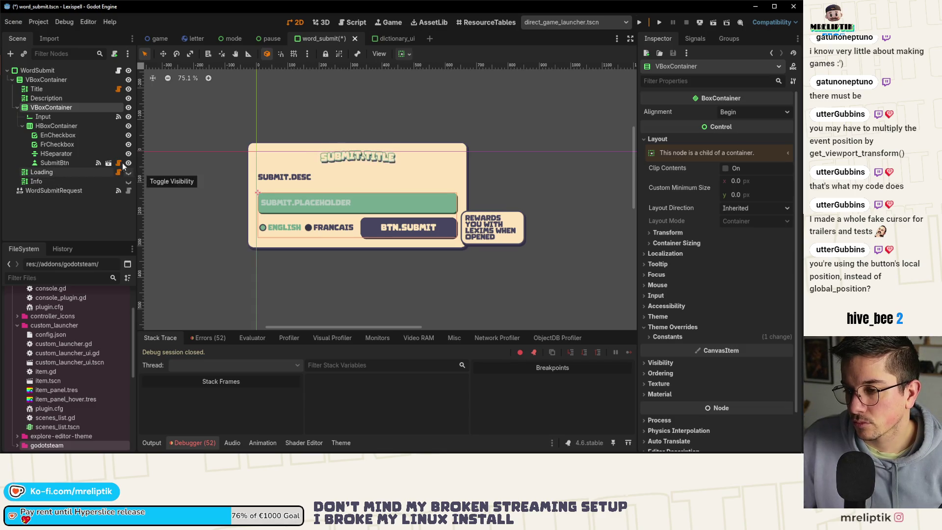
click(46, 98)
click(49, 80)
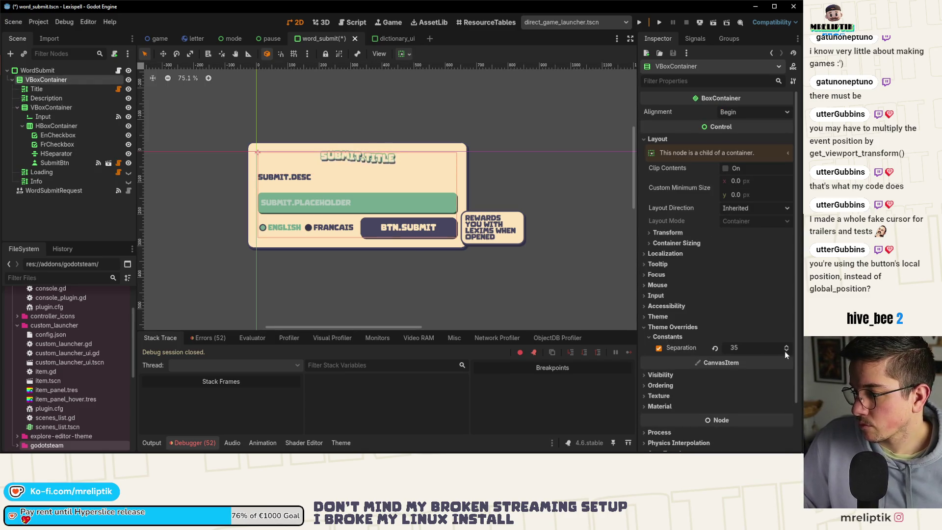
scroll(787, 352, down, 9)
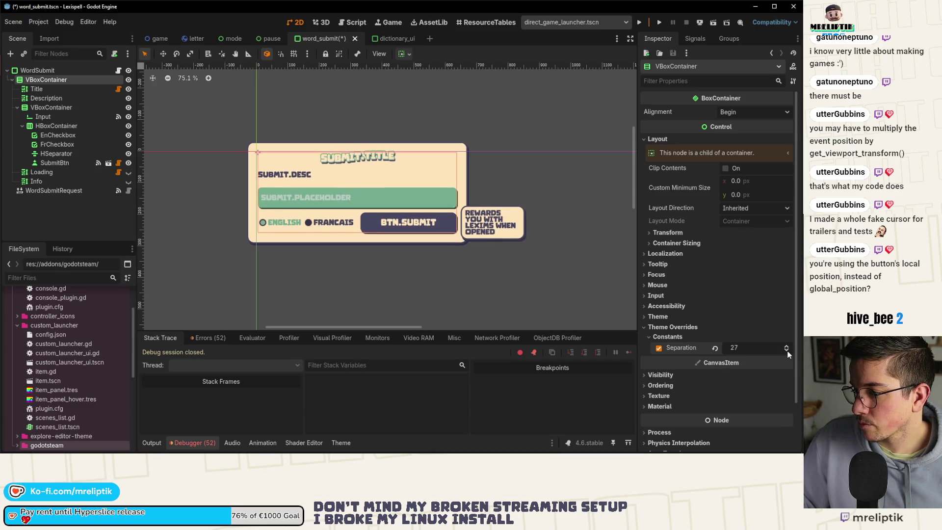
scroll(787, 352, down, 1)
key(ctrl+s)
click(74, 98)
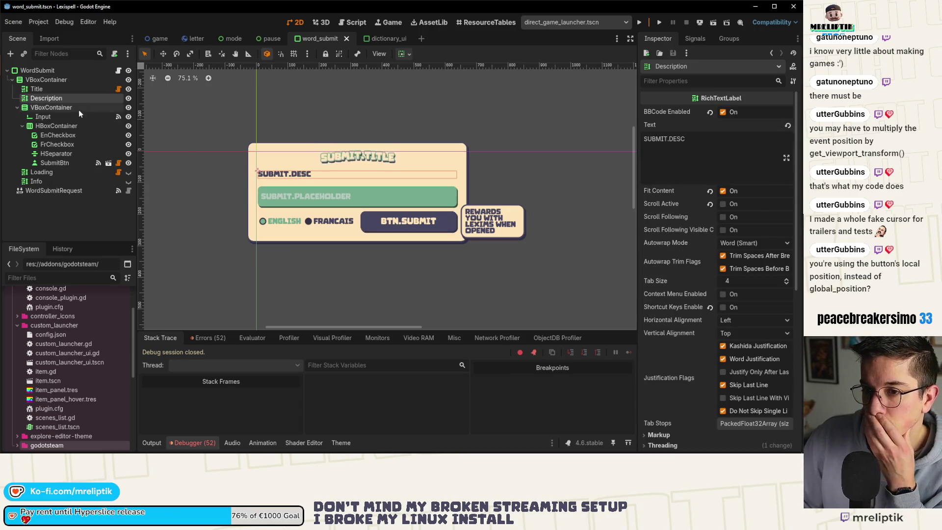
Add a child VBoxContainer, move Description and the inner container into it, rename it VBoxContainer, and save
right_click(47, 83)
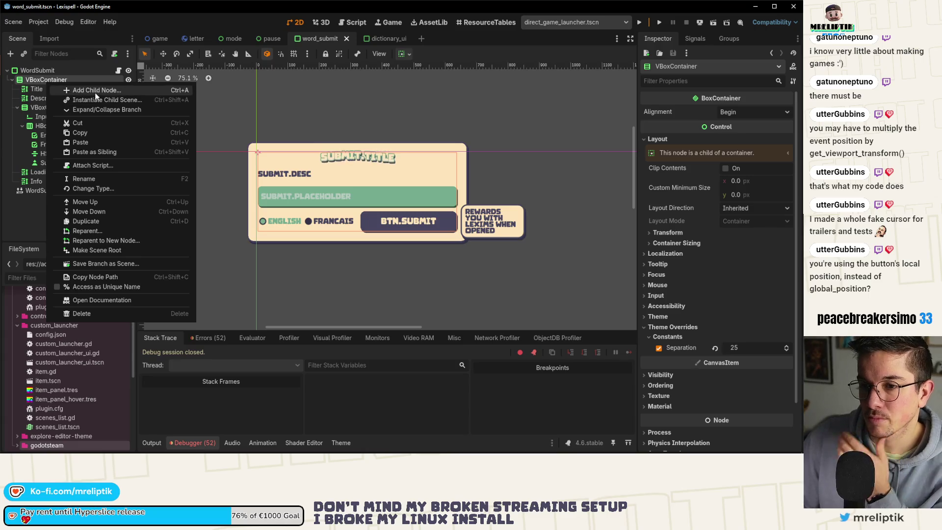
click(96, 90)
text(vbox)
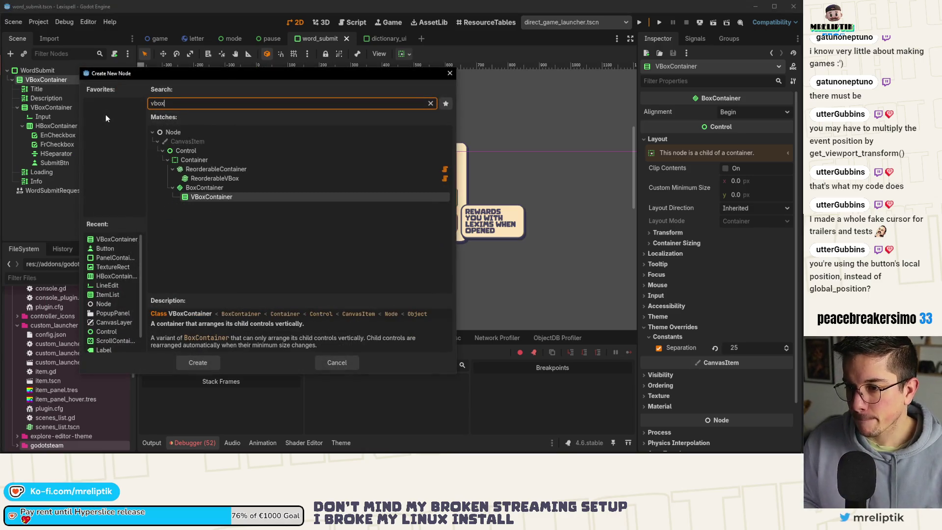
key(Return)
mouse_move(53, 190)
mouse_down()
mouse_move(43, 108)
mouse_move(53, 97)
mouse_up()
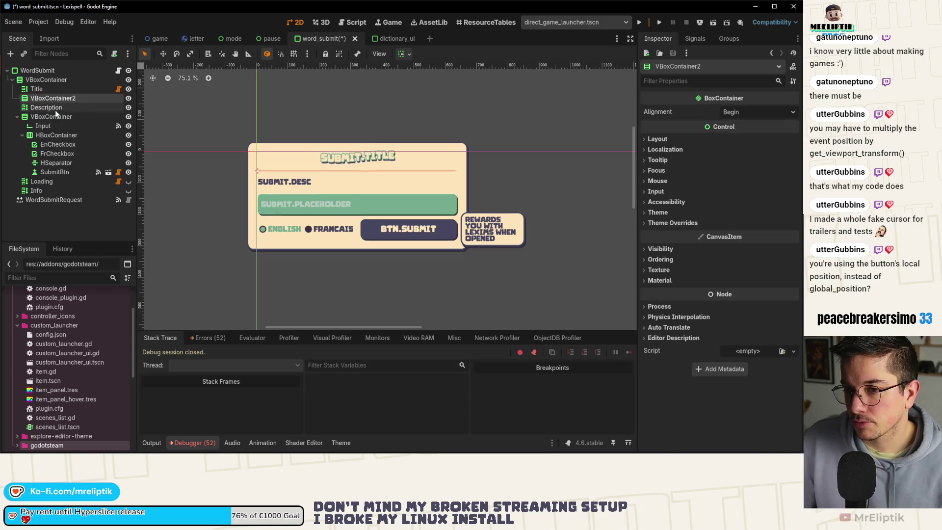
click(40, 107)
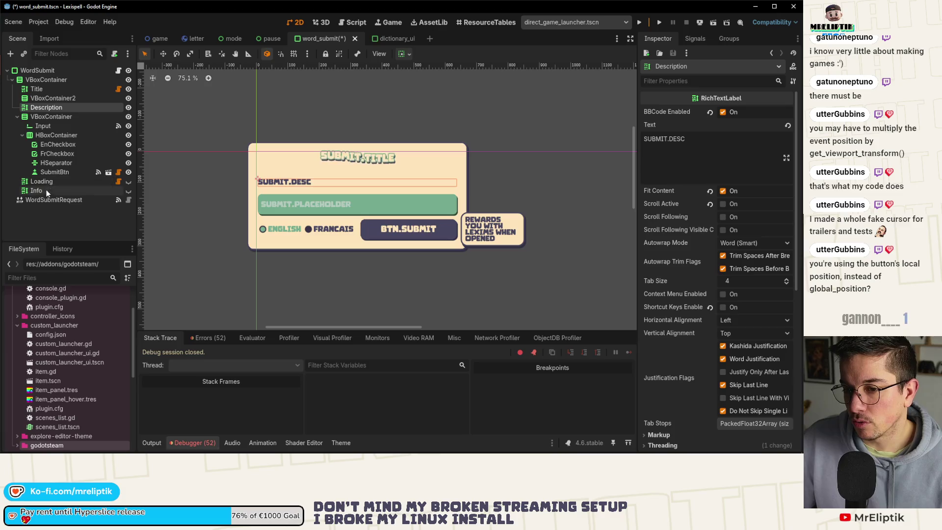
click(54, 98)
drag(40, 107, 65, 99)
click(83, 98)
key(BackSpace)
key(Return)
key(ctrl+s)
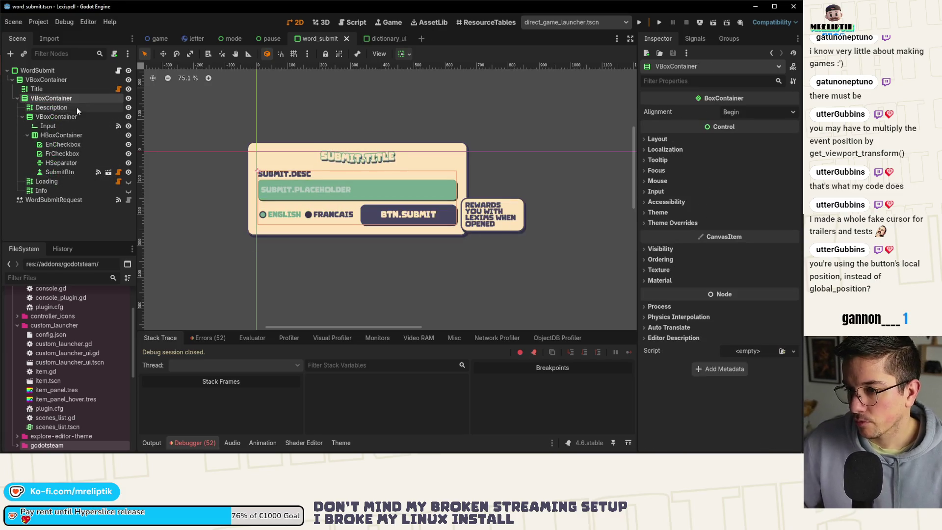
Set the new VBoxContainer's Separation override to 8 and save
click(659, 227)
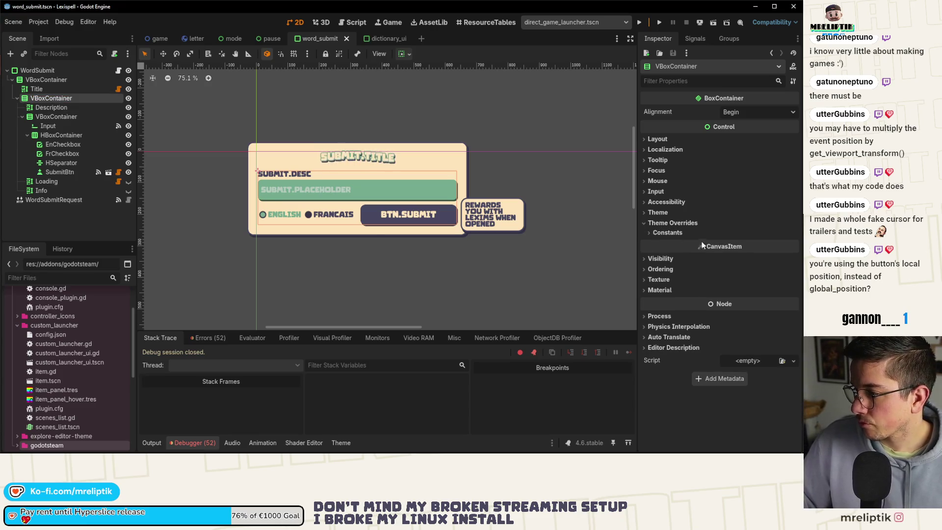
click(714, 233)
click(791, 242)
click(791, 242)
click(791, 242)
click(792, 243)
key(ctrl+s)
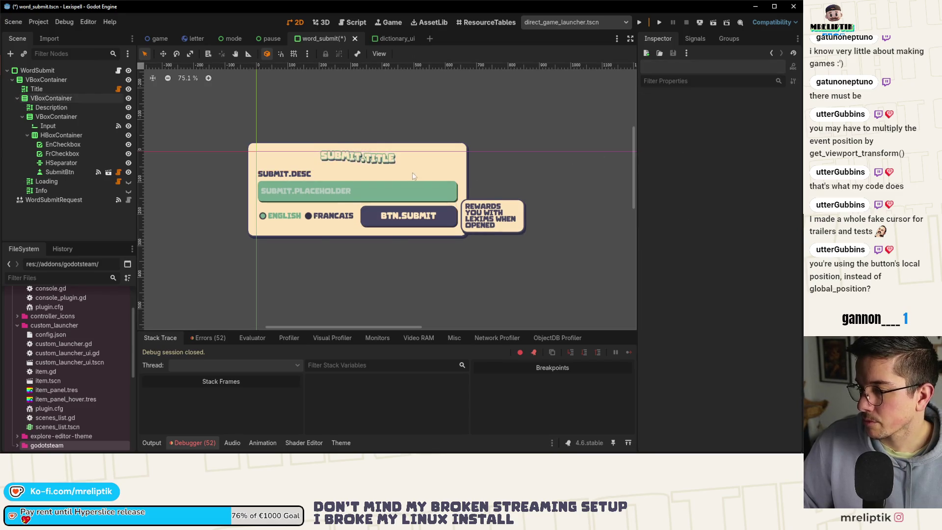
Toggle the Loading label's visibility to preview the layout
scroll(346, 192, up, 1)
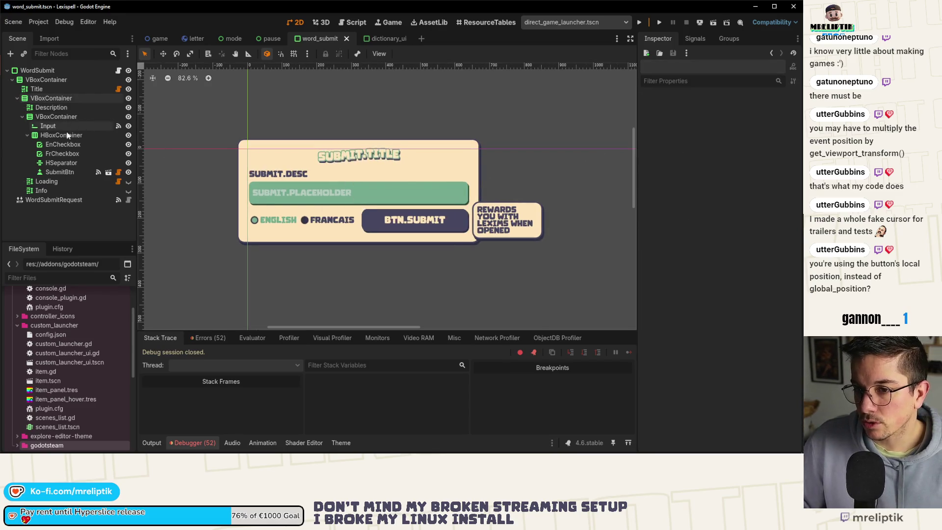
click(128, 181)
click(128, 182)
click(129, 182)
click(129, 181)
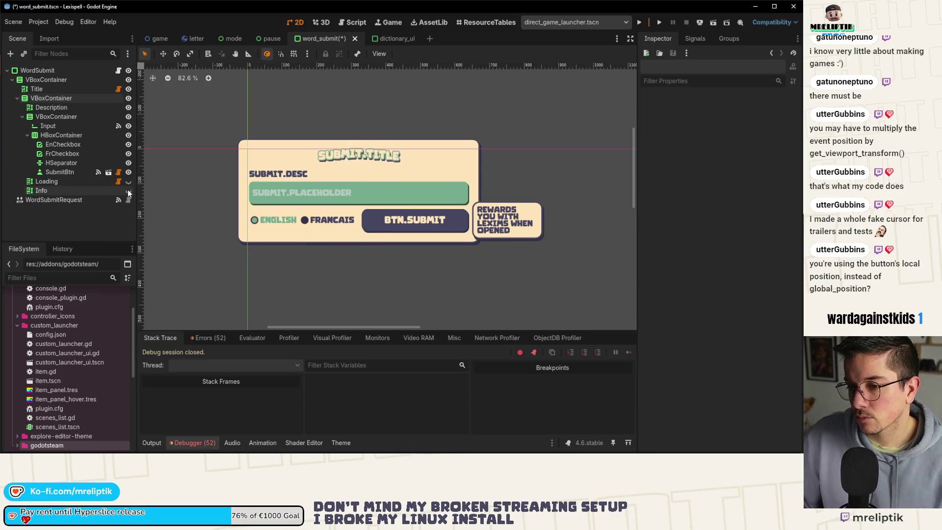
Collapse the inner VBoxContainer and add a child node to the new VBoxContainer, searching 'vsp'
right_click(40, 117)
click(22, 116)
right_click(49, 98)
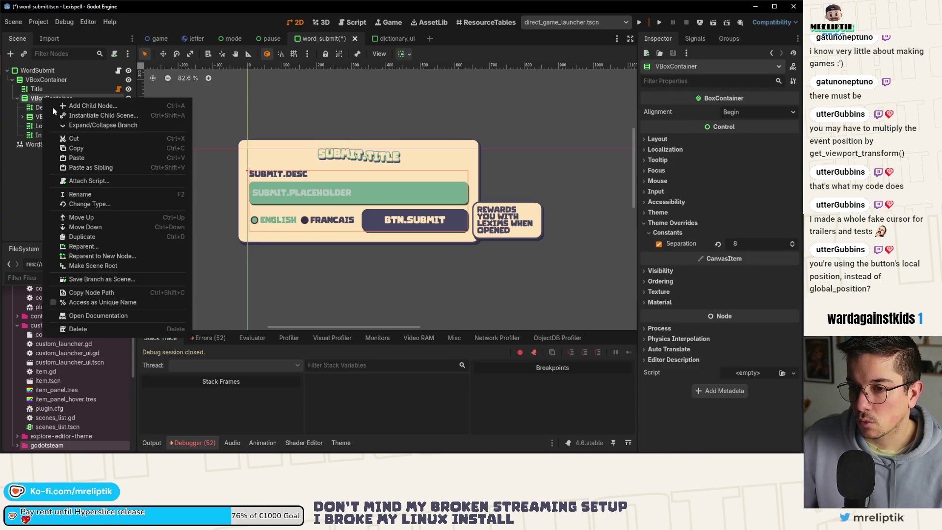
click(81, 103)
text(vsp)
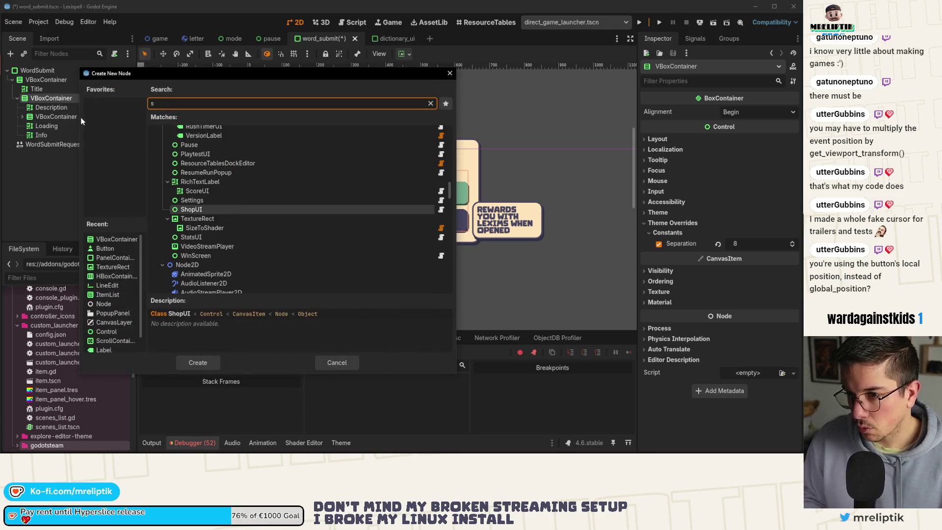
Add a VSeparator between VBoxContainer and Loading with a 5 px minimum height
key(Up)
key(Up)
key(Up)
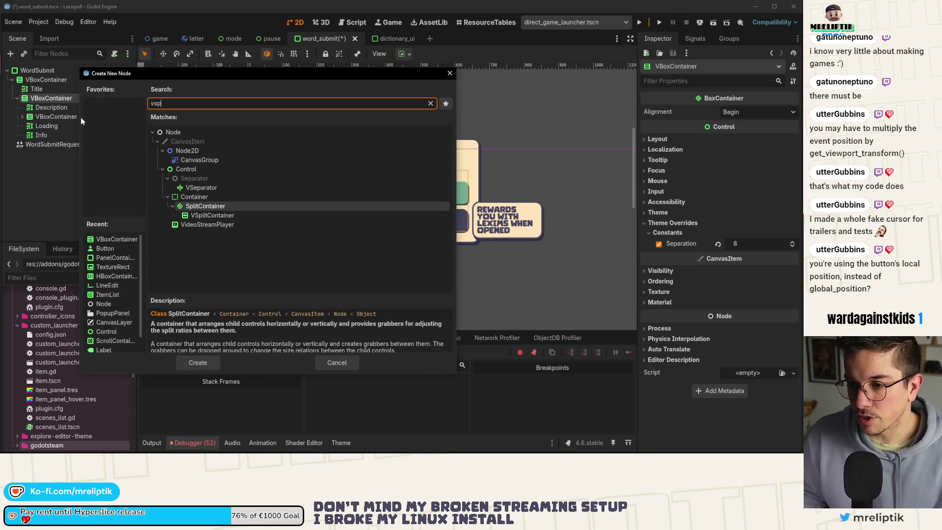
key(Return)
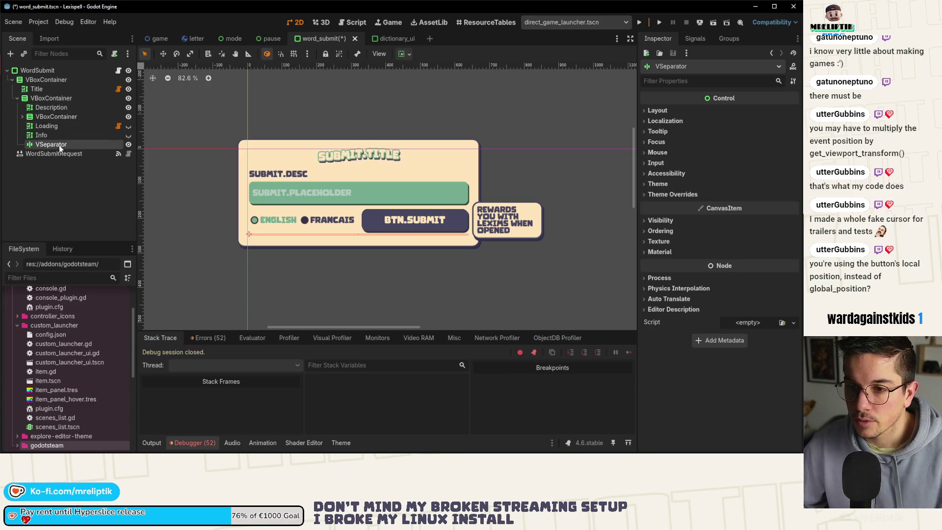
drag(54, 127, 54, 126)
click(129, 137)
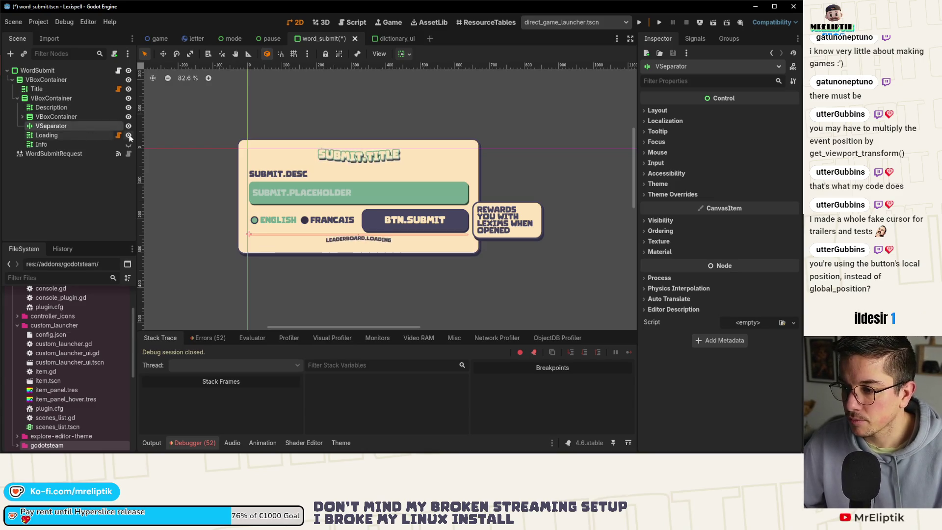
click(201, 257)
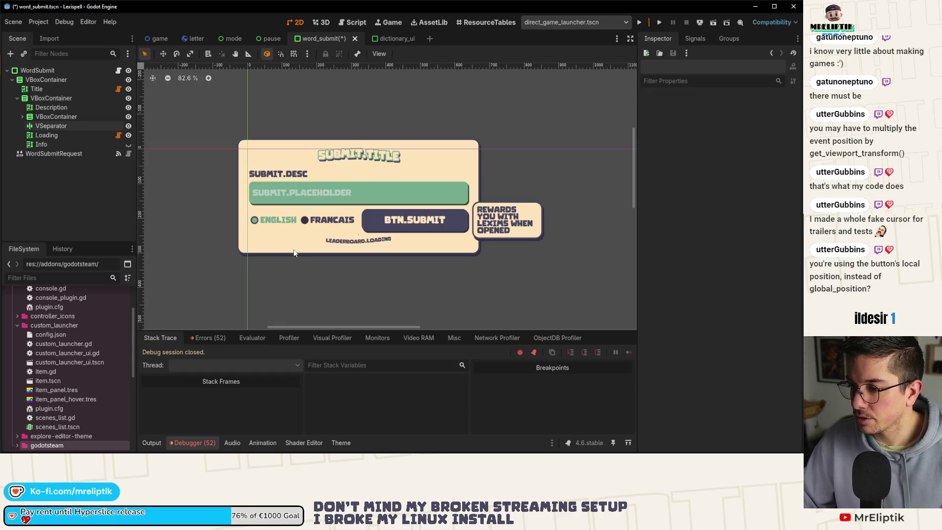
click(51, 126)
click(656, 111)
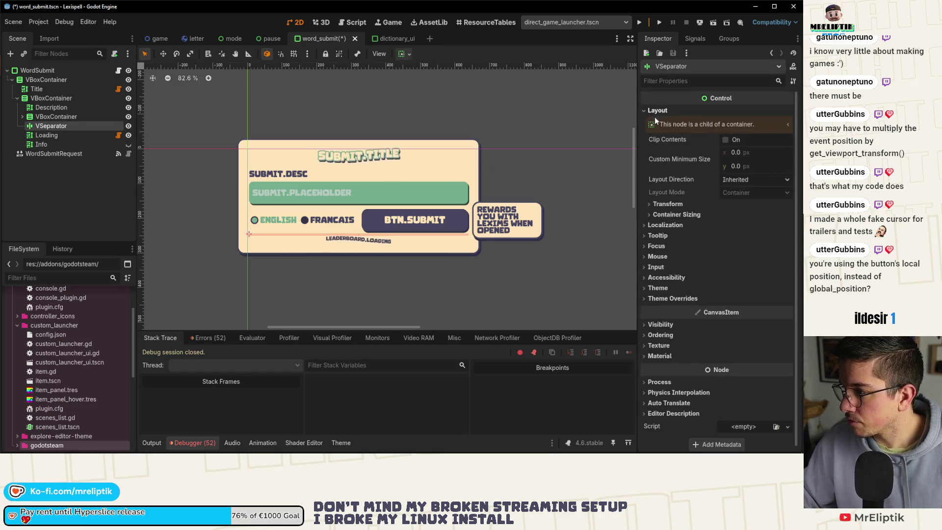
click(751, 166)
text(5)
key(Return)
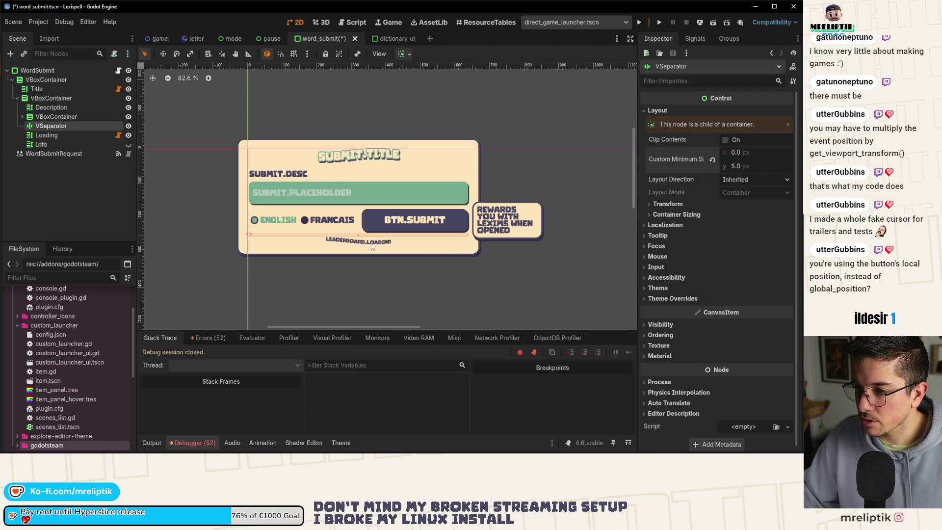
Set the VSeparator's Self Modulate alpha to 0, save, and open word_submit.gd
scroll(363, 245, up, 4)
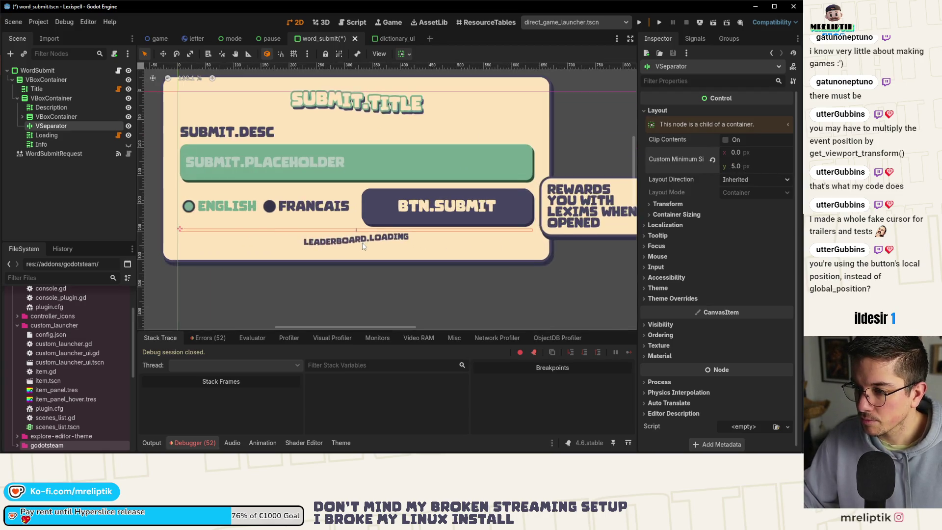
click(659, 324)
click(756, 362)
drag(784, 271, 687, 271)
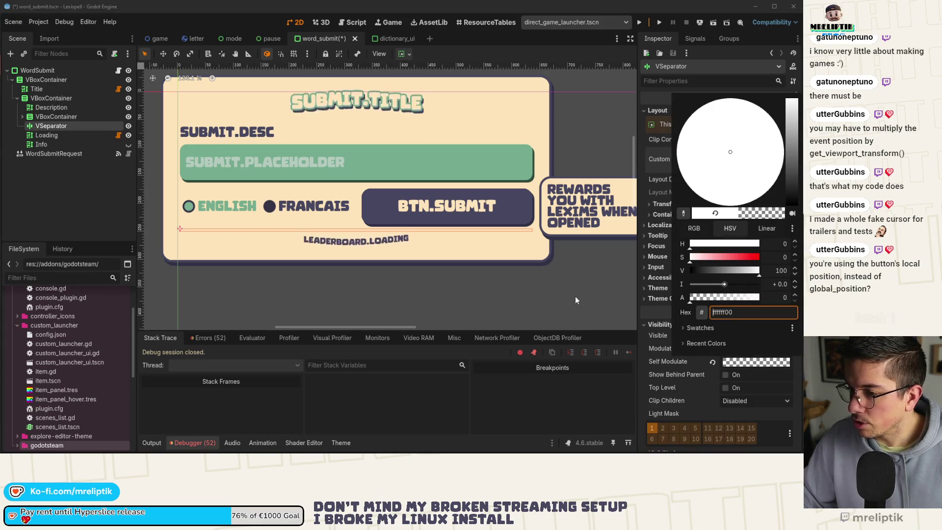
click(62, 195)
key(ctrl+s)
click(118, 70)
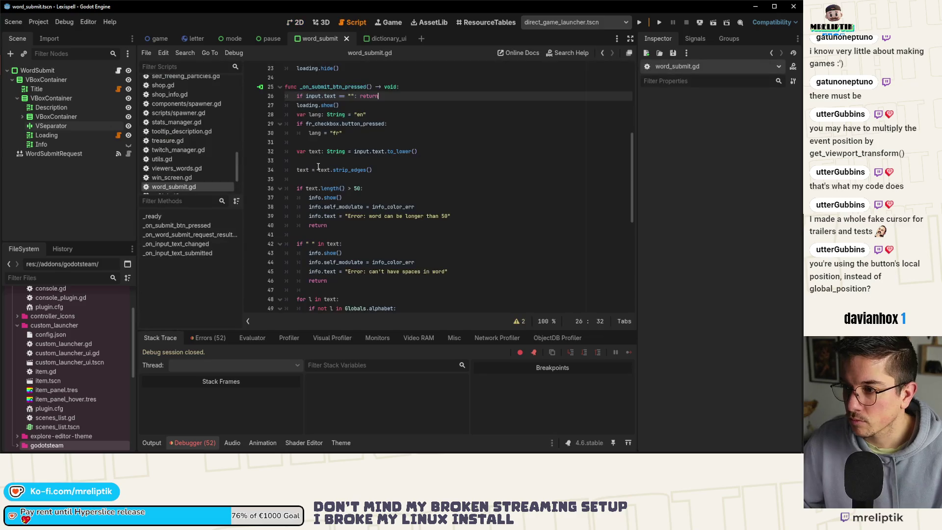
scroll(391, 182, up, 3)
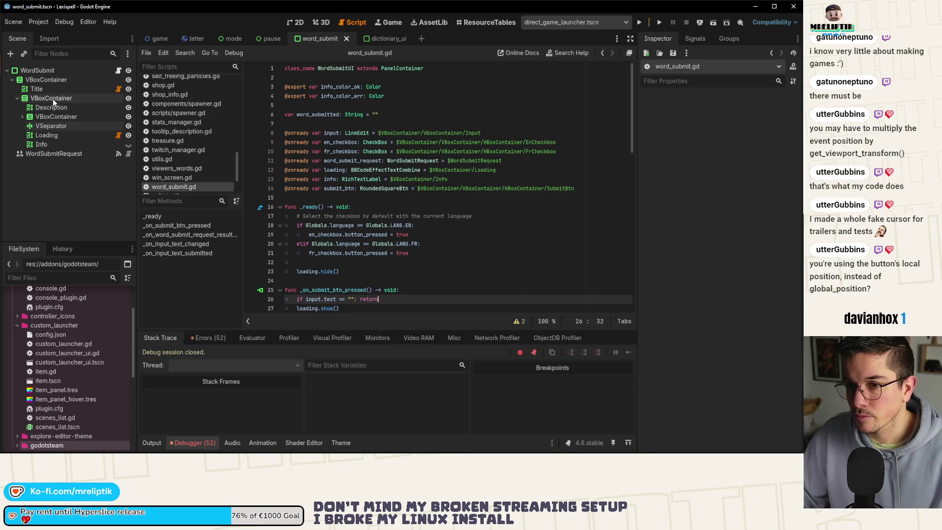
double_click(330, 134)
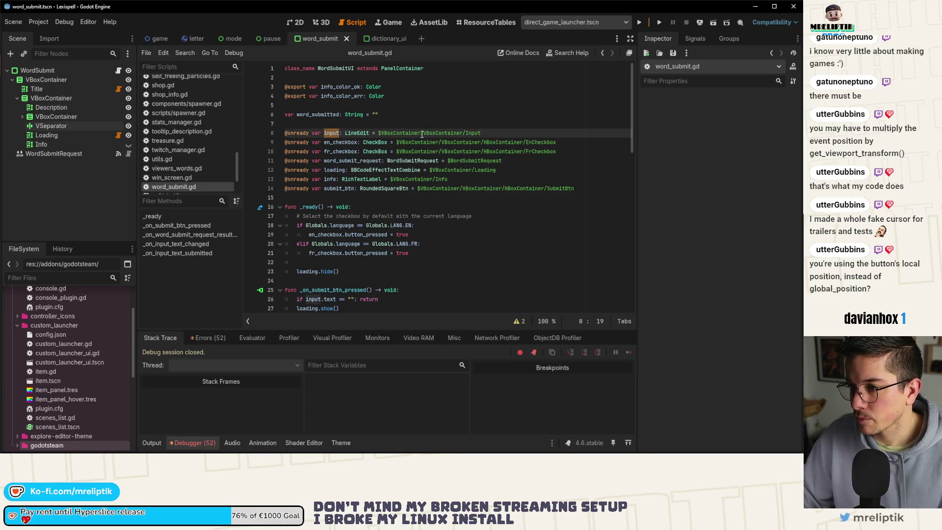
double_click(443, 133)
key(ctrl+c)
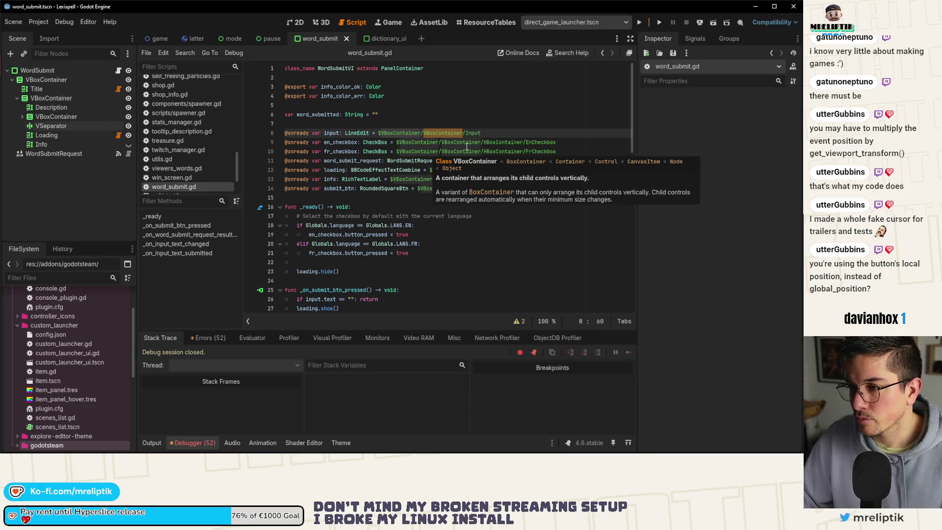
click(427, 133)
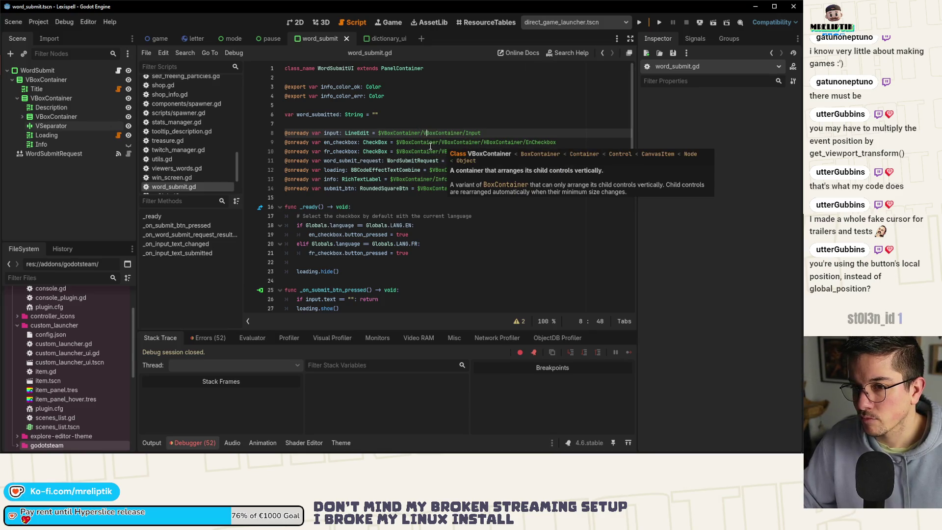
key(ctrl+v)
key(ctrl+shift+Left)
key(ctrl+shift+Left)
key(ctrl+c)
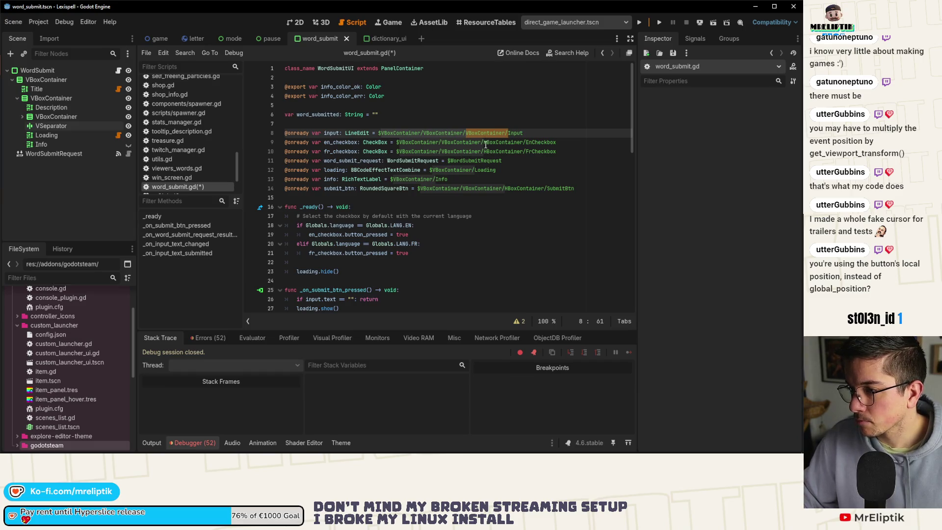
click(485, 143)
alt+click(485, 151)
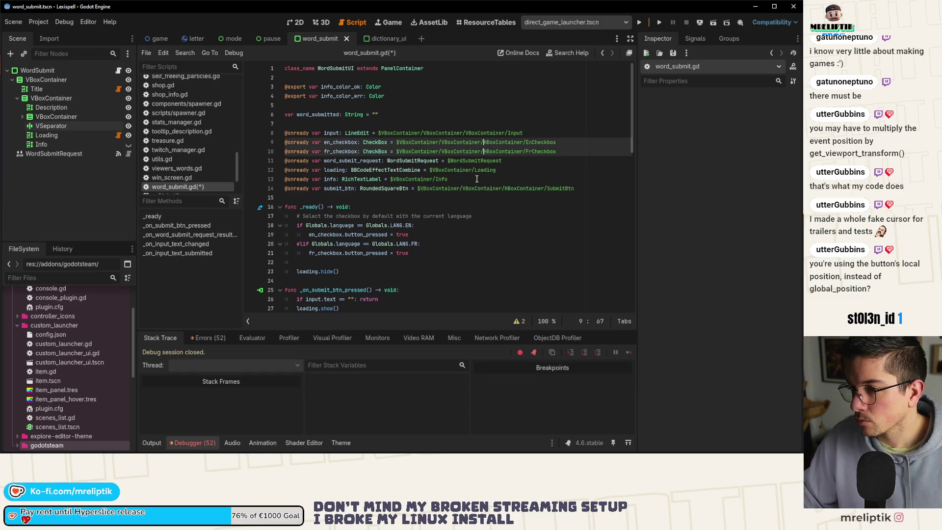
key(ctrl+v)
key(ctrl+s)
Add VBoxContainer/ to the Loading and line 14 paths, save, and return to the 2D view
click(474, 169)
key(ctrl+v)
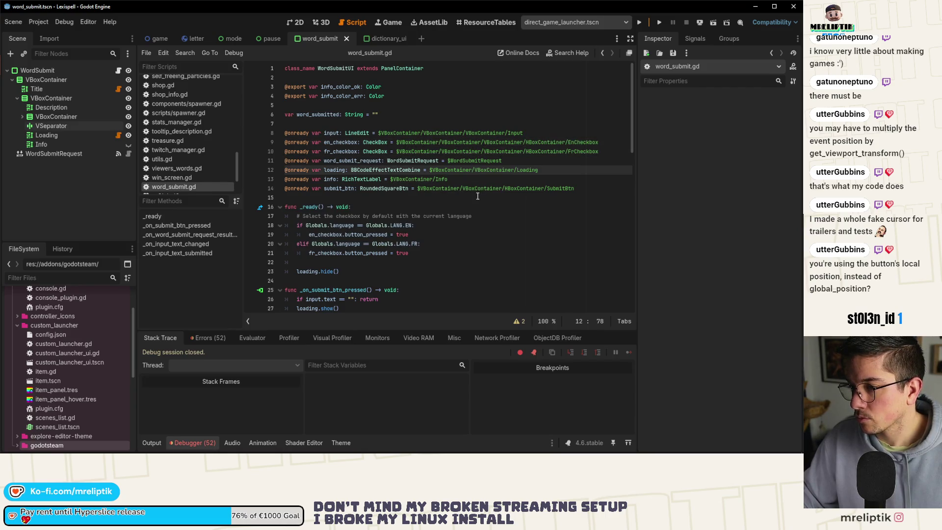
key(ctrl+s)
click(436, 180)
text(VBoxContainer/)
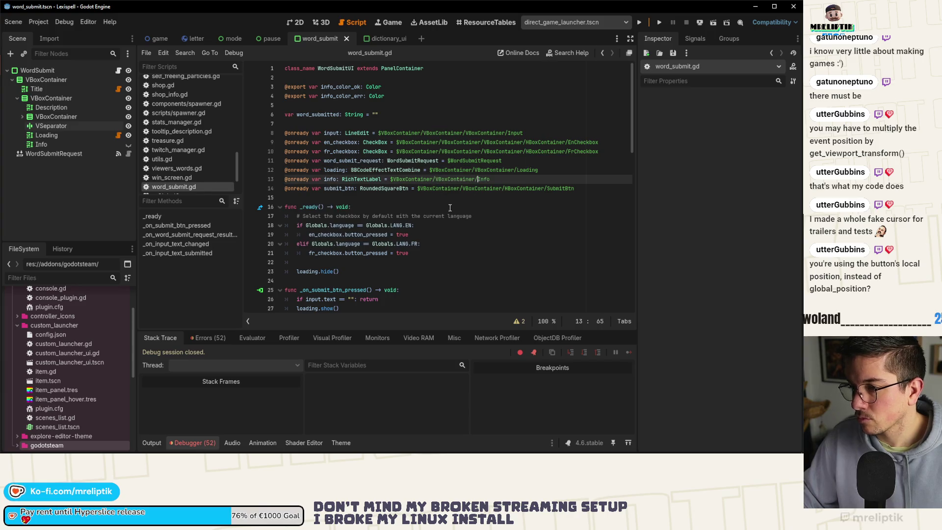
click(503, 190)
key(ctrl+v)
key(ctrl+s)
click(510, 196)
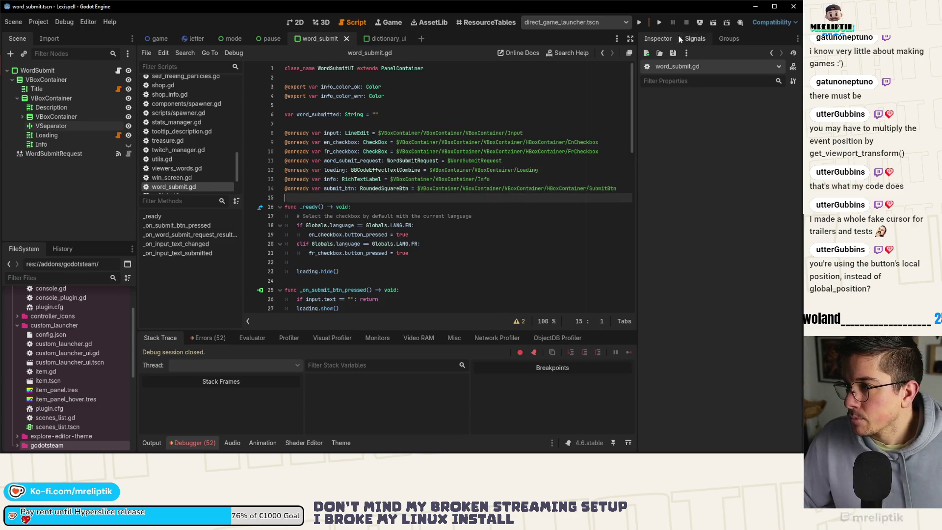
click(299, 23)
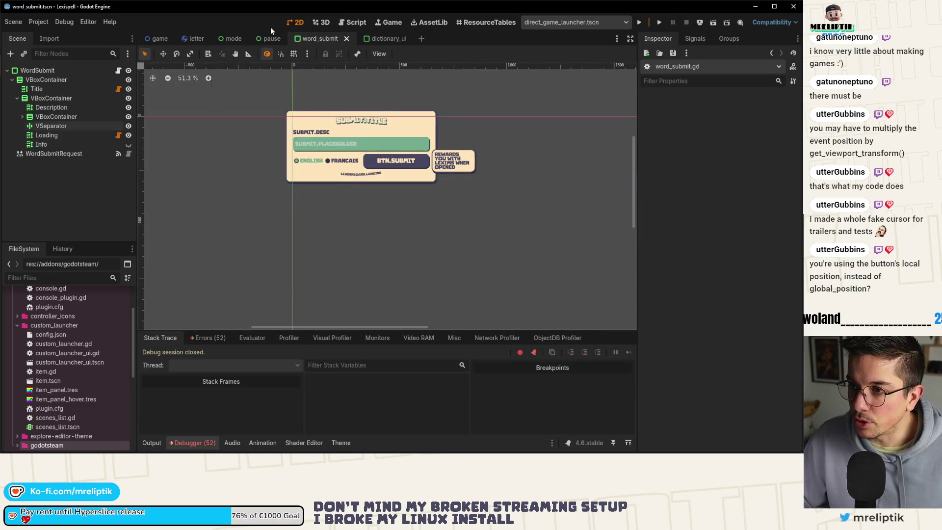
Open the pause scene, select the DictionaryUI node, and show the embedded Game view
click(145, 37)
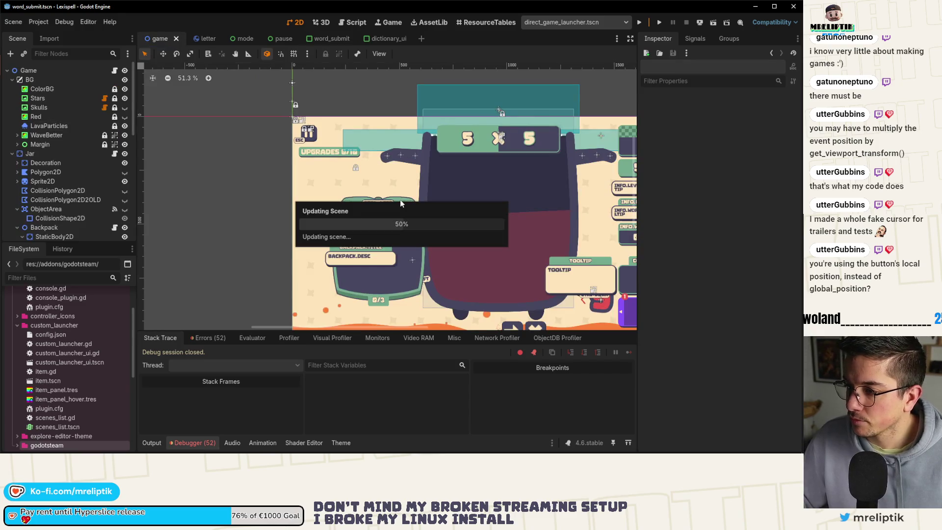
click(244, 39)
click(272, 39)
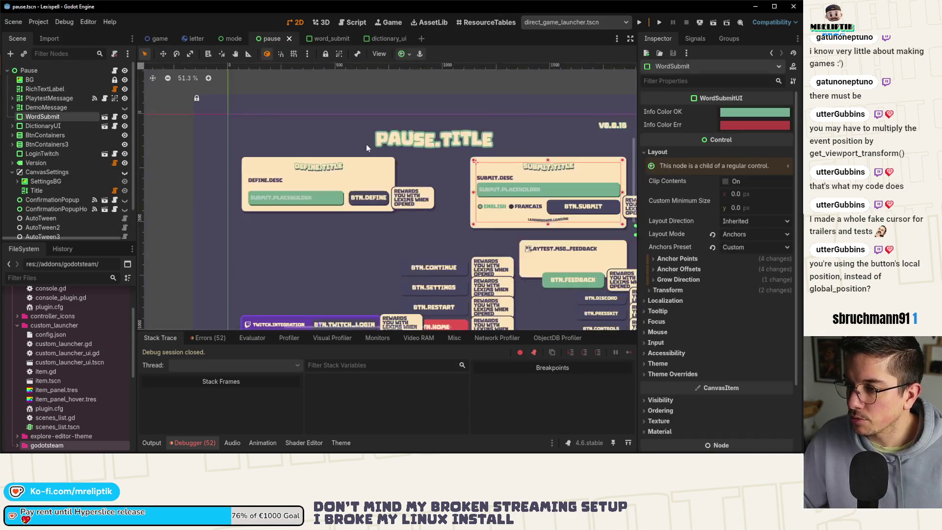
scroll(363, 182, down, 2)
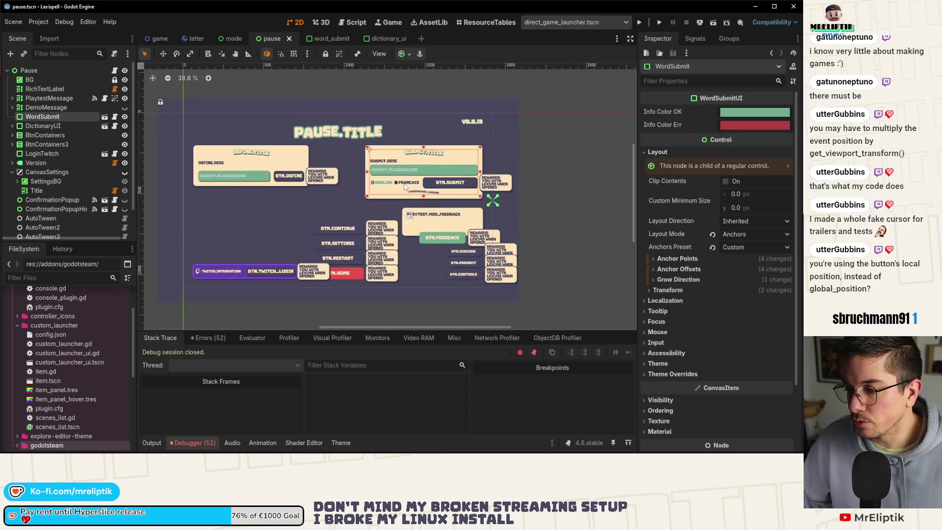
scroll(405, 186, up, 3)
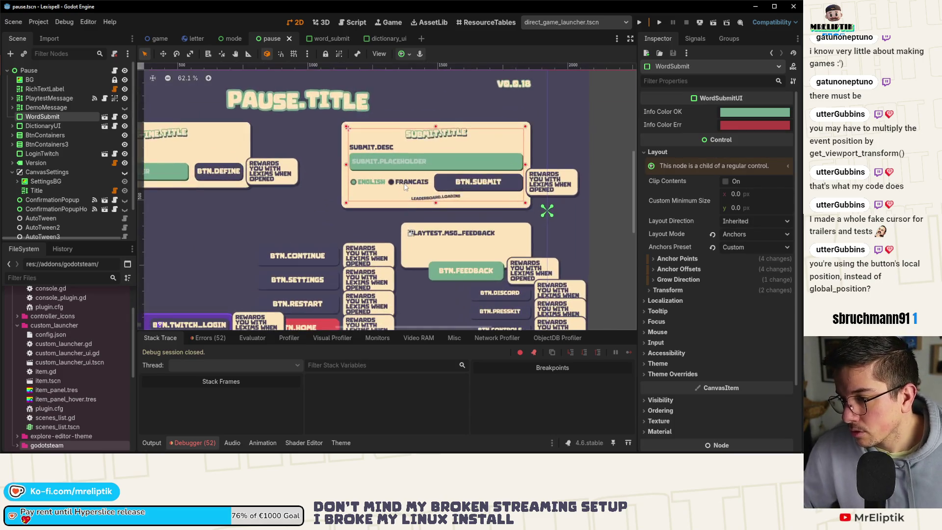
scroll(392, 184, down, 3)
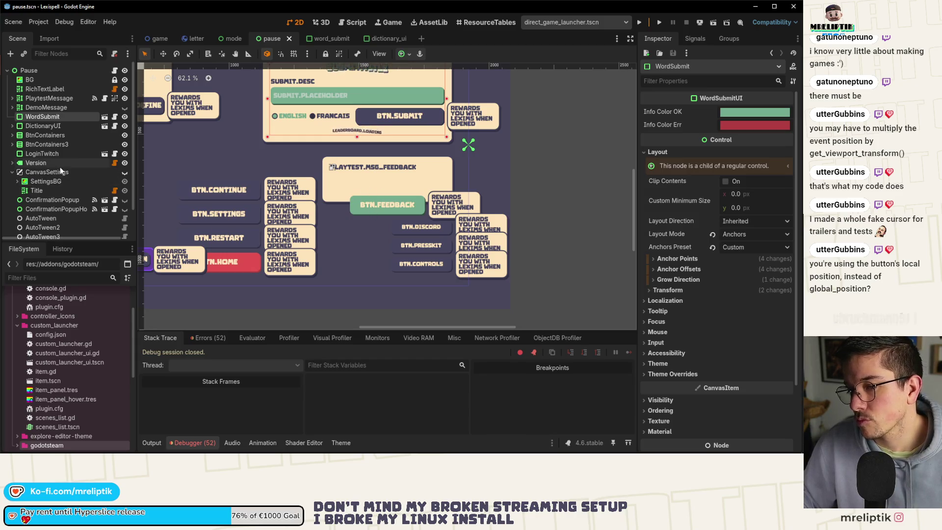
click(54, 199)
click(49, 126)
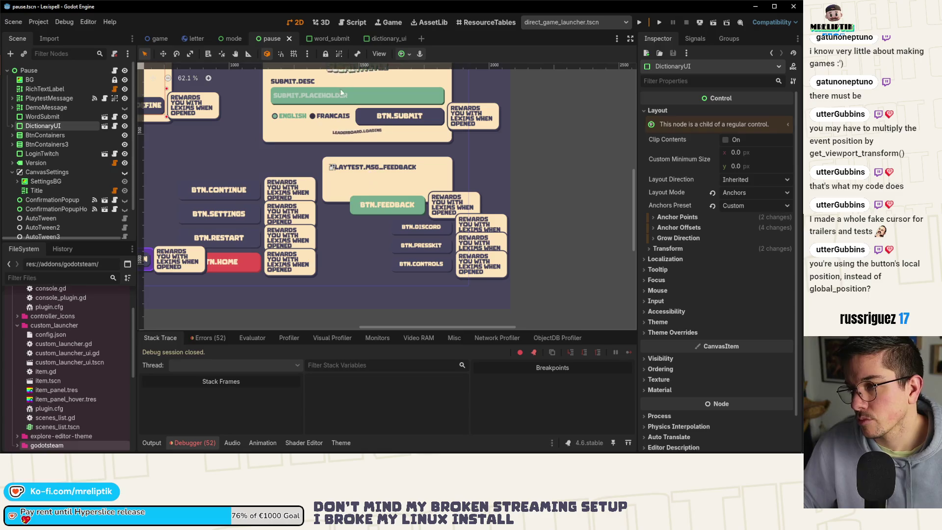
click(394, 23)
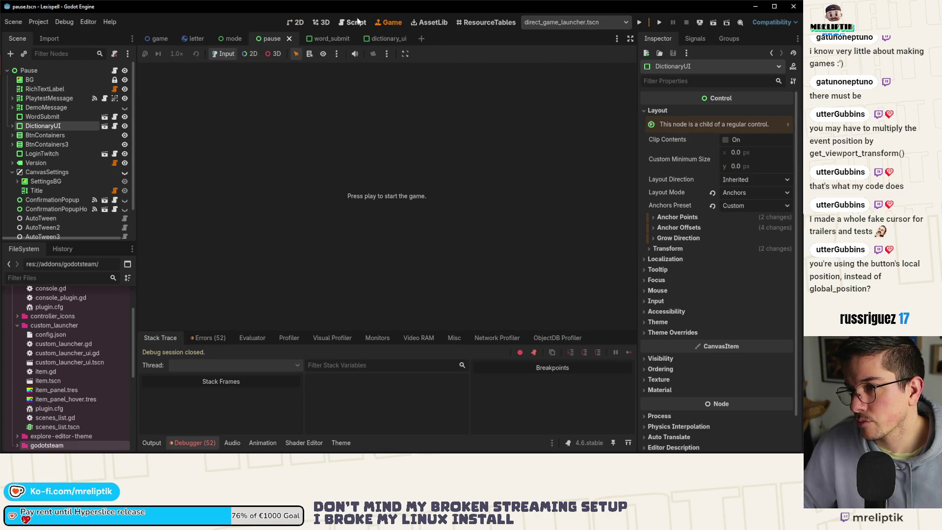
Run the project to check the pause menu, stop it with F8, and return to 2D
click(640, 22)
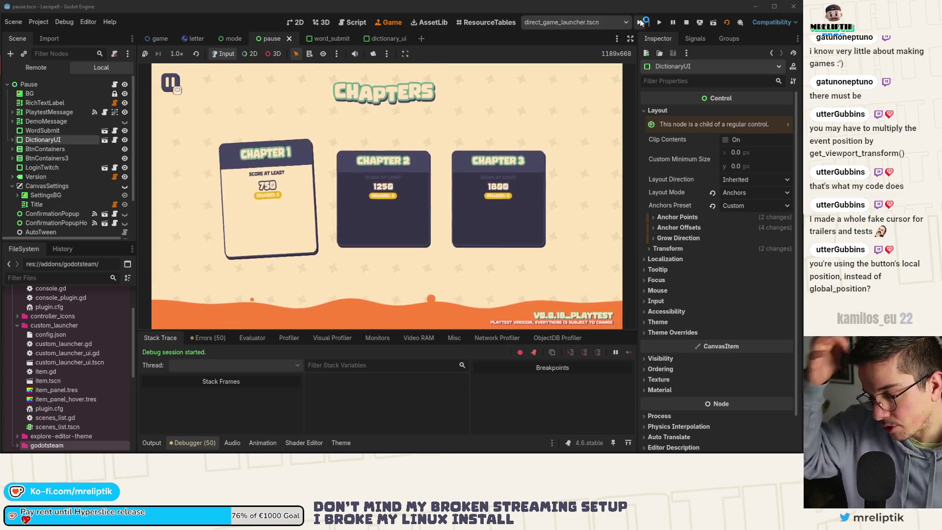
click(147, 441)
click(147, 441)
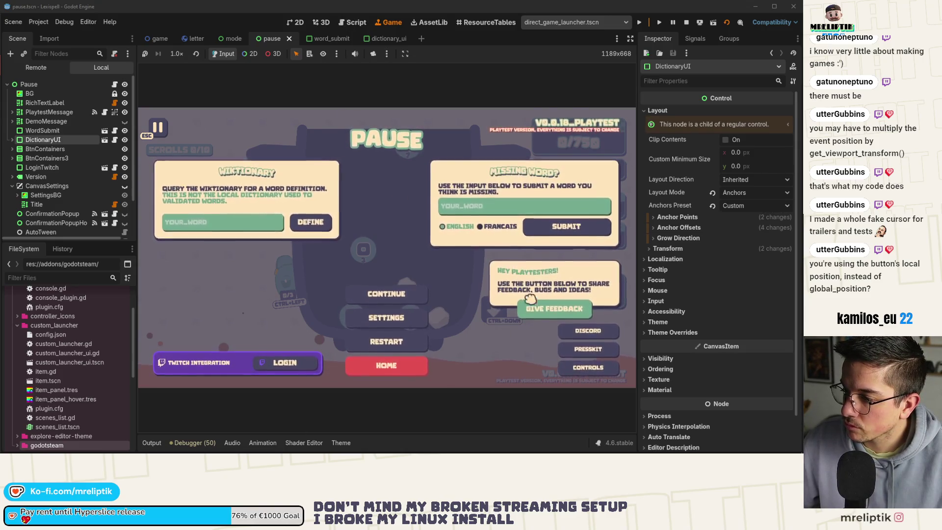
key(F8)
click(297, 22)
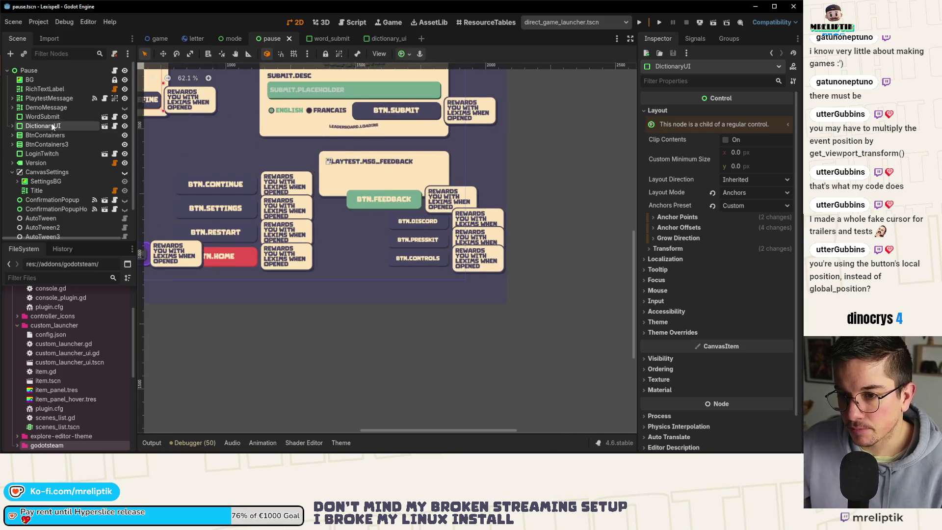
Paste a copy of the feedback button at the top of BtnContainers3 and save the pause scene
click(365, 175)
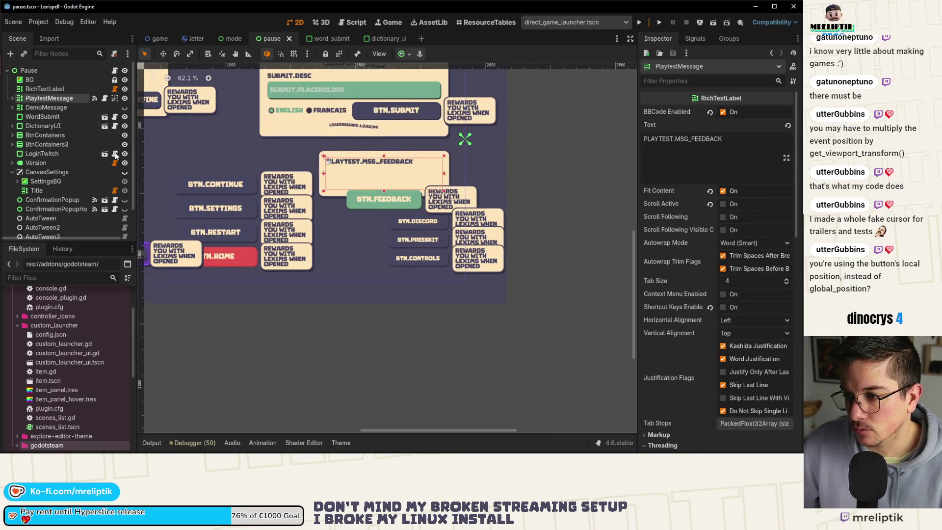
click(28, 108)
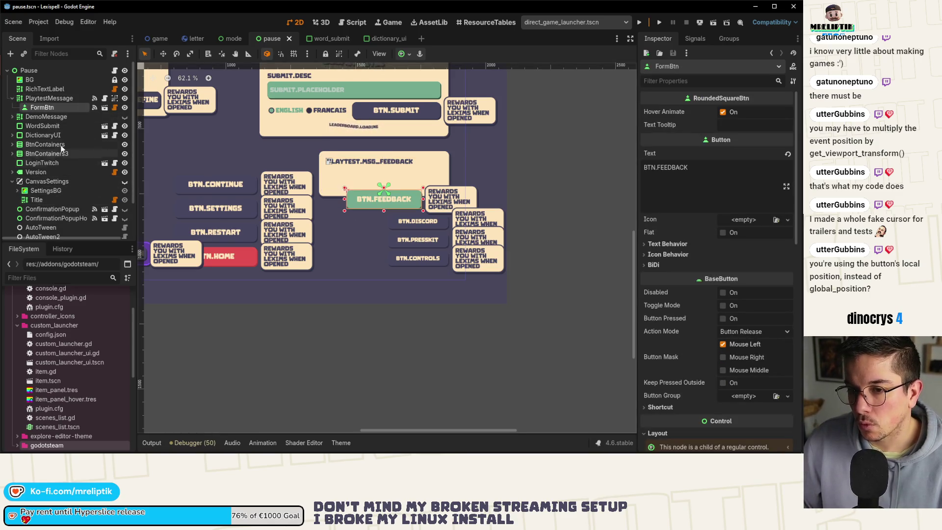
click(406, 223)
click(39, 151)
key(ctrl+v)
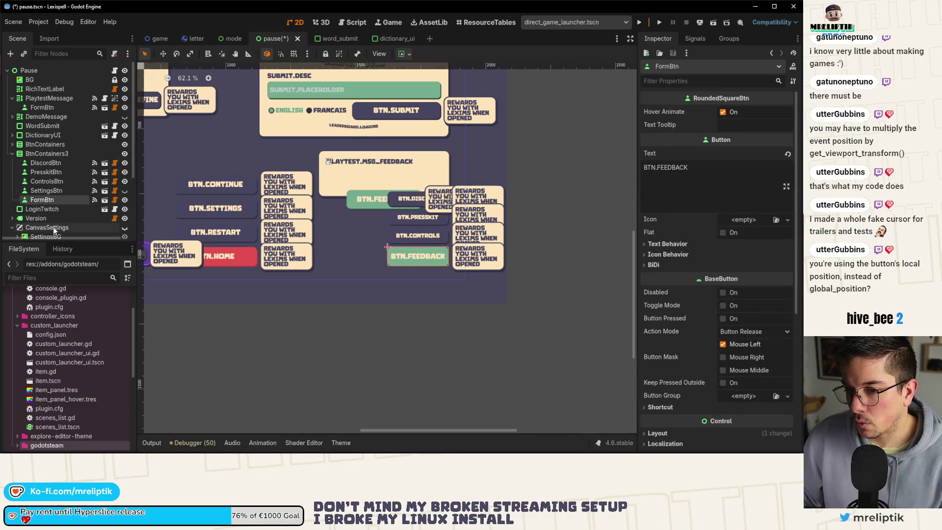
drag(50, 163, 49, 160)
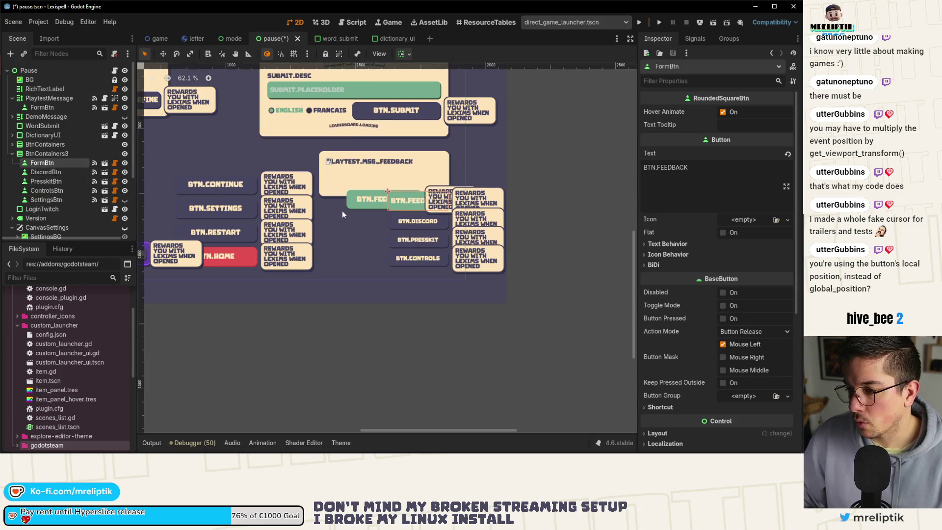
scroll(343, 210, up, 3)
key(ctrl+s)
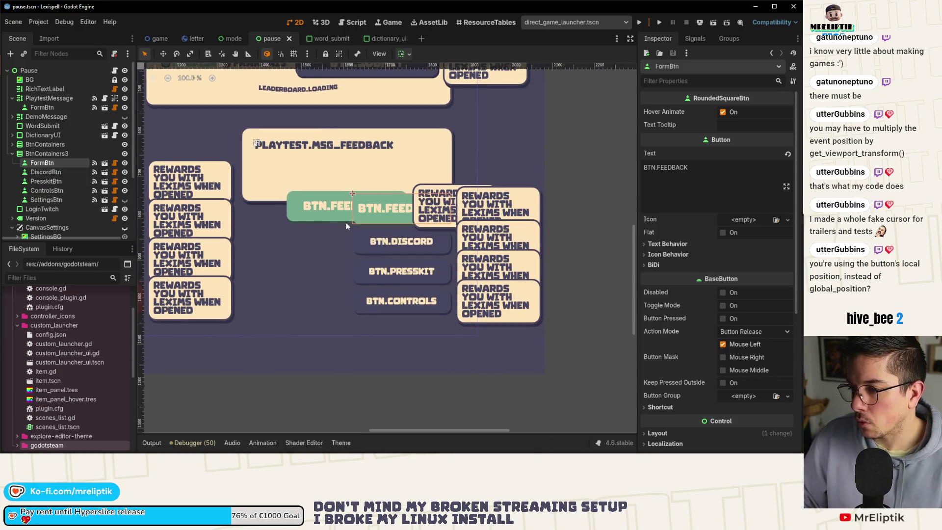
scroll(340, 176, down, 4)
Give FormBtn the tooltip PLAYTEST.MSG_FEEDBACK, then inspect TooltipPopup in rounded_square_btn.tscn
click(339, 178)
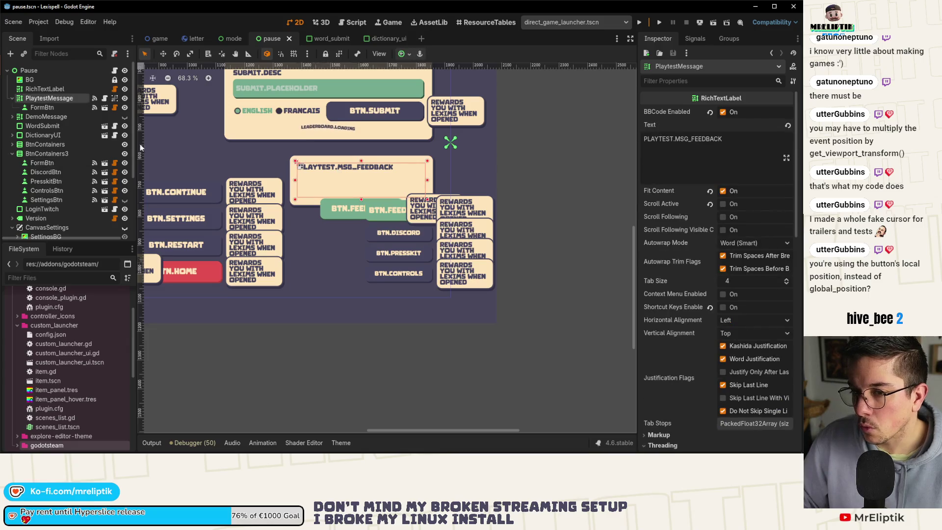
triple_click(742, 156)
key(ctrl+c)
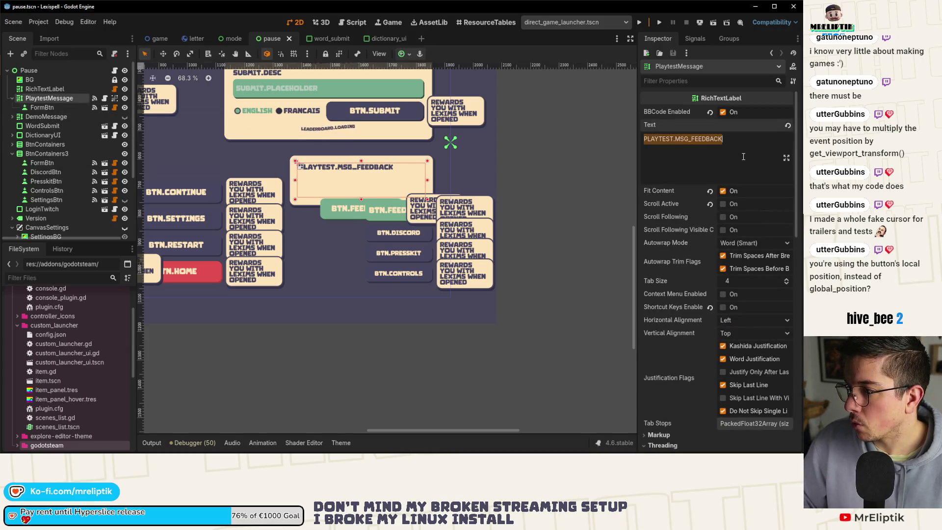
click(42, 162)
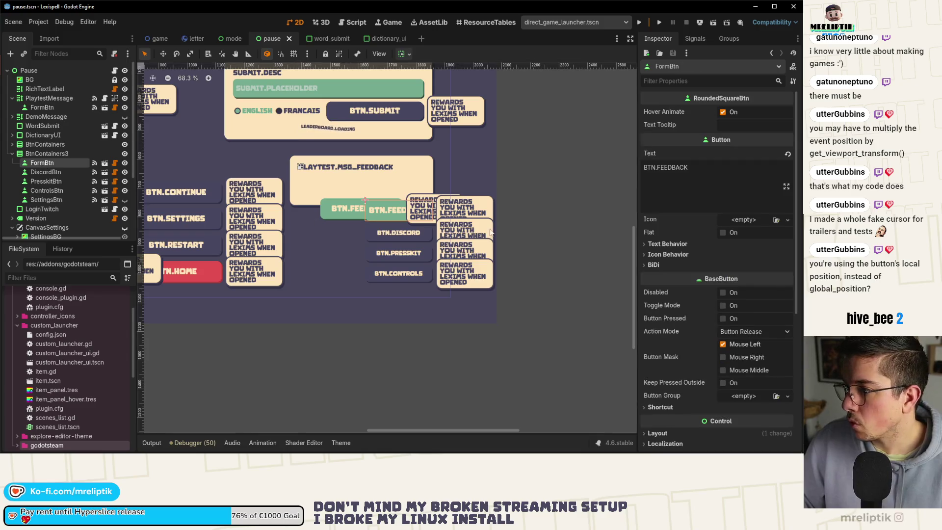
click(734, 125)
key(ctrl+v)
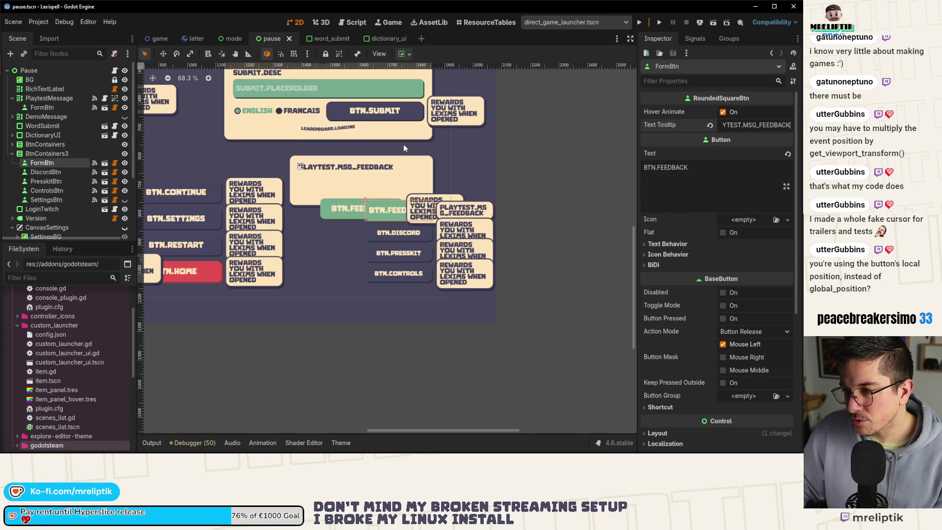
click(105, 163)
click(62, 90)
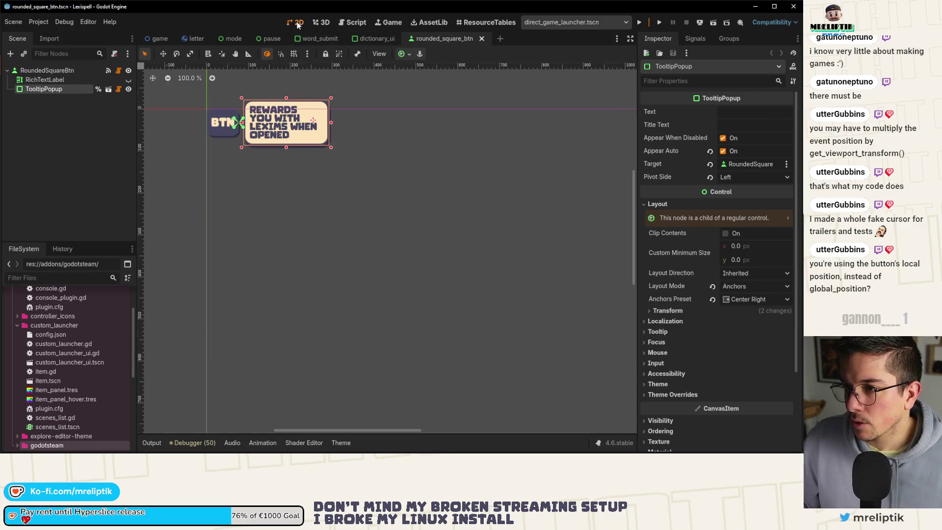
Make FormBtn's children editable in the pause scene and select its TooltipPopup
click(361, 38)
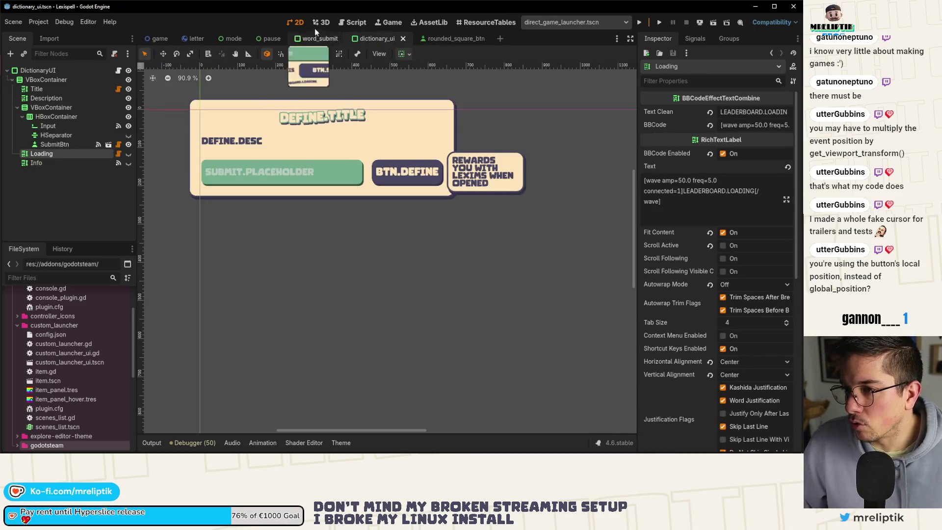
click(267, 38)
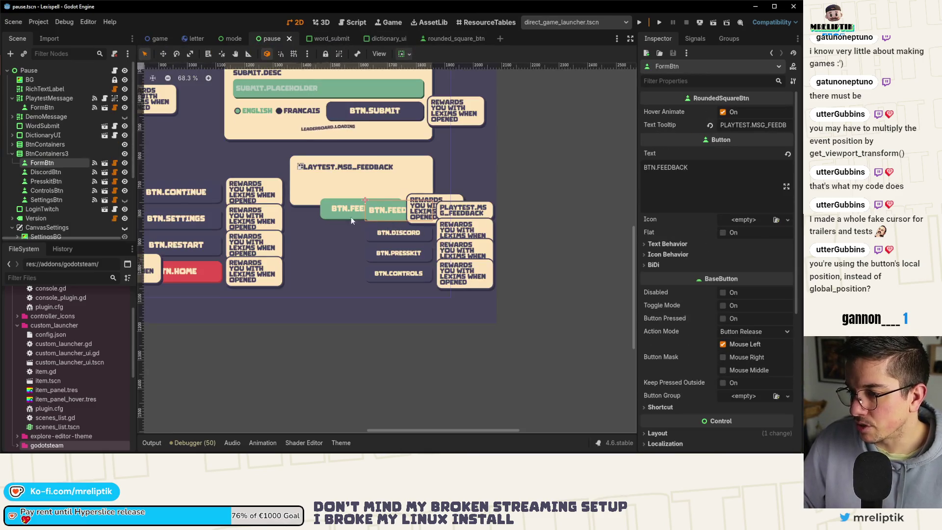
right_click(52, 163)
click(102, 379)
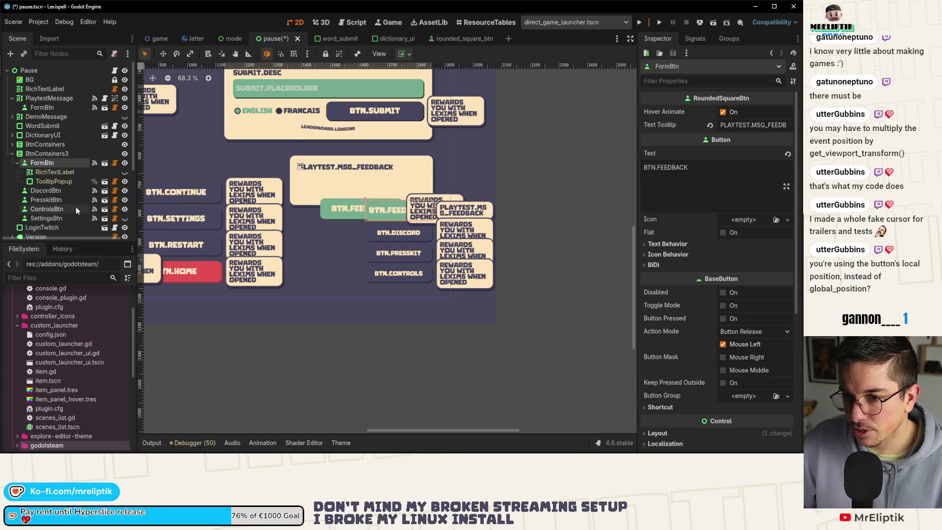
click(125, 173)
click(54, 181)
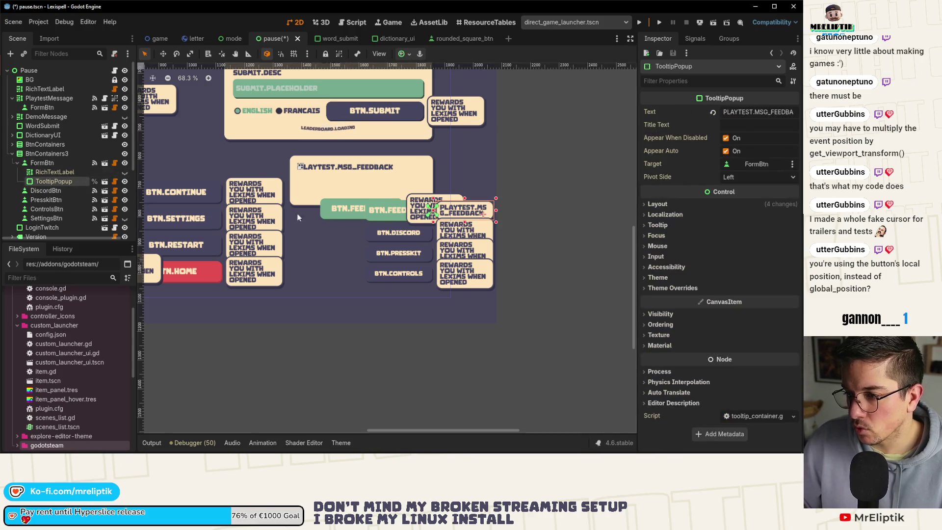
Anchor the tooltip popup Center Left, save, and hide the PlaytestMessage panel
click(404, 54)
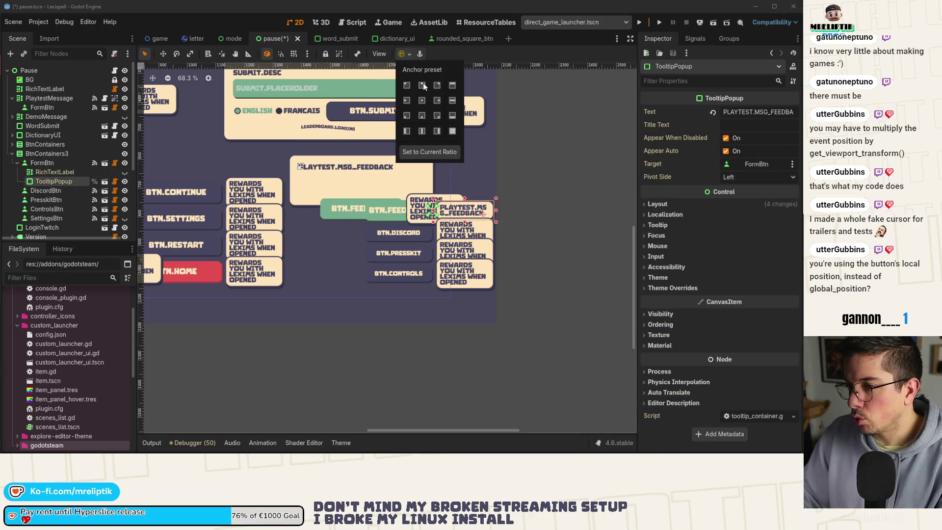
click(406, 101)
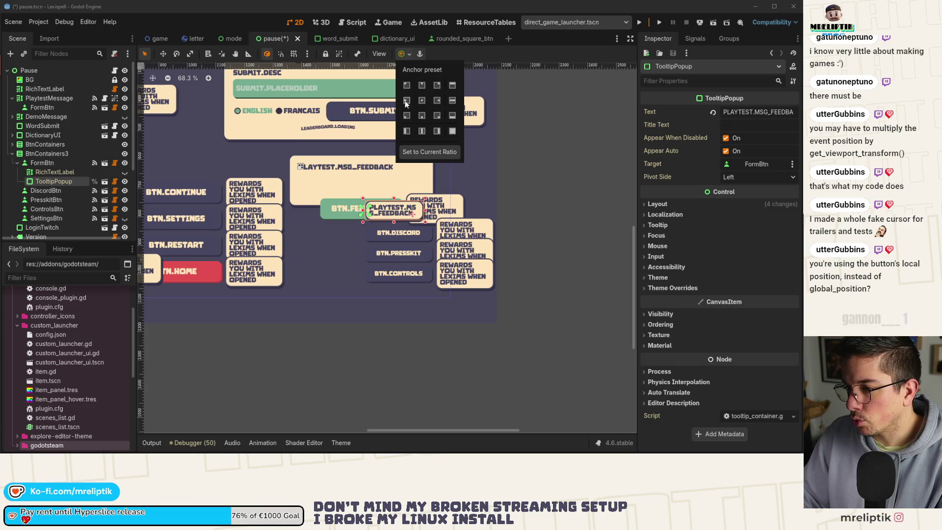
click(381, 219)
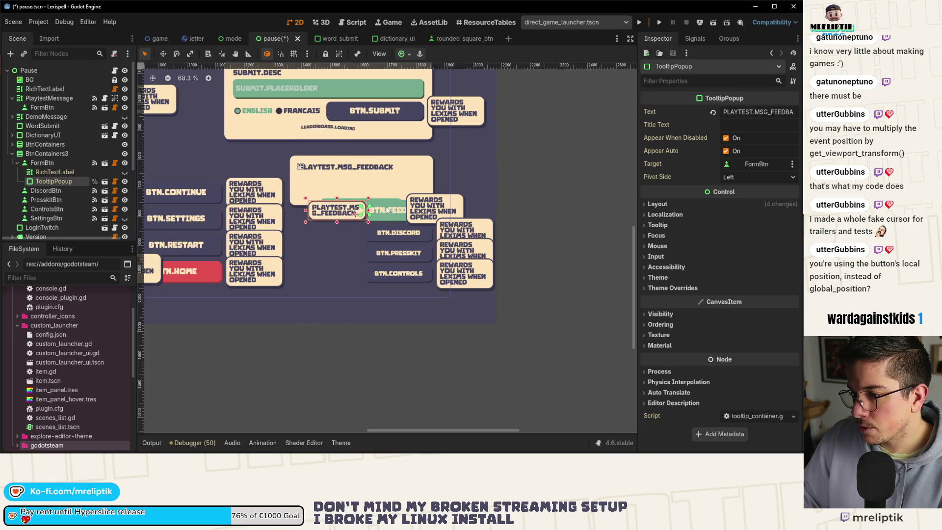
scroll(378, 211, up, 10)
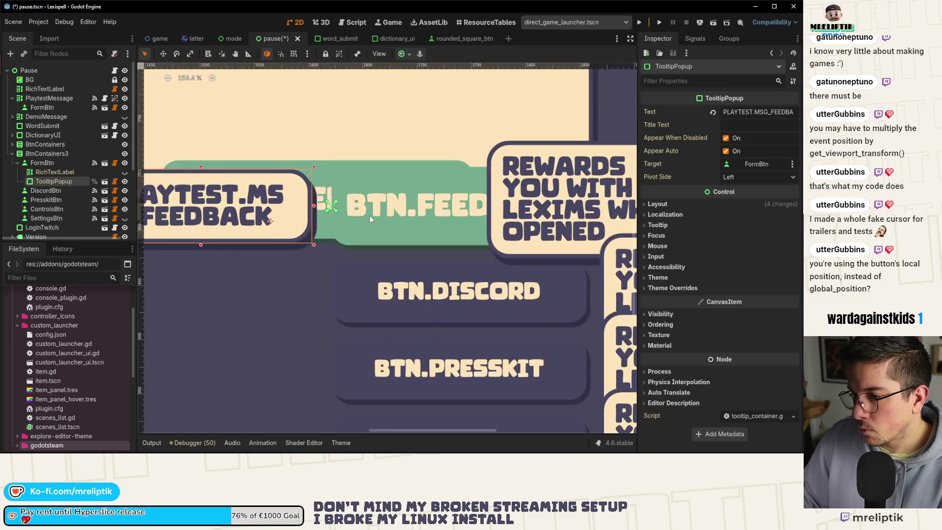
scroll(369, 216, down, 3)
key(ctrl+s)
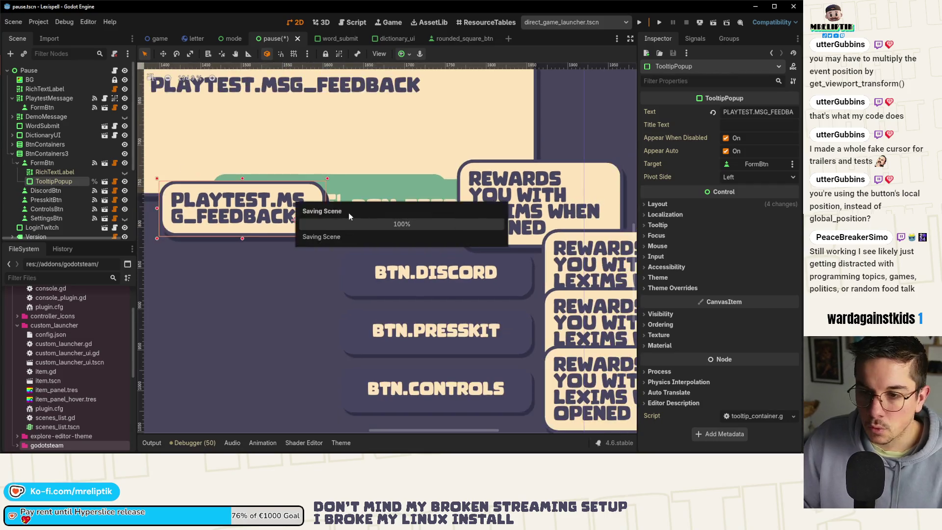
scroll(348, 213, down, 6)
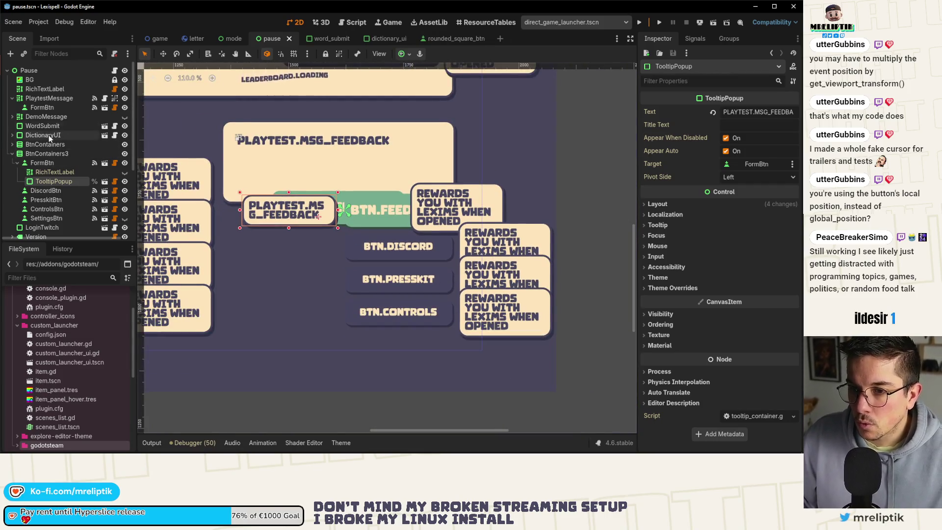
click(125, 99)
click(59, 191)
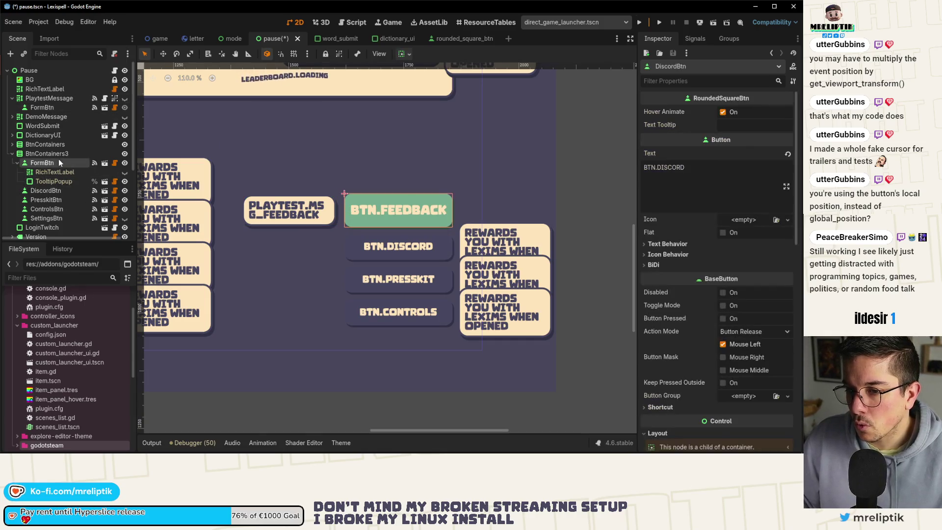
Connect FormBtn's pressed() signal to a new _on_form_btn_pressed handler in pause.gd
click(694, 40)
right_click(688, 137)
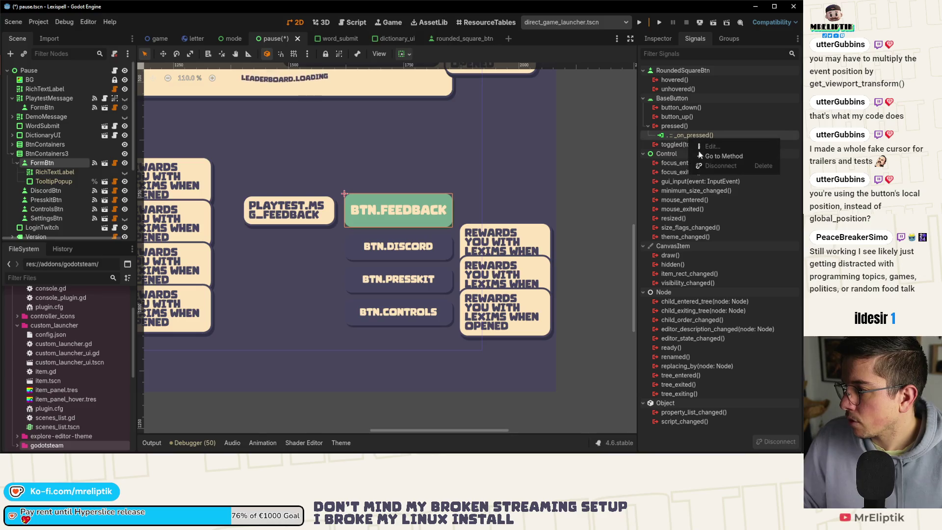
click(673, 128)
double_click(674, 126)
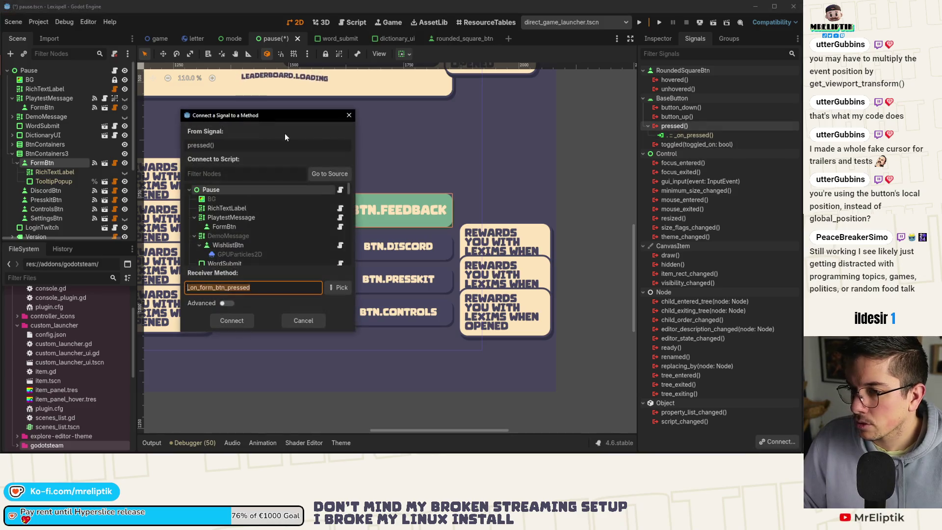
click(237, 322)
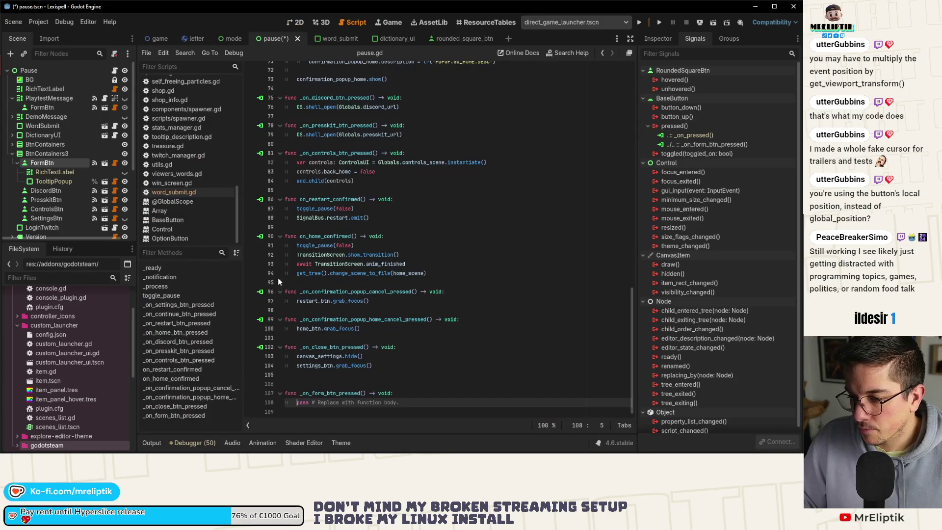
click(323, 377)
key(Delete)
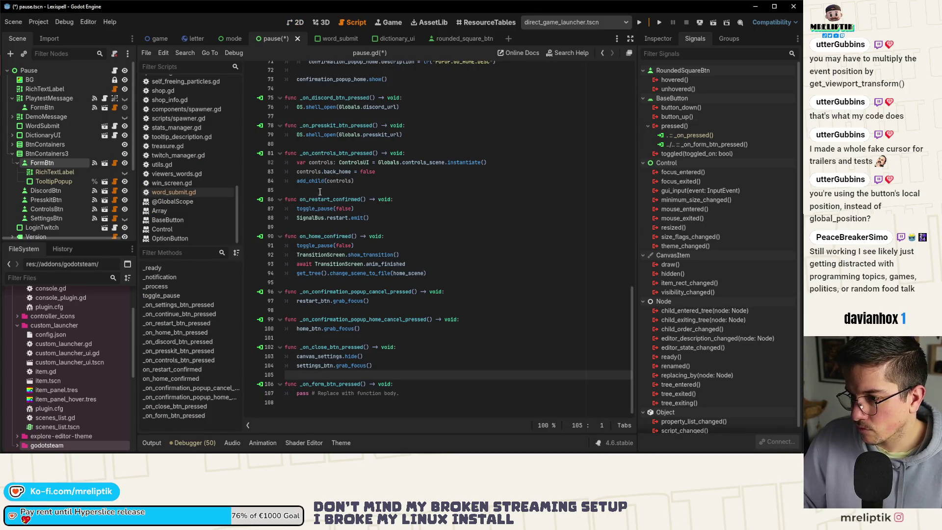
Copy the OS.shell_open(Globals.form_url) line from playtest_message.gd and save the scene
scroll(339, 231, up, 3)
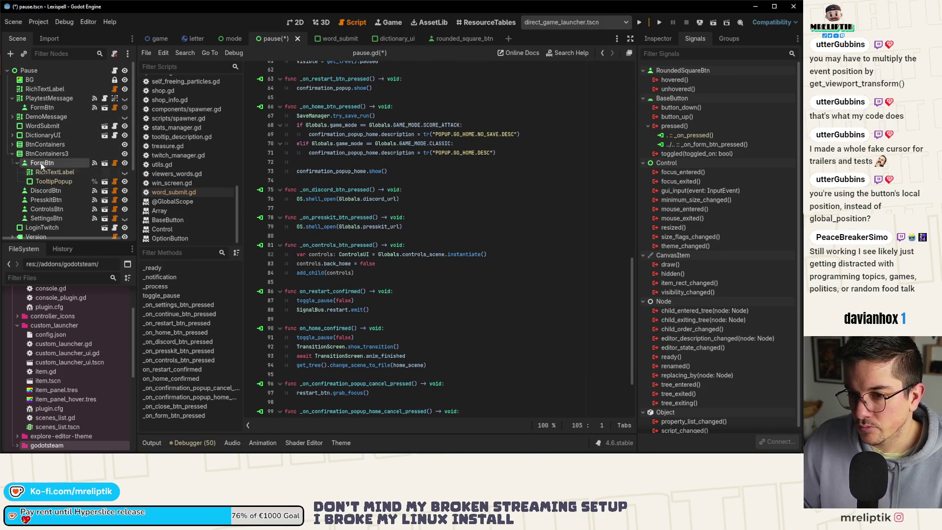
scroll(76, 164, down, 3)
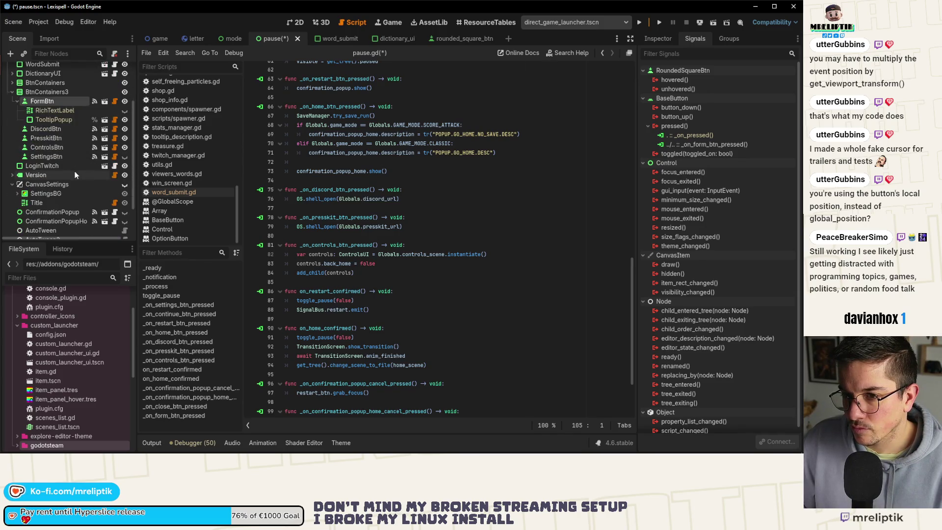
scroll(75, 174, up, 2)
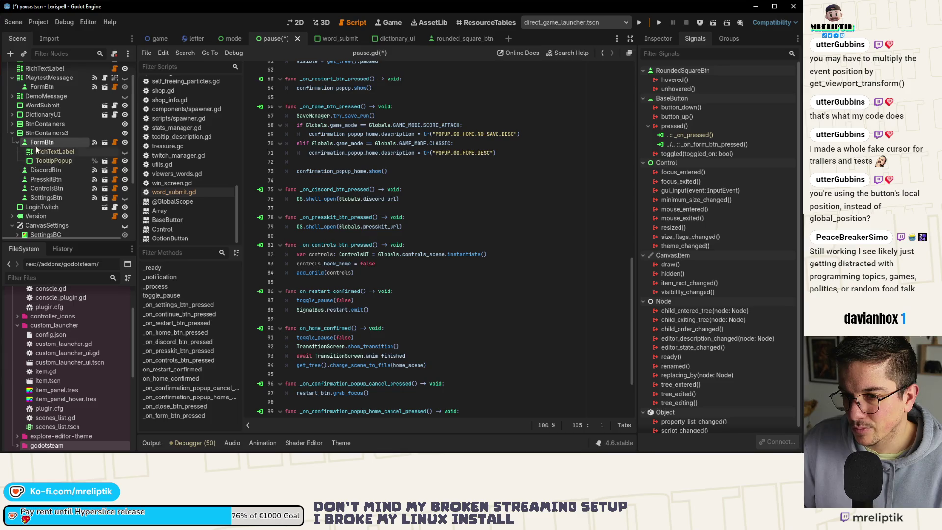
click(60, 77)
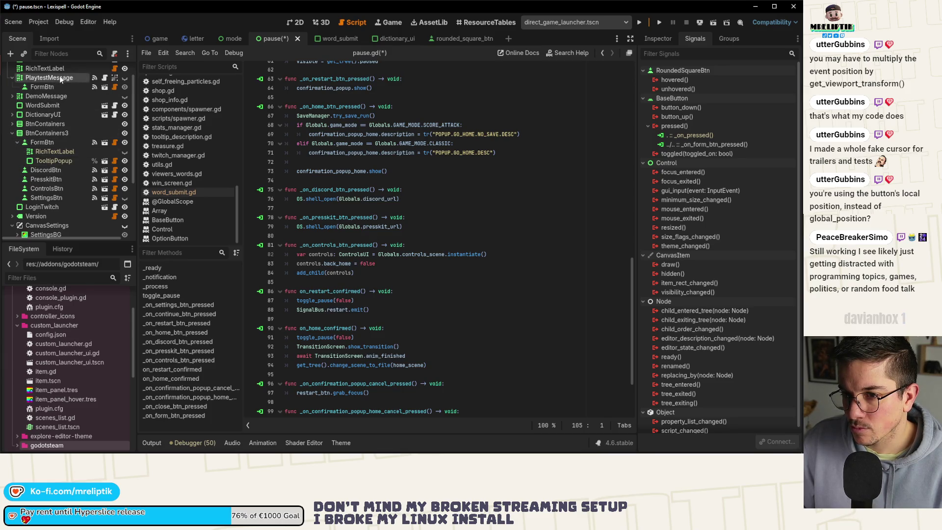
click(104, 77)
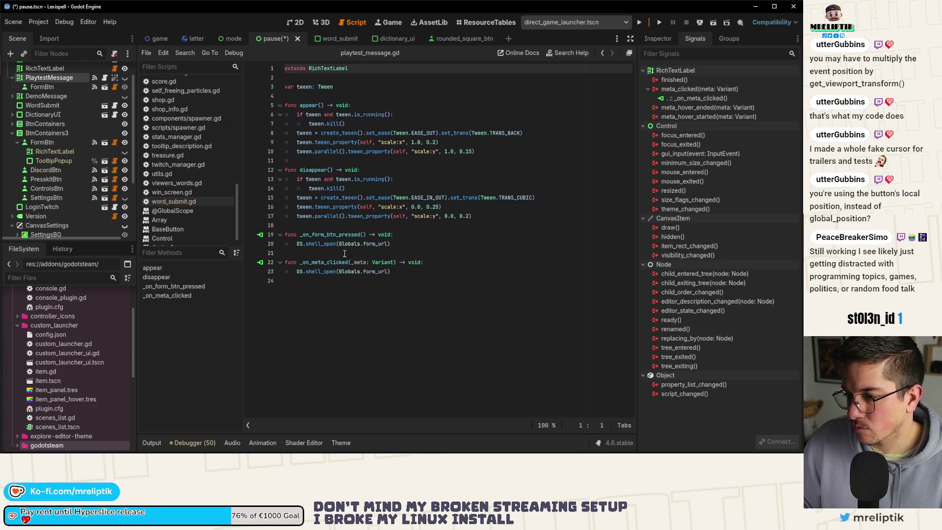
drag(391, 272, 298, 272)
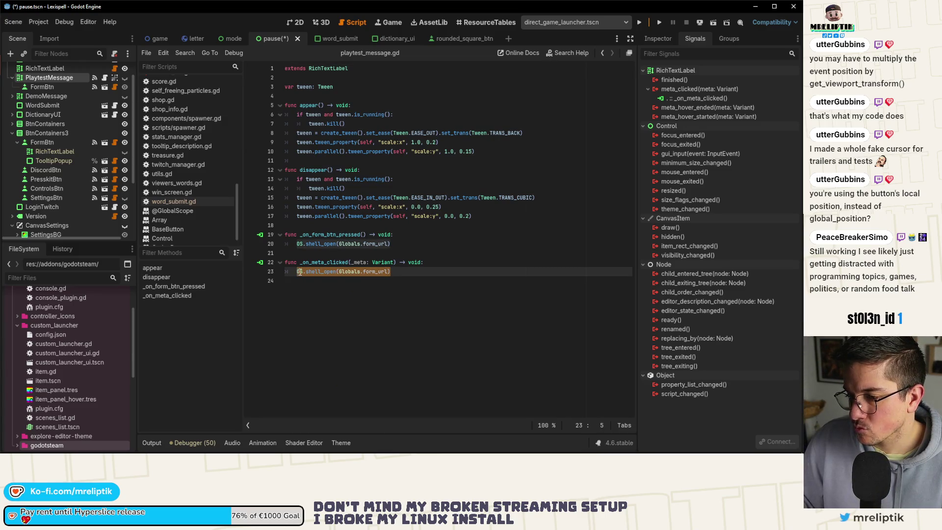
click(299, 23)
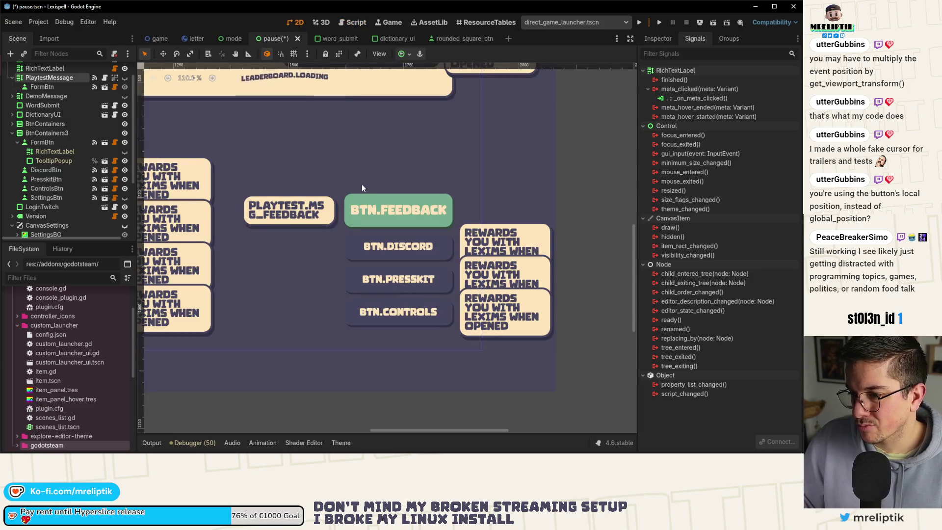
key(ctrl+s)
scroll(66, 185, up, 2)
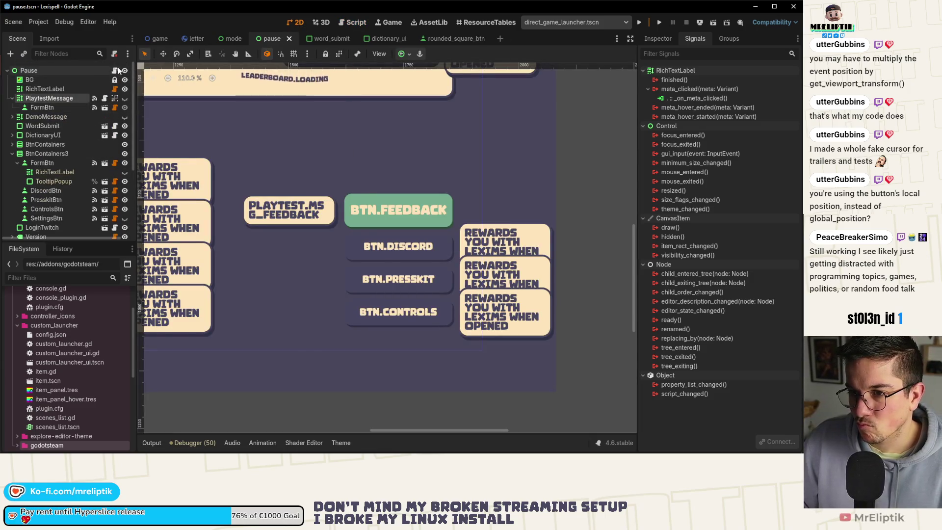
Replace pass in the pause.gd handler with the form-opening call, save, and run the game
click(114, 70)
triple_click(300, 401)
key(ctrl+v)
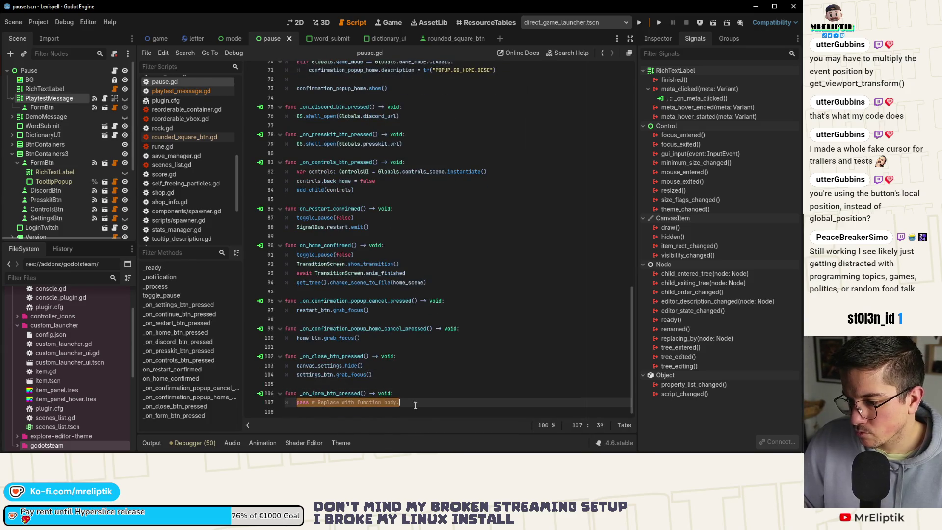
key(ctrl+s)
click(635, 22)
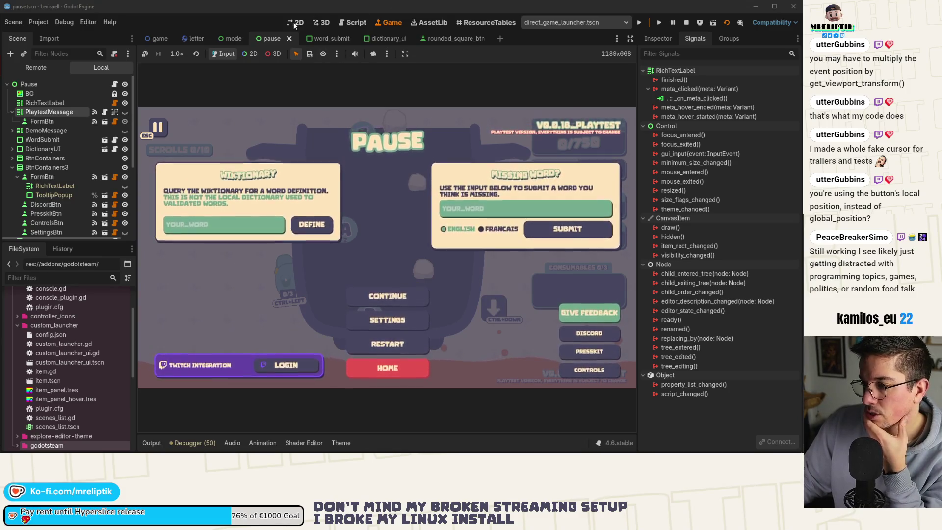
After checking the Give Feedback button in the paused game, return to the 2D editor
key(ctrl+F1)
Check the Discord button's font size override in its Theme Overrides
click(406, 242)
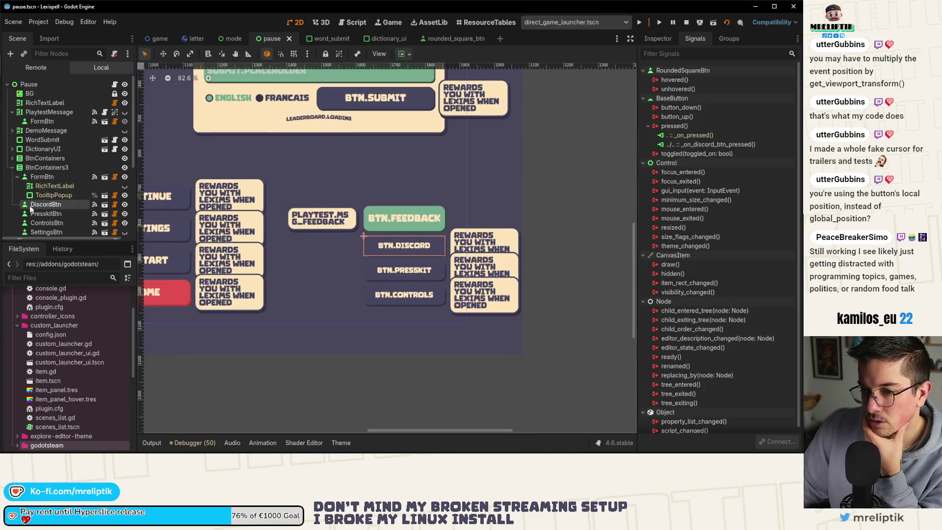
click(666, 38)
scroll(707, 288, down, 8)
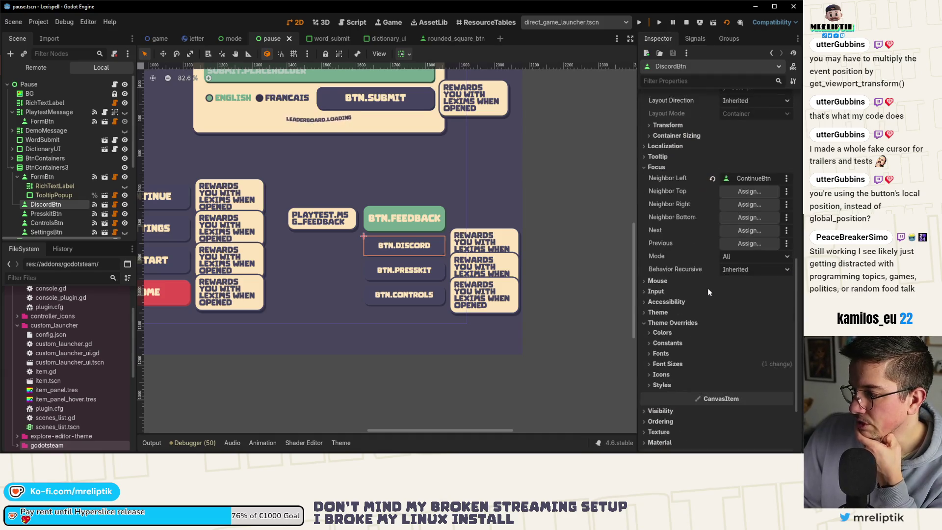
click(661, 342)
click(660, 342)
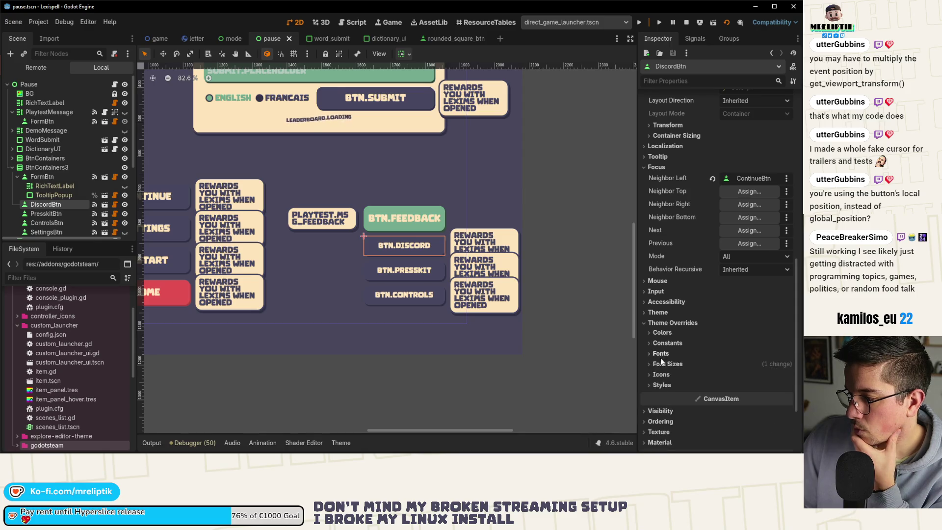
click(663, 364)
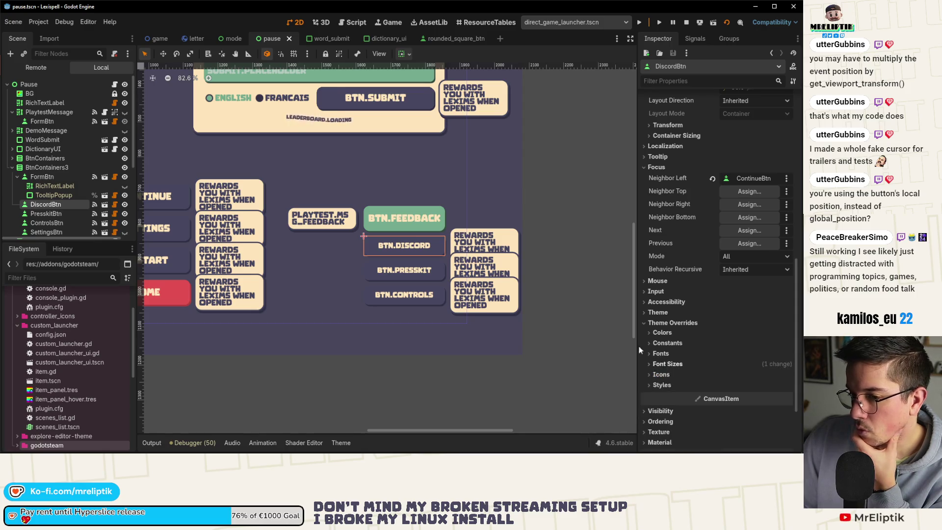
Enable FormBtn's Font Size override at 20 and save the pause scene
click(424, 216)
scroll(675, 357, down, 5)
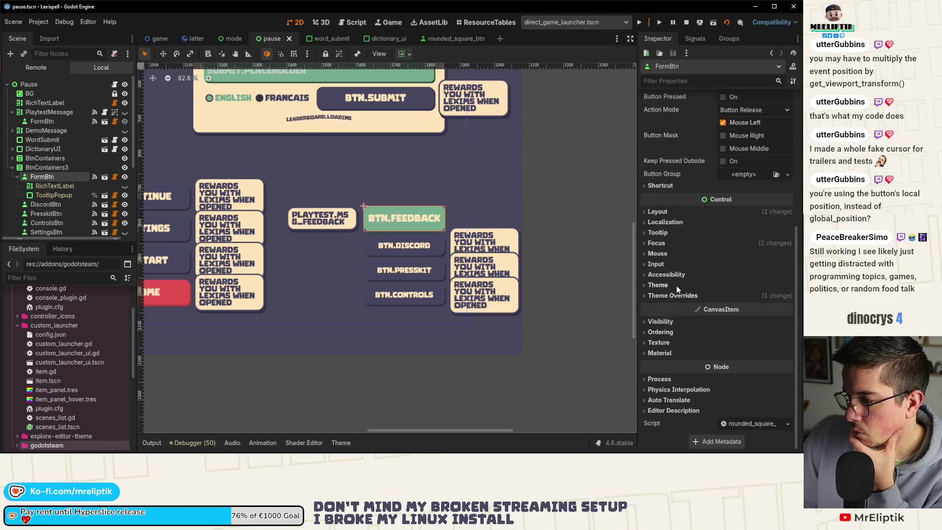
click(663, 294)
click(663, 326)
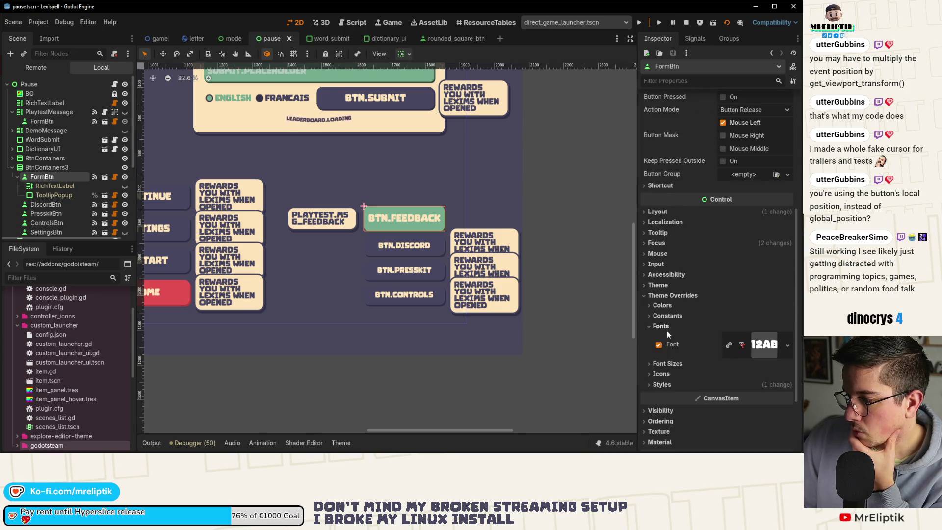
click(657, 316)
click(662, 315)
click(661, 326)
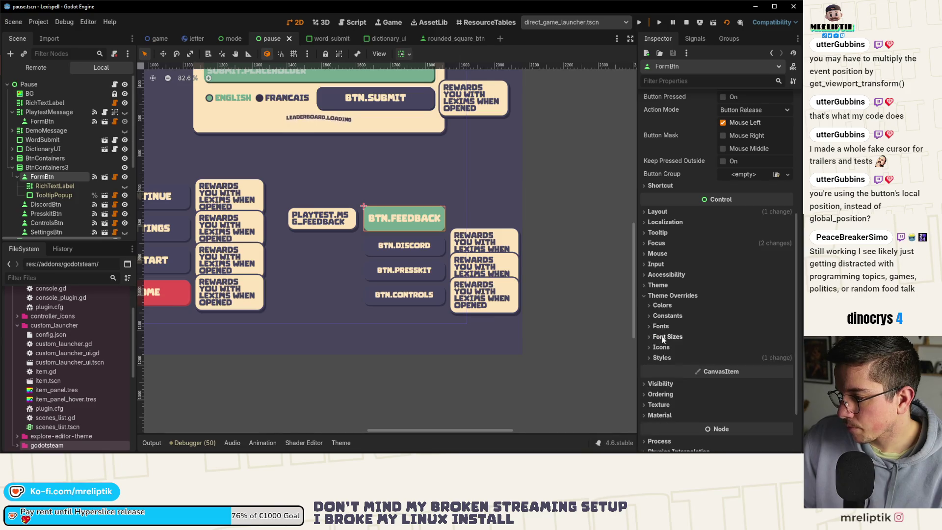
click(667, 336)
click(752, 349)
text(20)
key(Return)
key(ctrl+s)
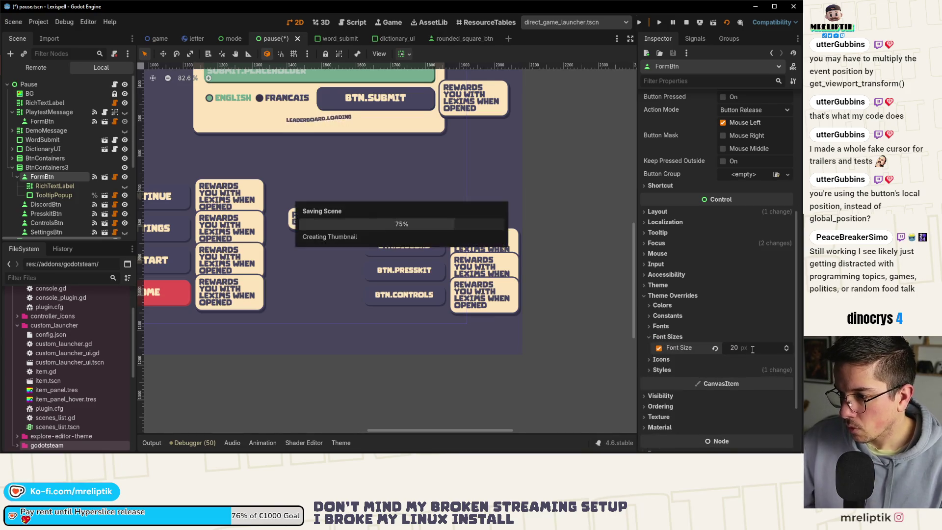
Inspect the feedback button's layout properties and locate the tooltip popup beside it
click(667, 212)
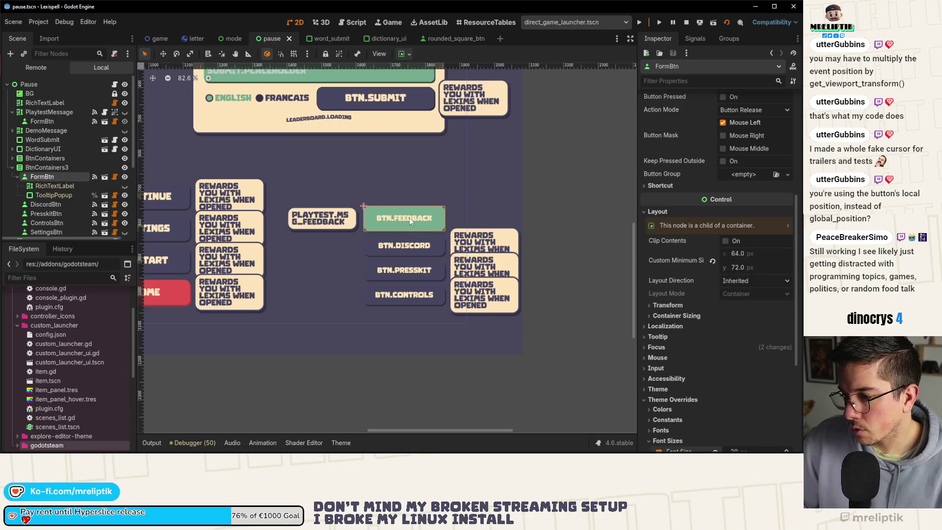
right_click(291, 210)
key(Escape)
scroll(383, 223, up, 6)
Widen the tooltip popup by dragging its left edge leftward, then save
click(283, 221)
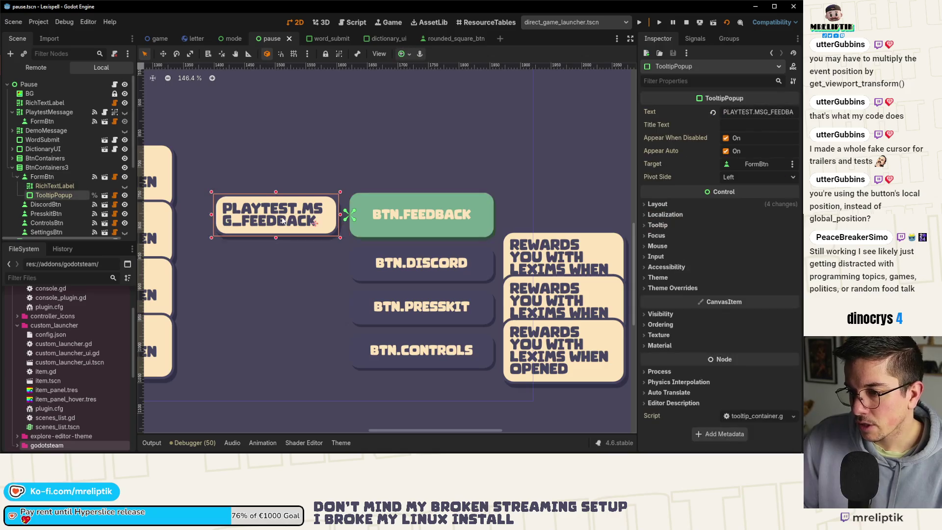
scroll(283, 221, down, 6)
drag(245, 220, 230, 221)
key(ctrl+s)
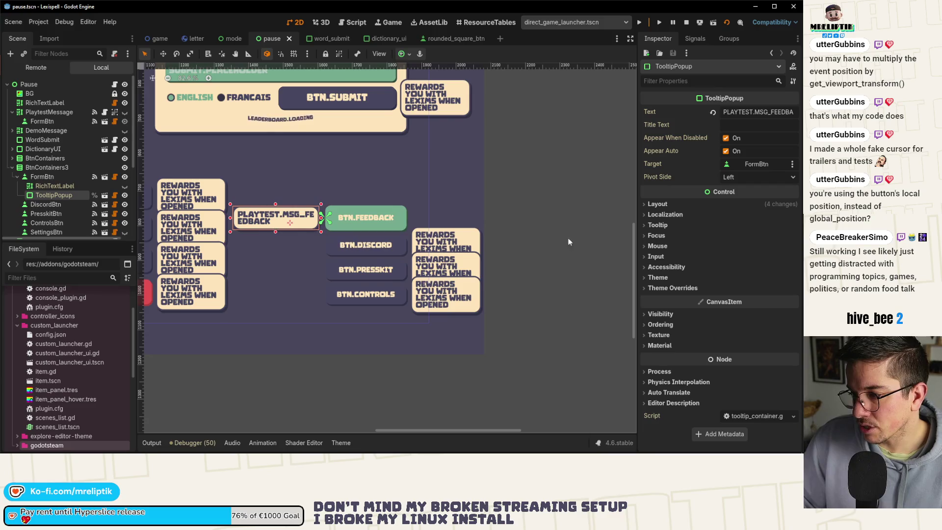
Review the tooltip popup's transform and the pivot_offset hover code in the rounded square button script
click(658, 204)
scroll(669, 287, down, 1)
click(665, 277)
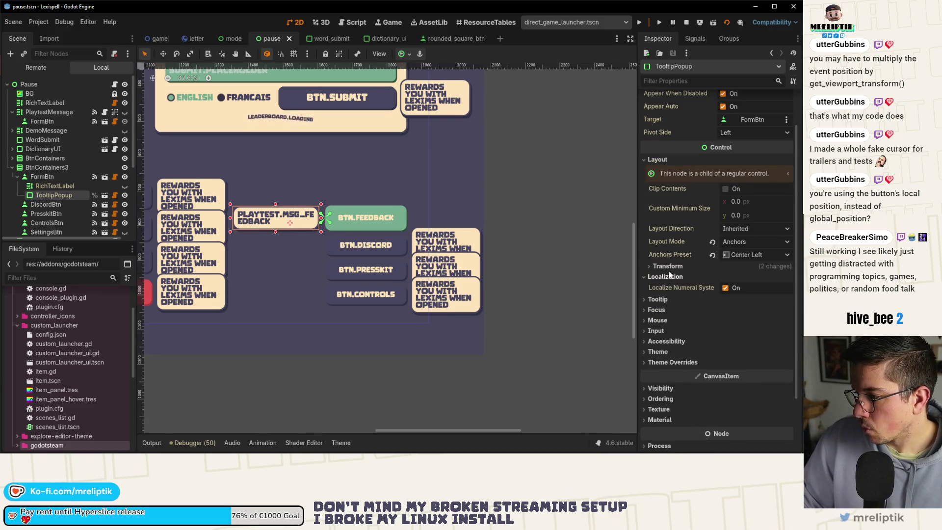
click(667, 266)
click(115, 176)
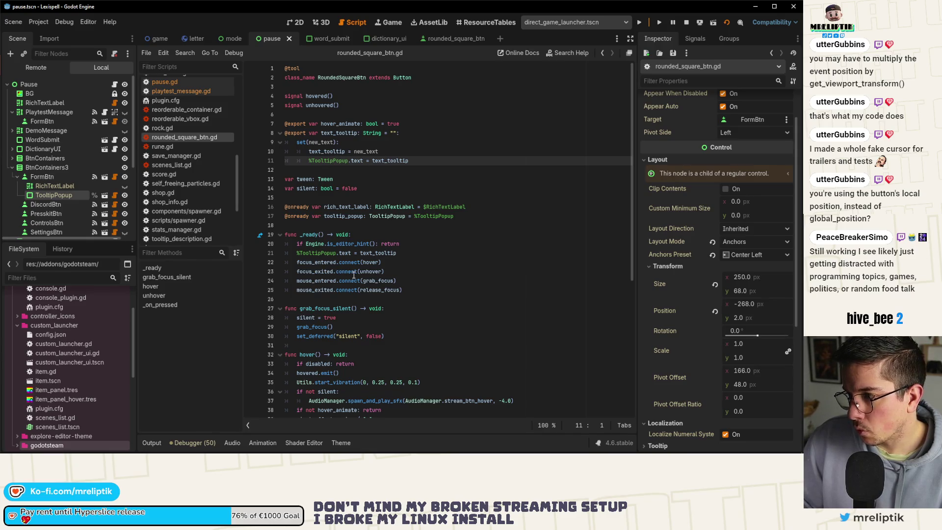
scroll(386, 272, down, 4)
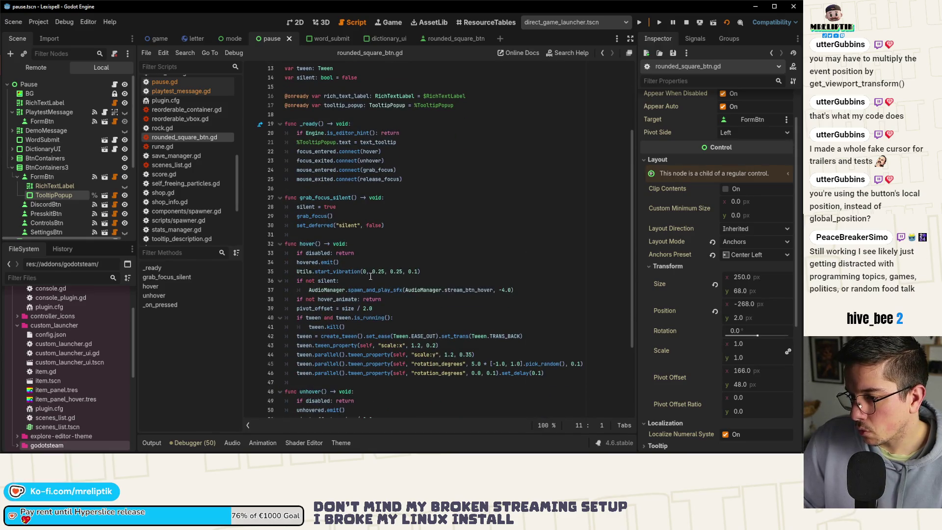
scroll(365, 291, down, 3)
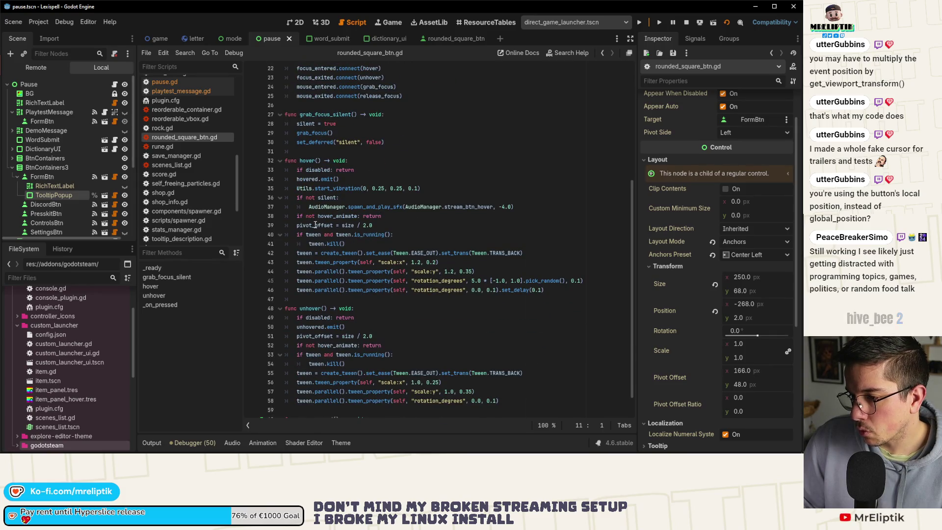
double_click(316, 225)
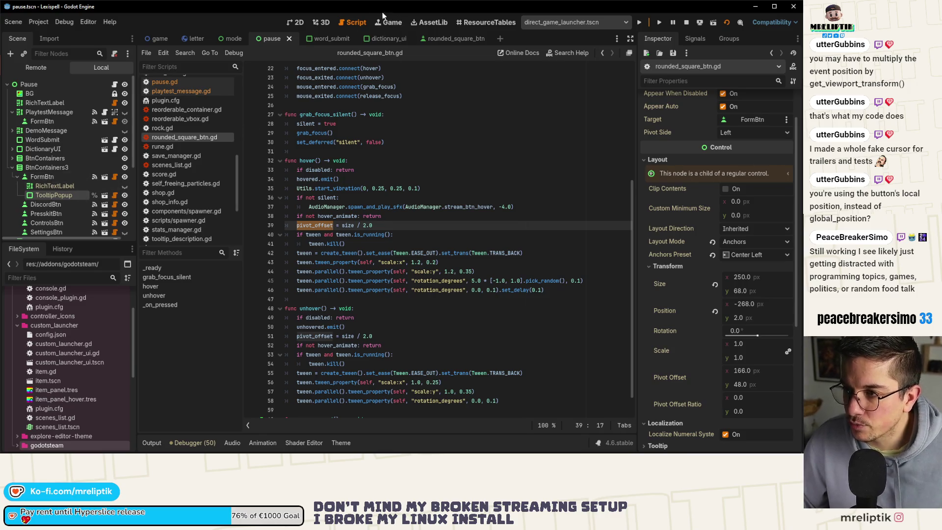
scroll(729, 162, up, 2)
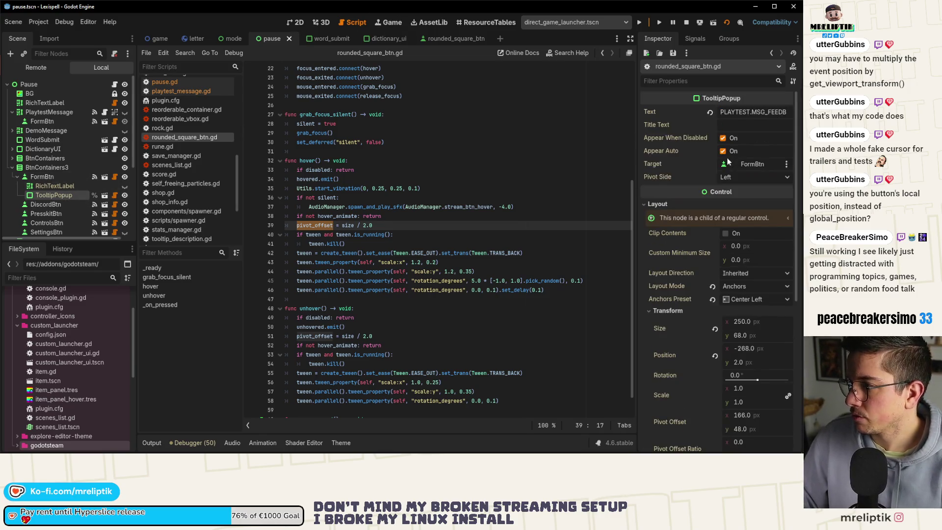
Change the tooltip popup's Pivot Side from Left to Right and save
click(736, 175)
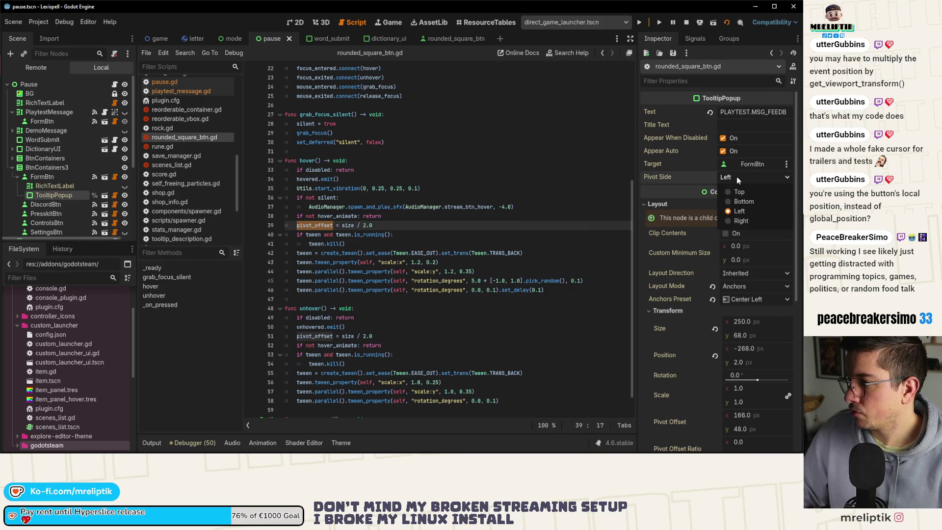
click(745, 220)
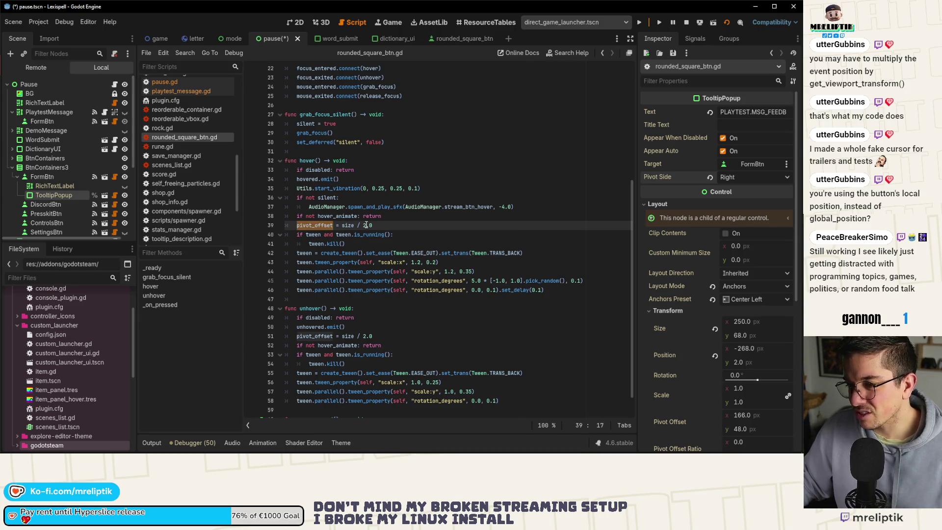
key(ctrl+s)
key(ctrl+F1)
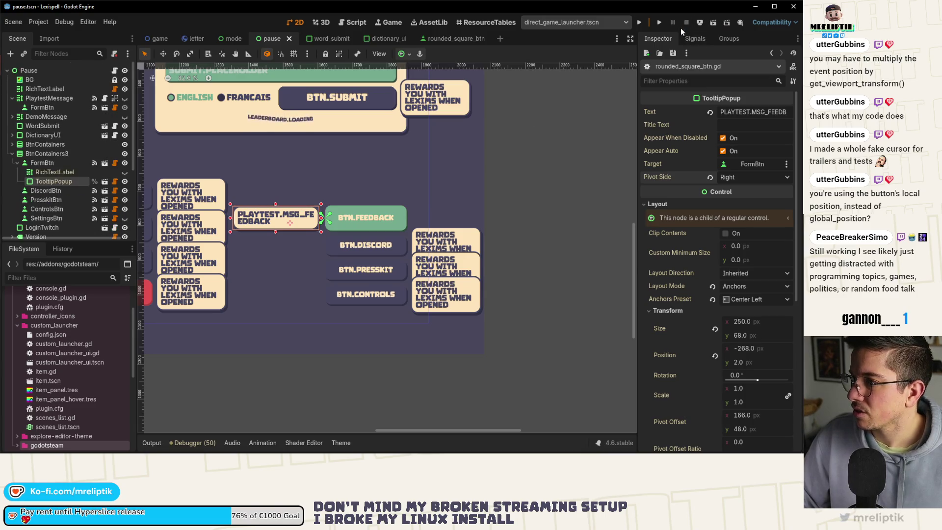
Run the project, start Chapter 1, and press Esc to show the pause menu
click(640, 23)
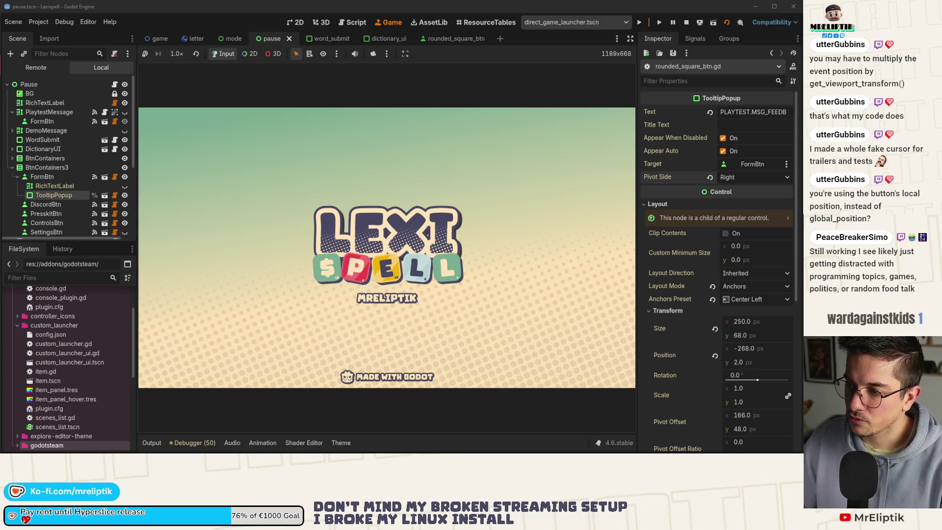
click(263, 237)
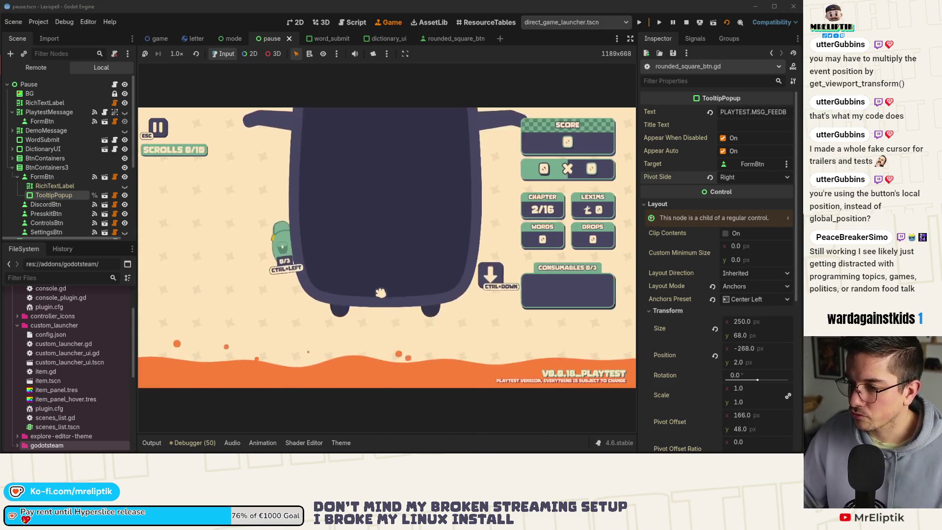
key(Escape)
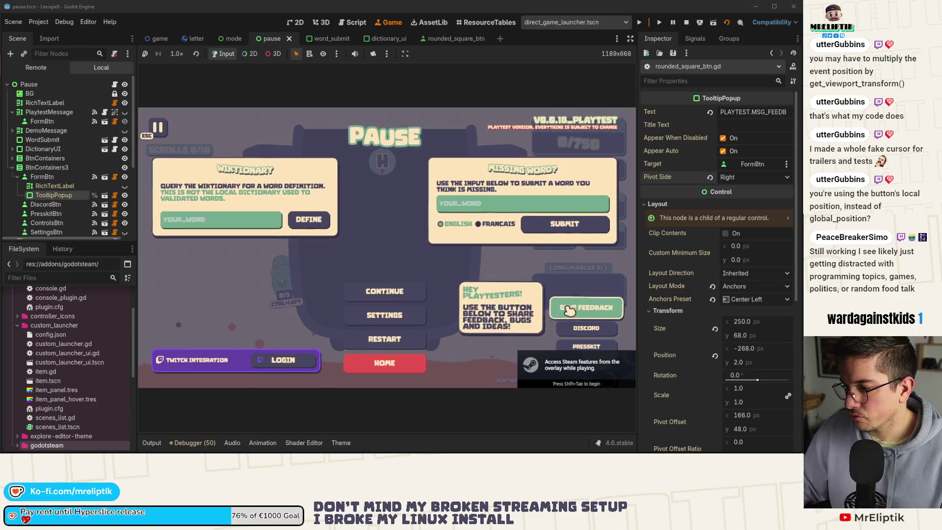
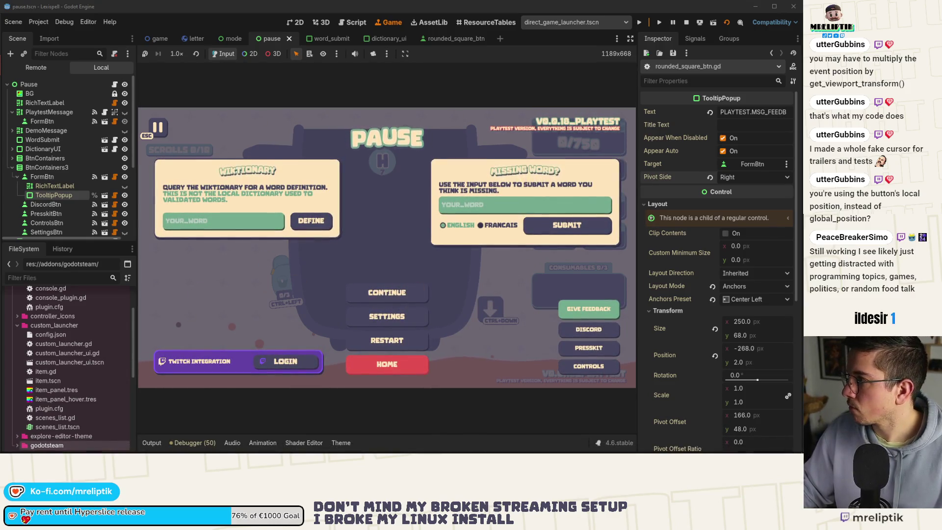
Switch from the Godot editor to the browser window
key(alt+Tab)
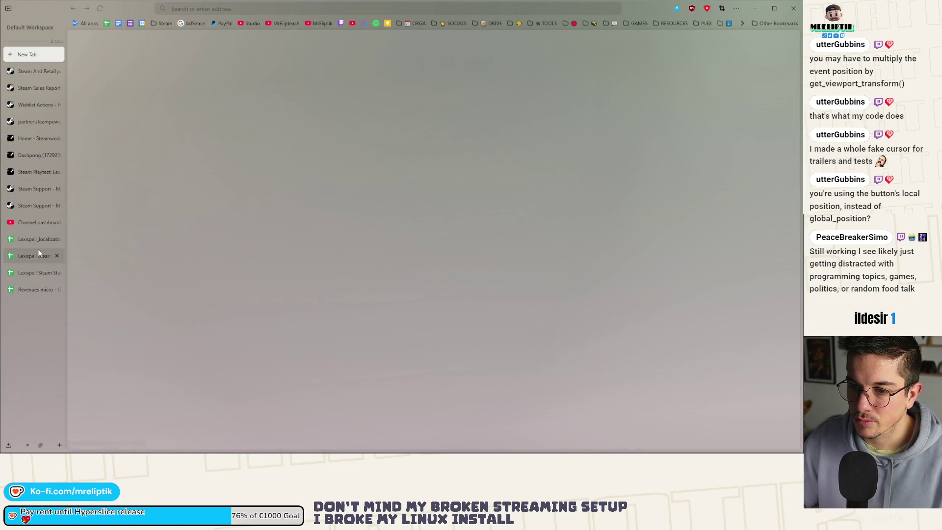
Open the Lexispell_localization spreadsheet and search it for 'hey playtesters'
click(28, 240)
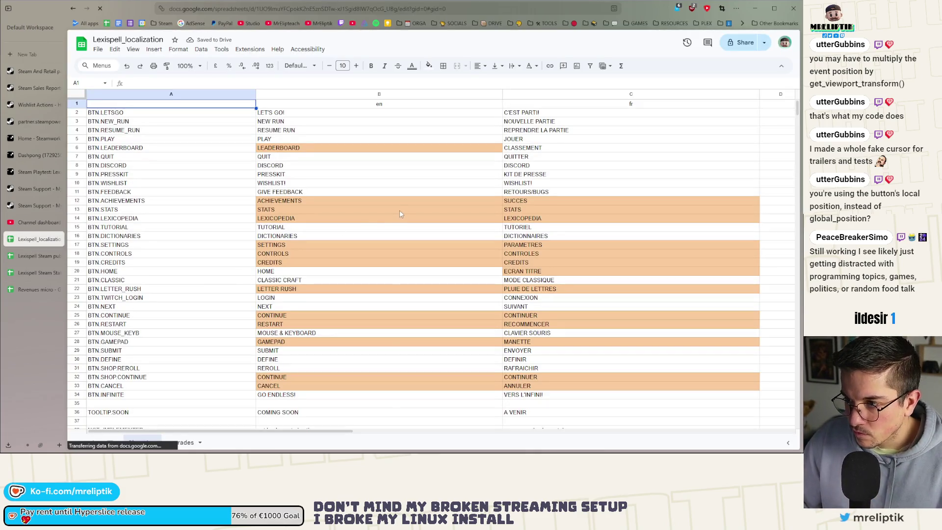
click(400, 210)
key(ctrl+f)
text(hay playtesters)
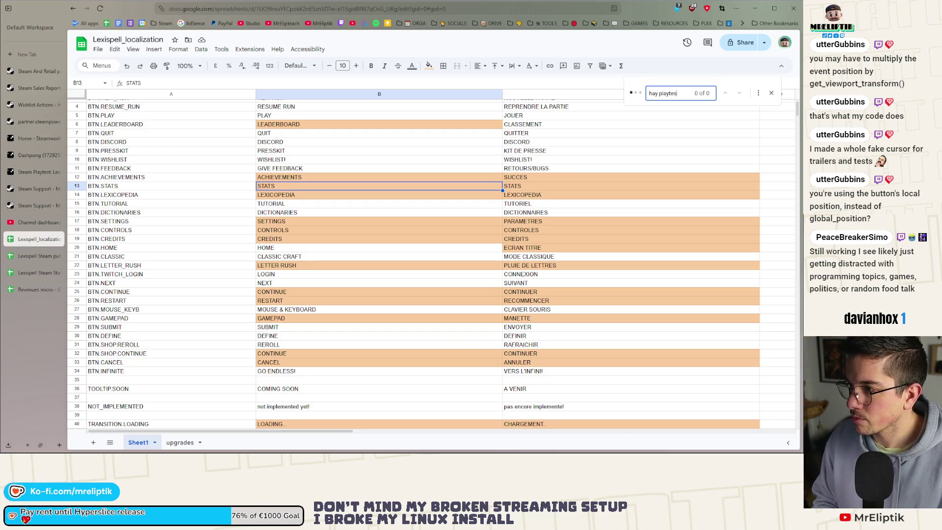
click(654, 93)
key(BackSpace)
text(e)
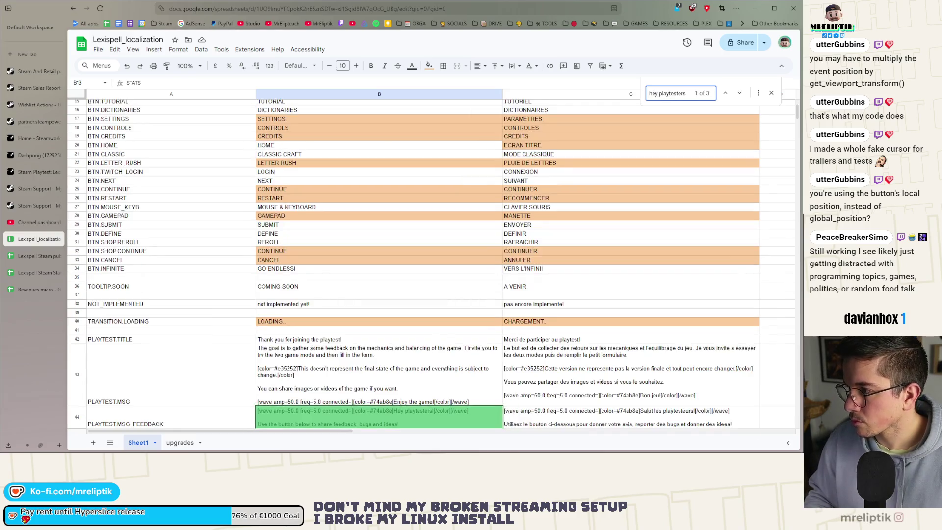
scroll(294, 309, down, 5)
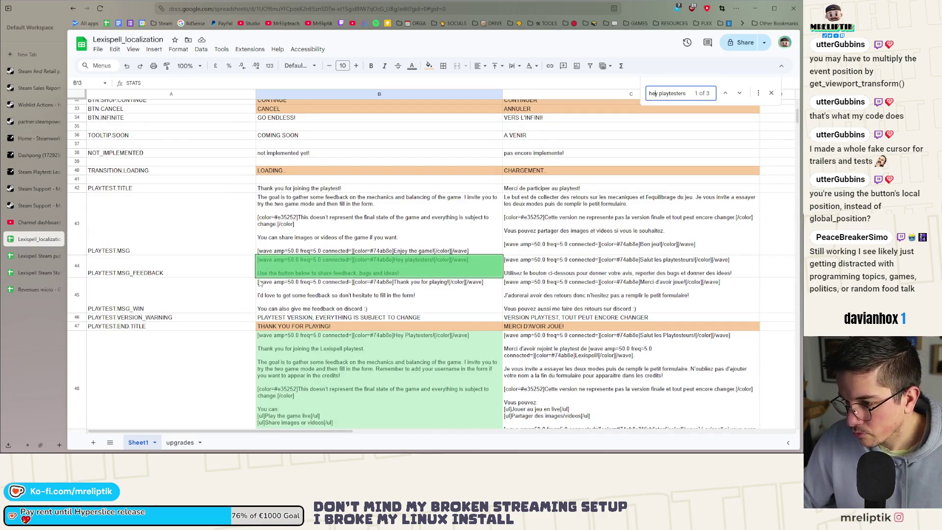
Insert a new row after PLAYTEST.MSG_FEEDBACK with the key PLAYTEST.BTN_TOOLTIP
click(199, 283)
right_click(138, 275)
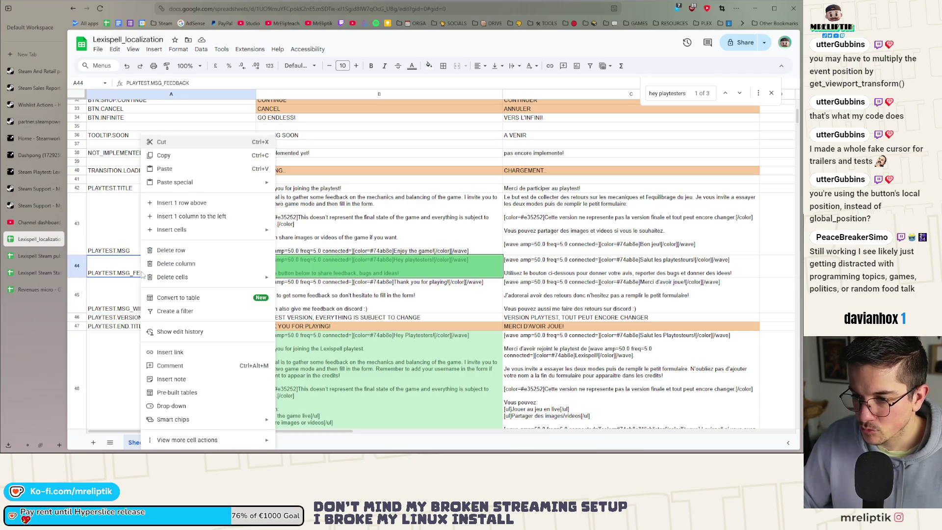
click(116, 295)
right_click(117, 294)
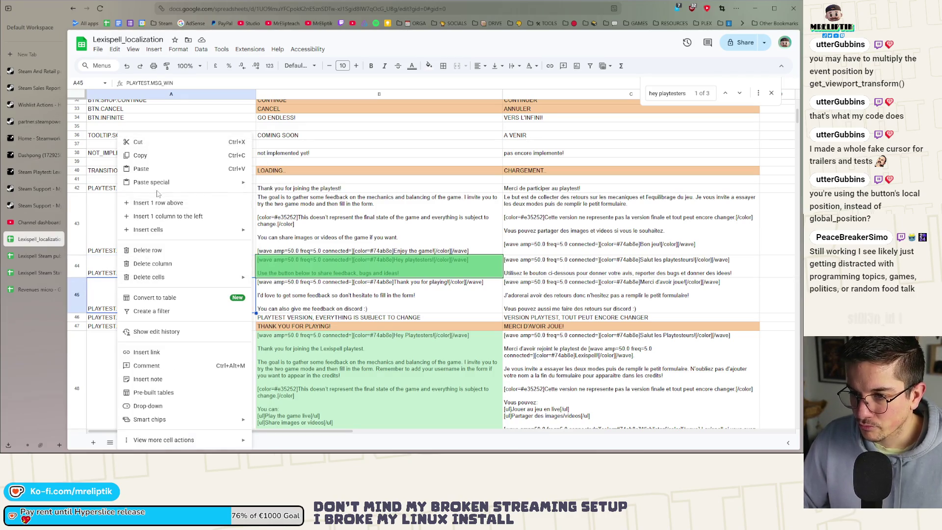
click(158, 204)
key(ctrl+v)
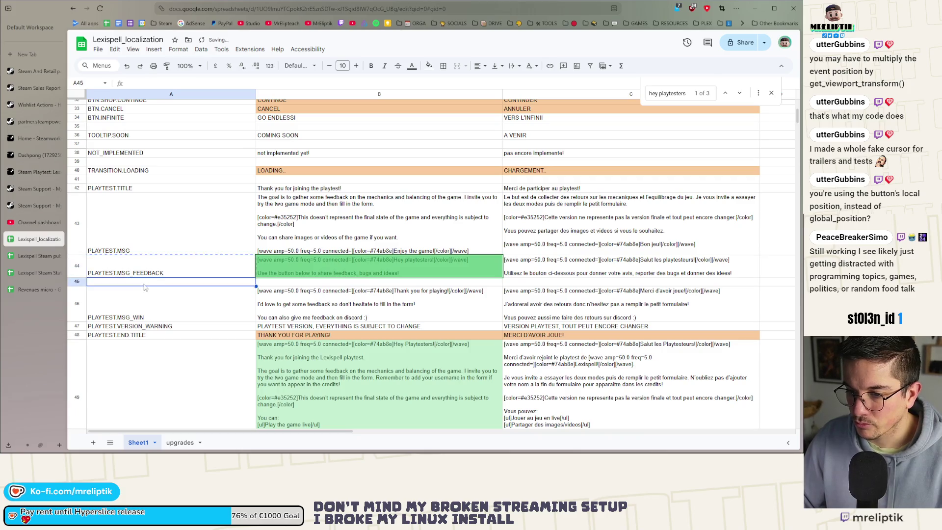
double_click(170, 282)
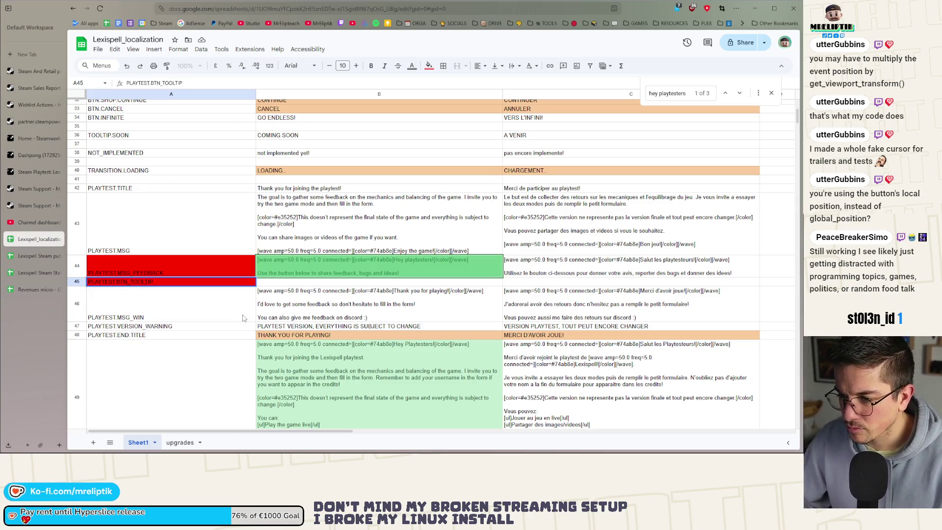
key(Return)
Fill in the English and French feedback-form prompts for PLAYTEST.BTN_TOOLTIP
click(406, 267)
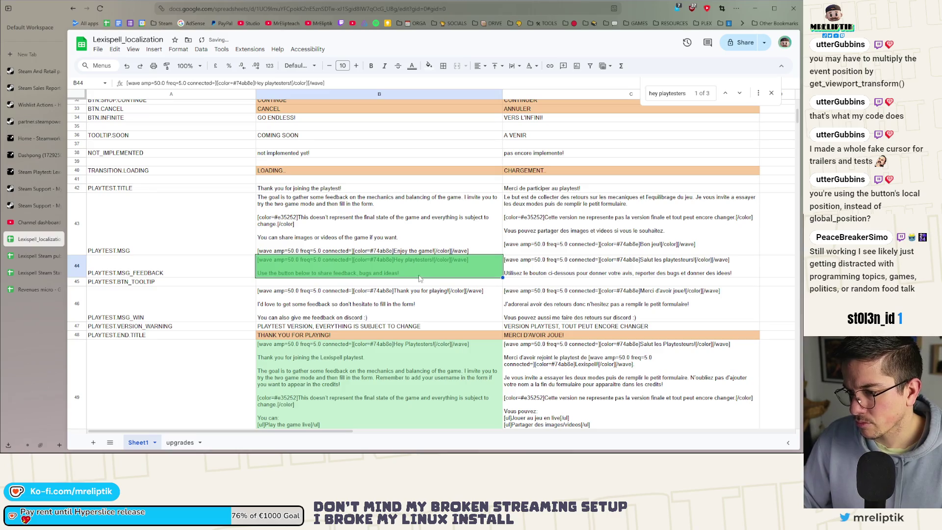
double_click(420, 278)
drag(419, 275, 265, 272)
key(ctrl+c)
click(263, 283)
key(ctrl+v)
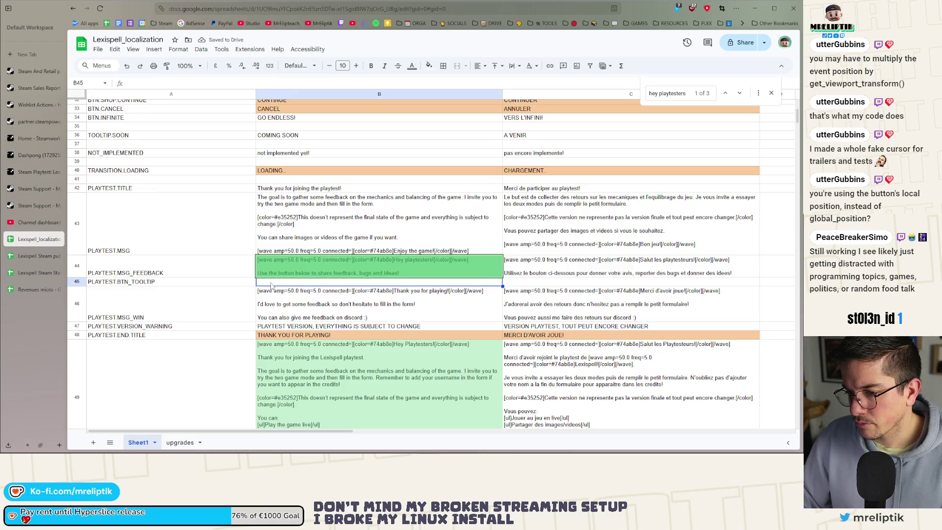
double_click(410, 284)
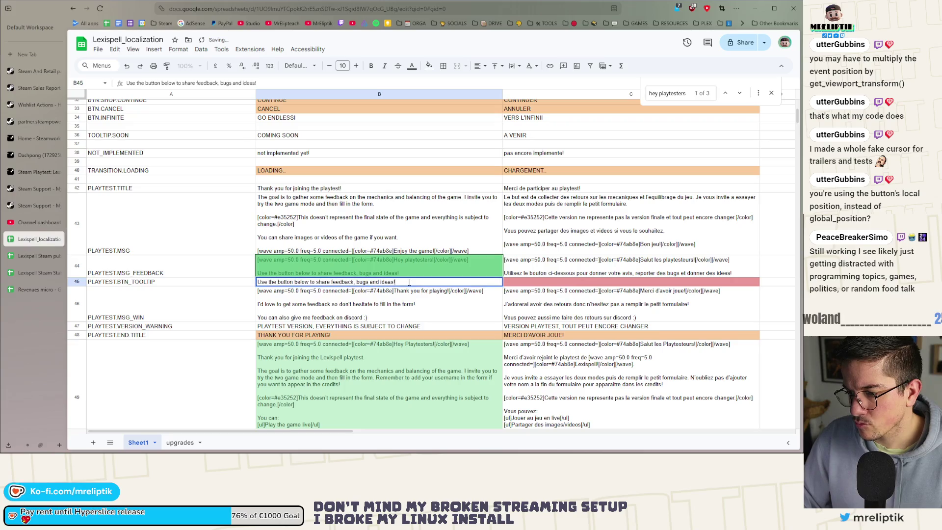
drag(410, 284, 238, 283)
text(Fill in)
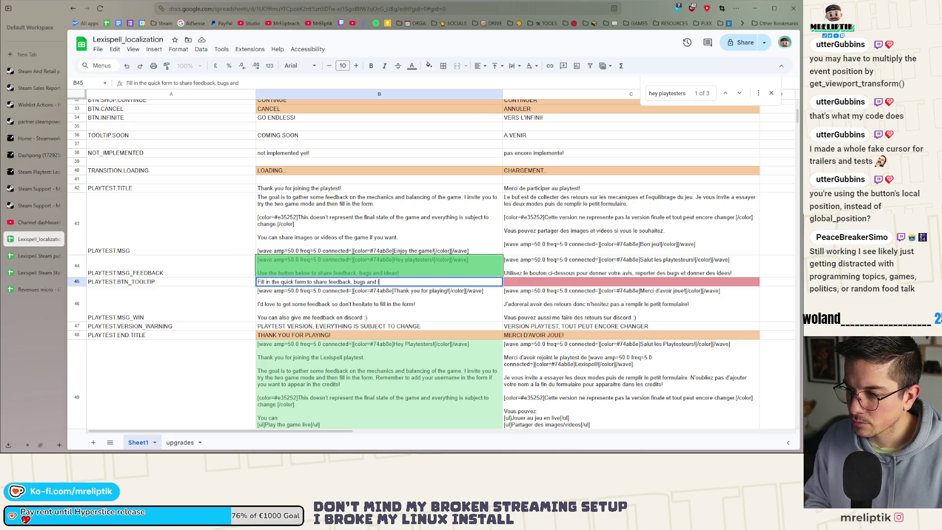
click(524, 282)
text(Rem)
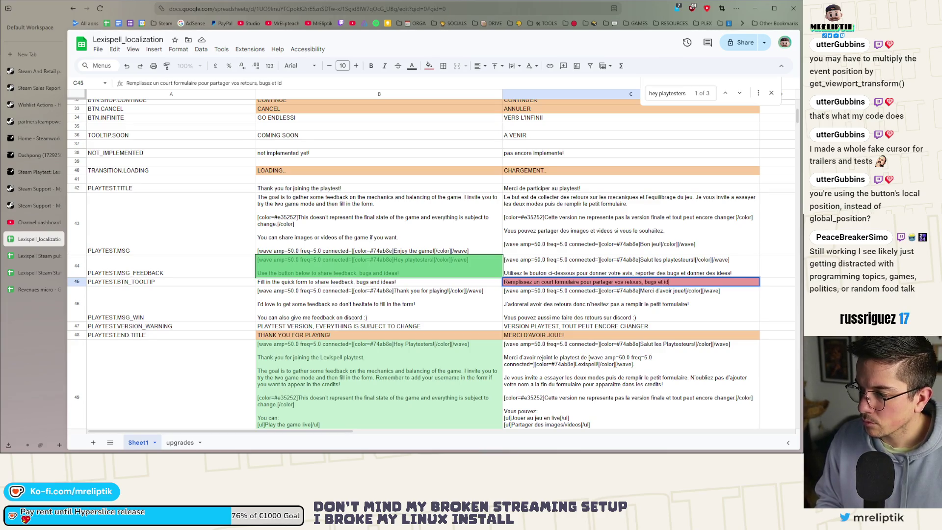
key(ctrl+z)
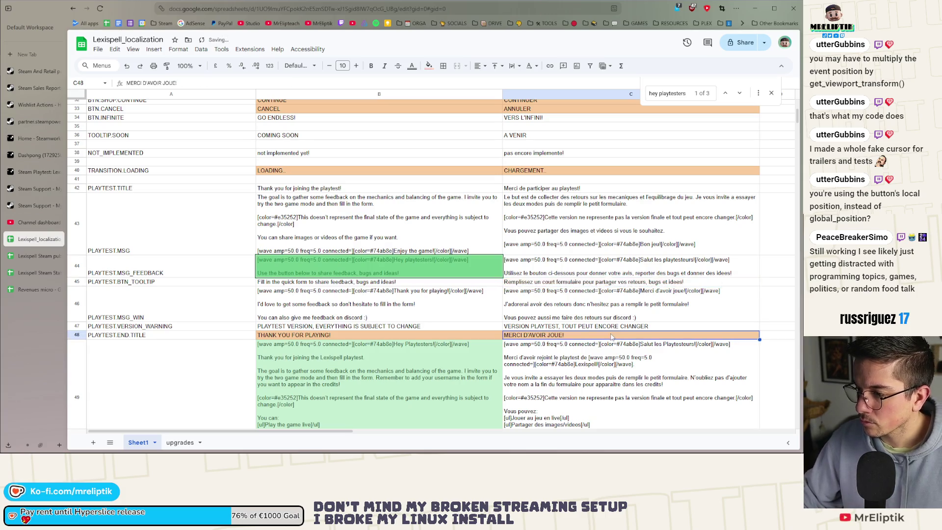
Download the sheet as a CSV file and return to Godot
click(212, 284)
click(100, 50)
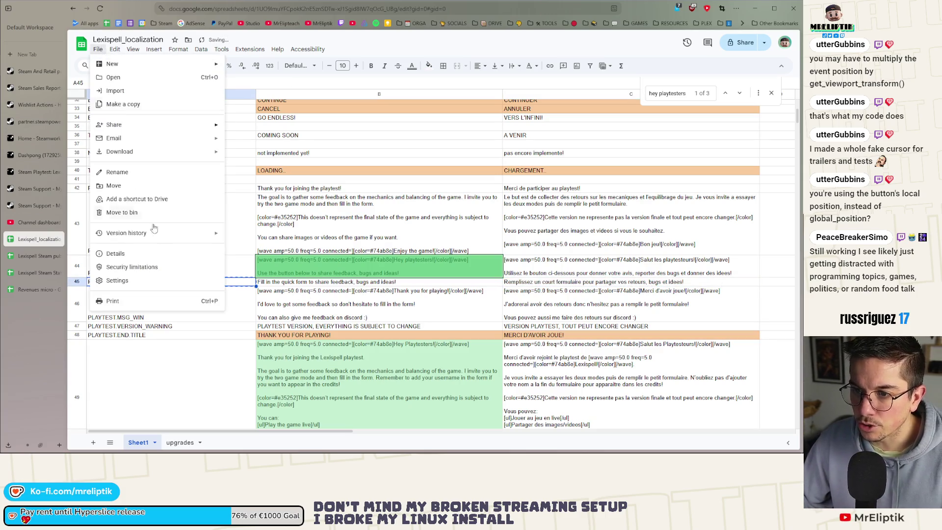
mouse_move(162, 152)
click(274, 209)
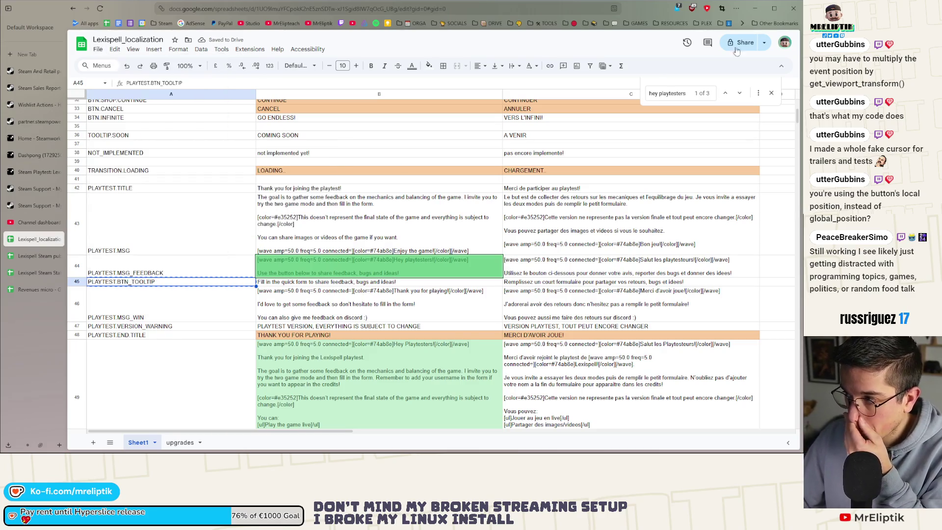
key(alt+Tab)
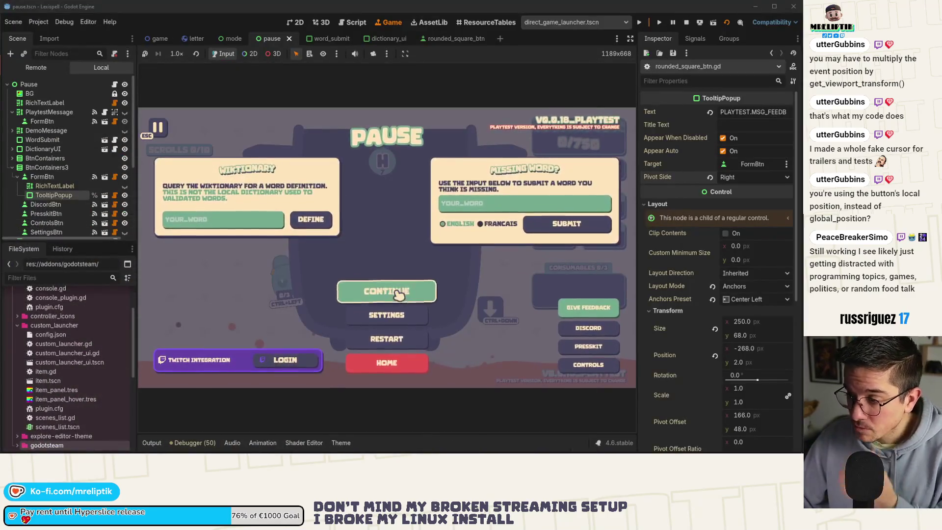
Set the tooltip text key to PLAYTEST.BTN_TOOLTIP, stop the game and save the pause scene
mouse_move(587, 313)
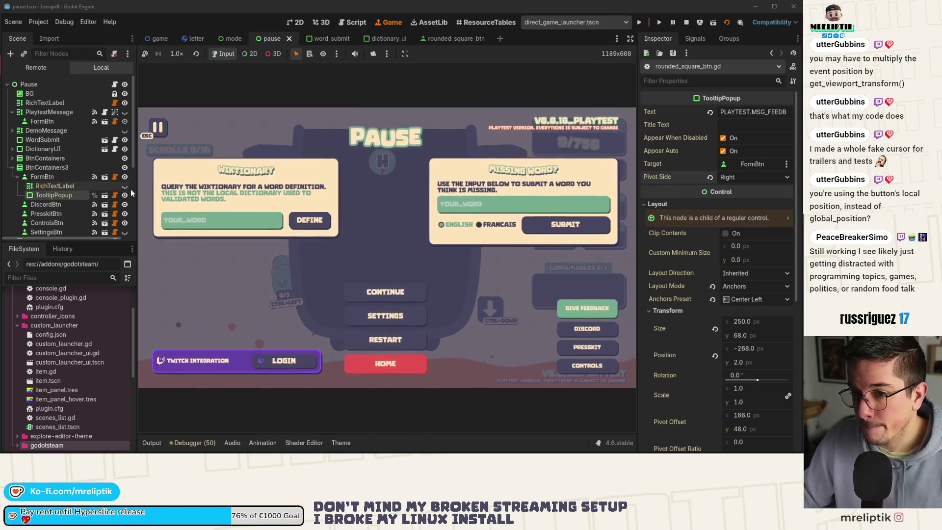
click(755, 112)
key(ctrl+a)
key(ctrl+v)
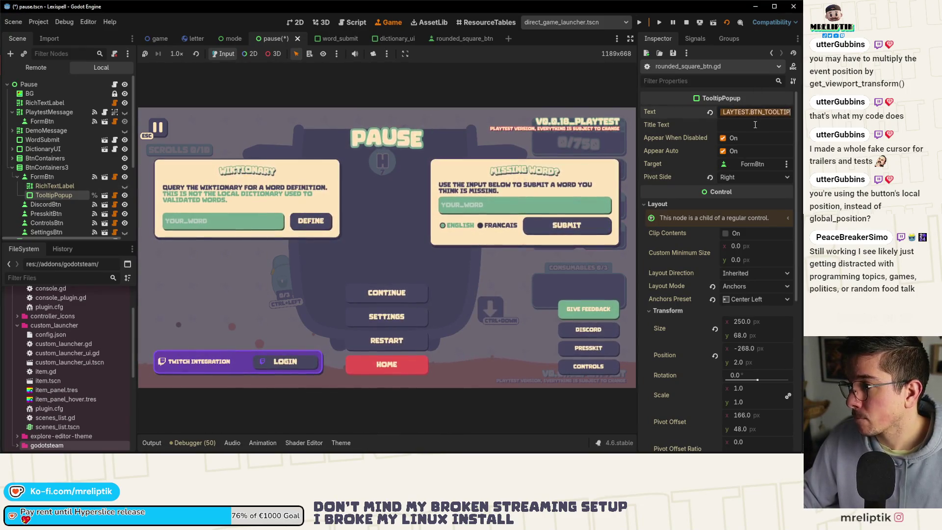
key(ctrl+s)
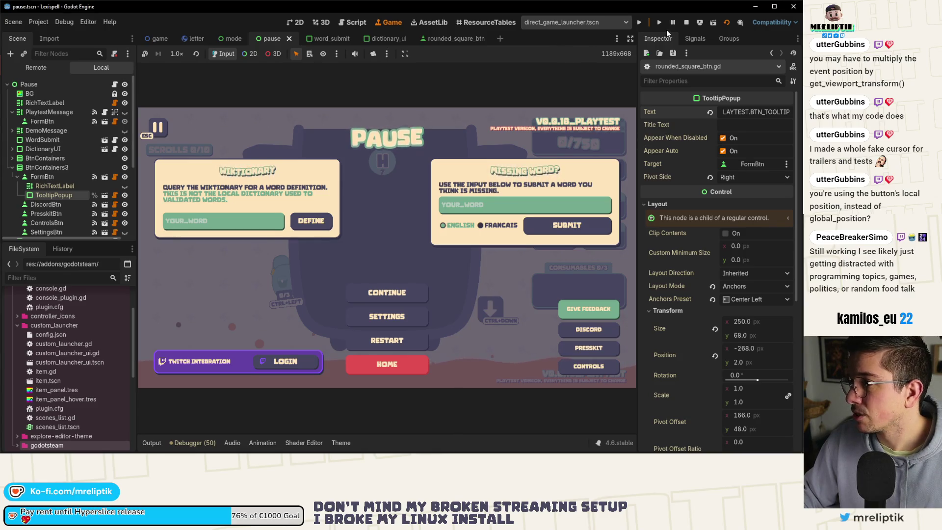
key(F8)
key(ctrl+s)
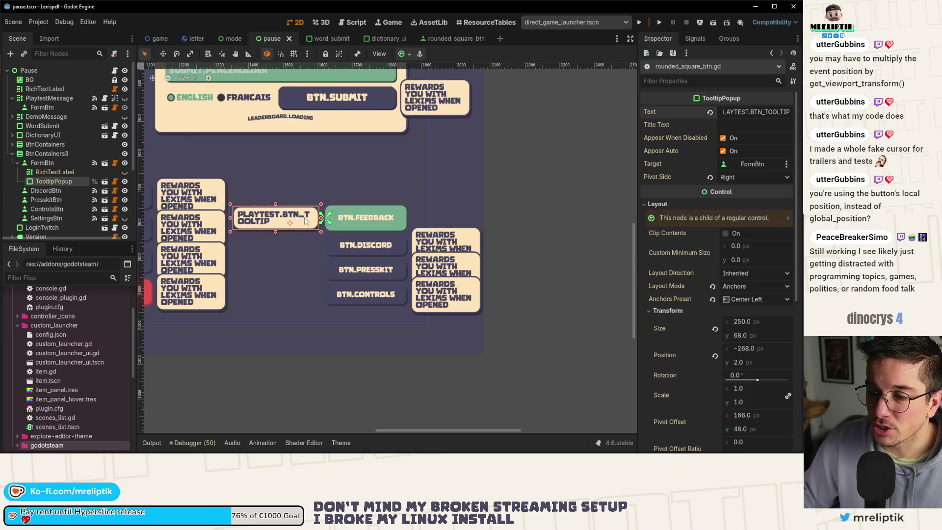
Close the rounded_square_btn, dictionary_ui and word_submit scene tabs
scroll(418, 244, down, 6)
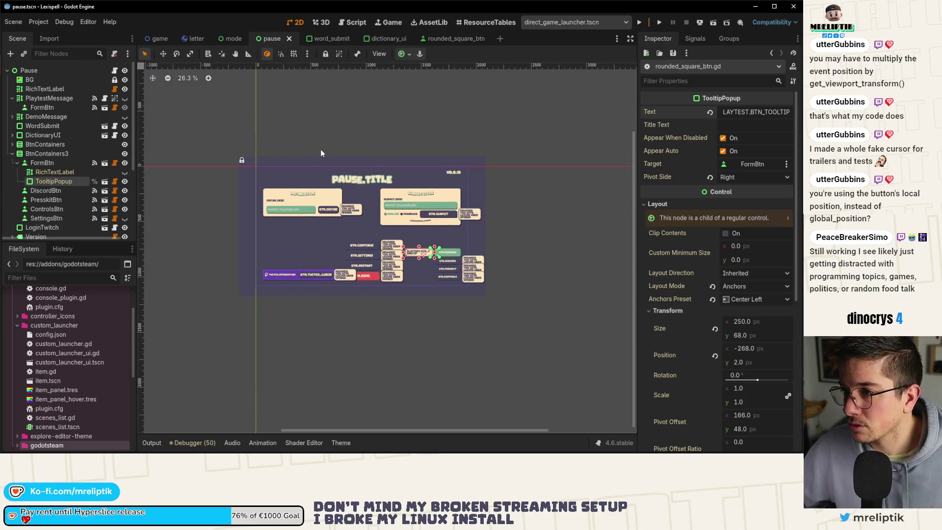
click(445, 38)
middle_click(444, 40)
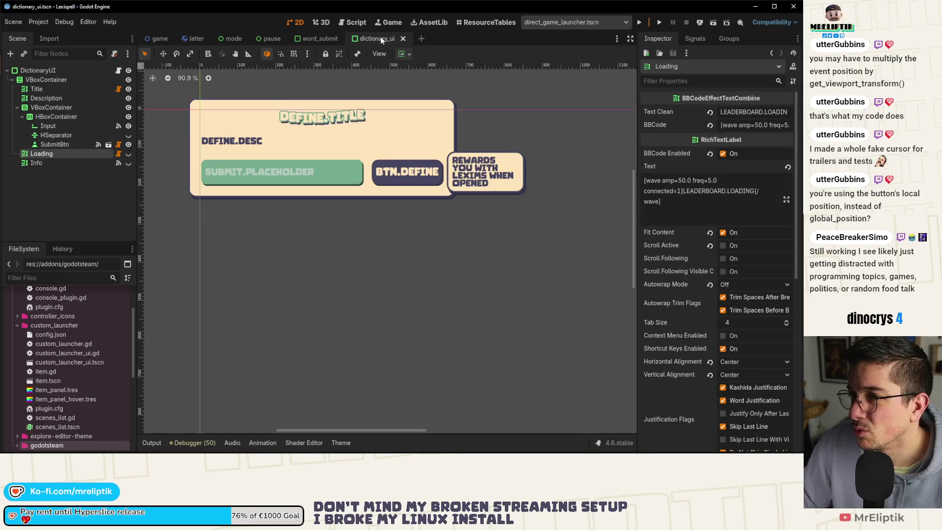
middle_click(384, 37)
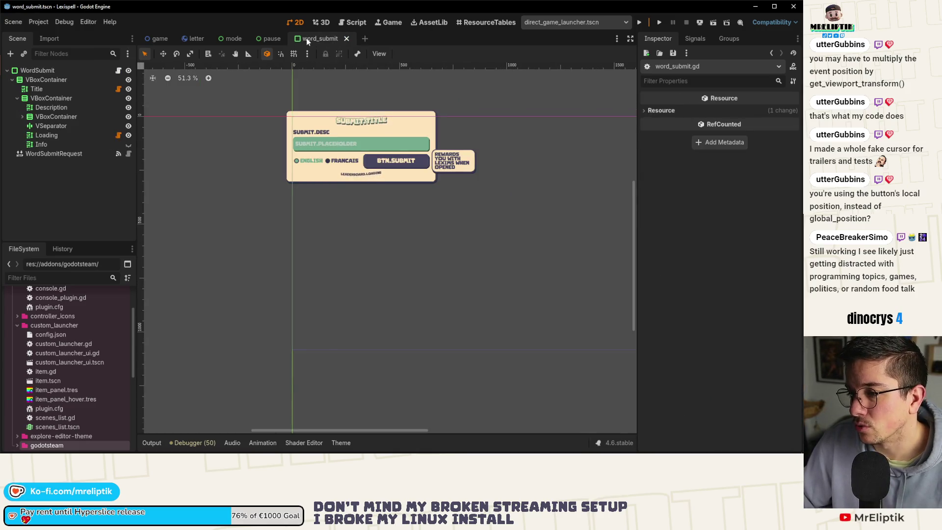
middle_click(306, 37)
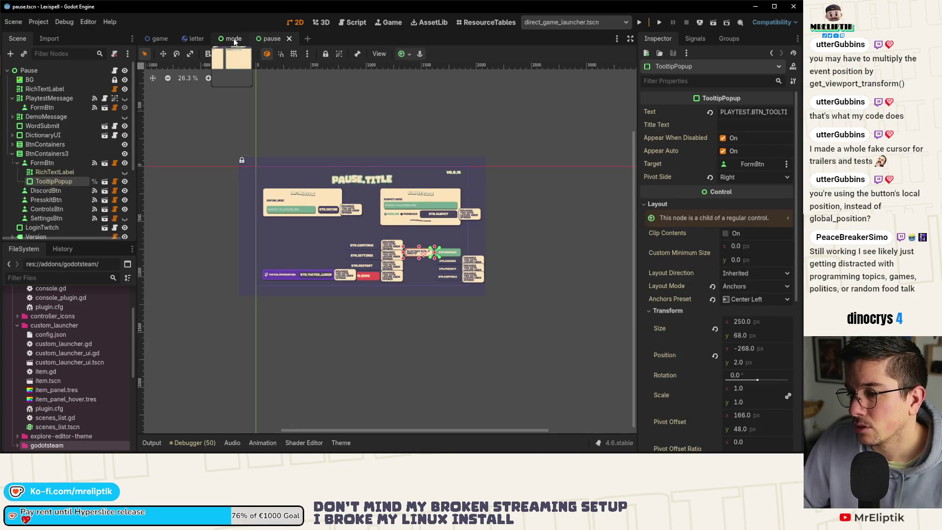
From the pause scene, open the WordSubmit node's scene in its own editor tab
click(234, 39)
click(271, 38)
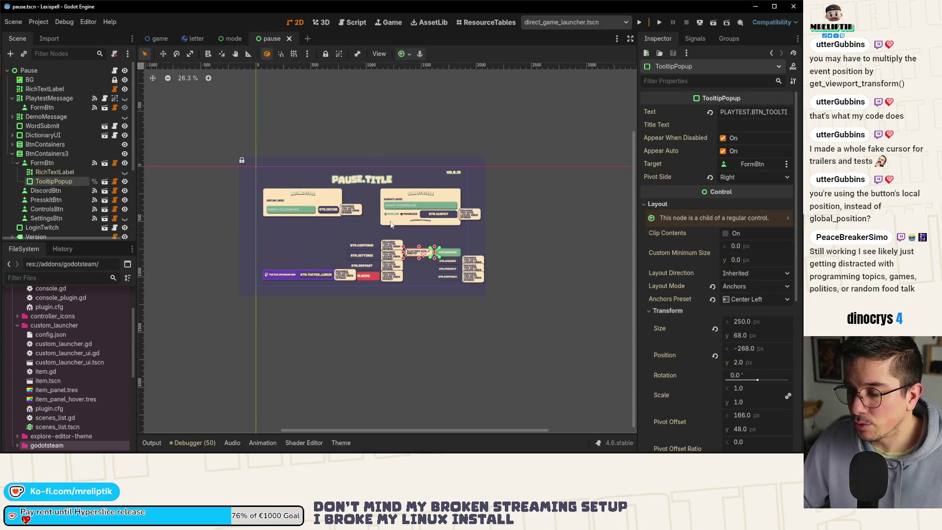
scroll(391, 224, up, 4)
scroll(420, 228, down, 2)
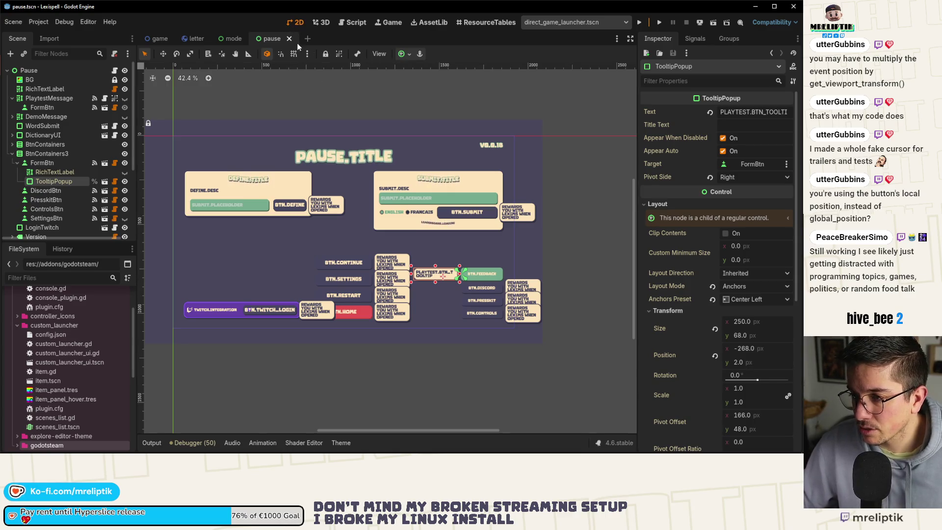
click(234, 38)
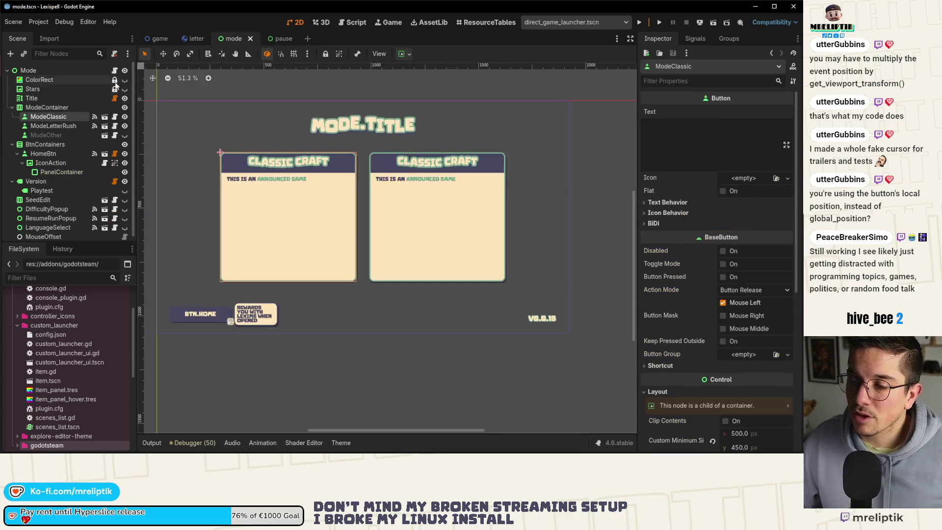
click(273, 39)
click(429, 225)
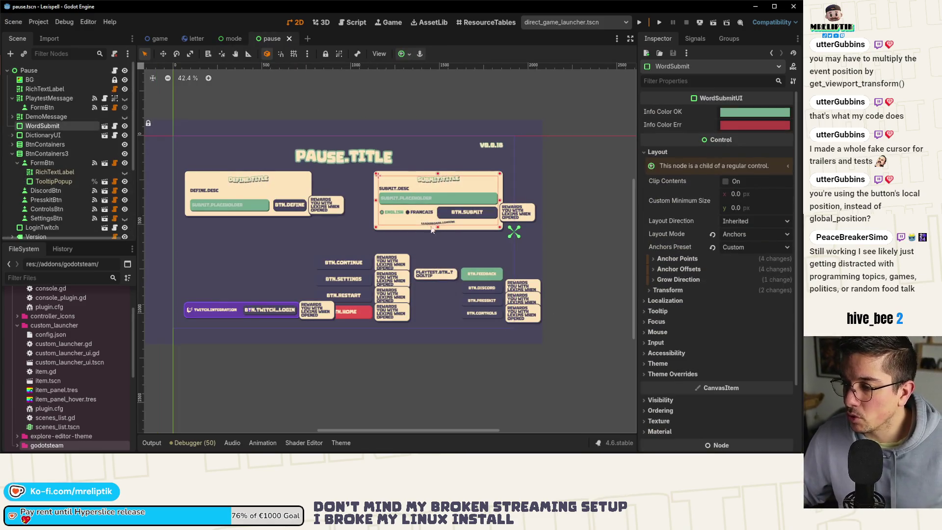
click(104, 126)
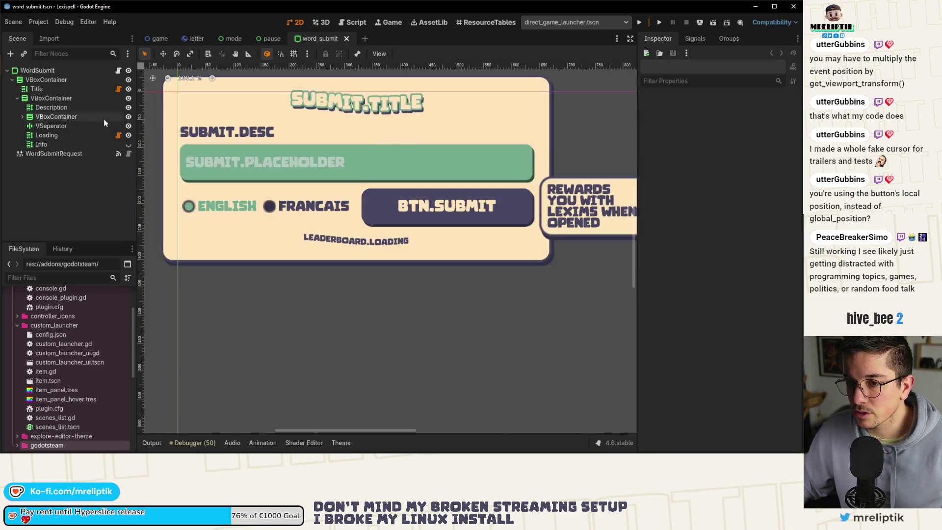
Add a Timer child node to the WordSubmit root node
click(357, 242)
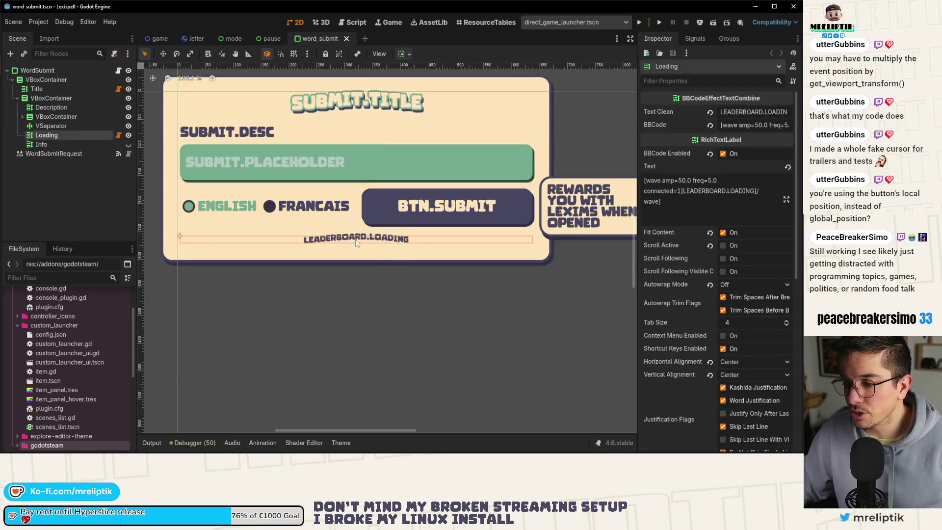
click(49, 71)
right_click(54, 70)
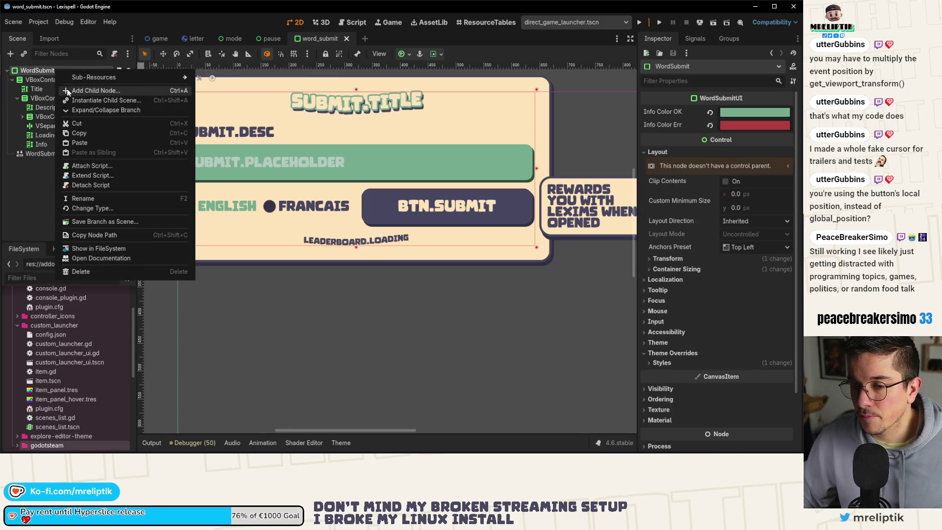
click(67, 91)
text(vsp)
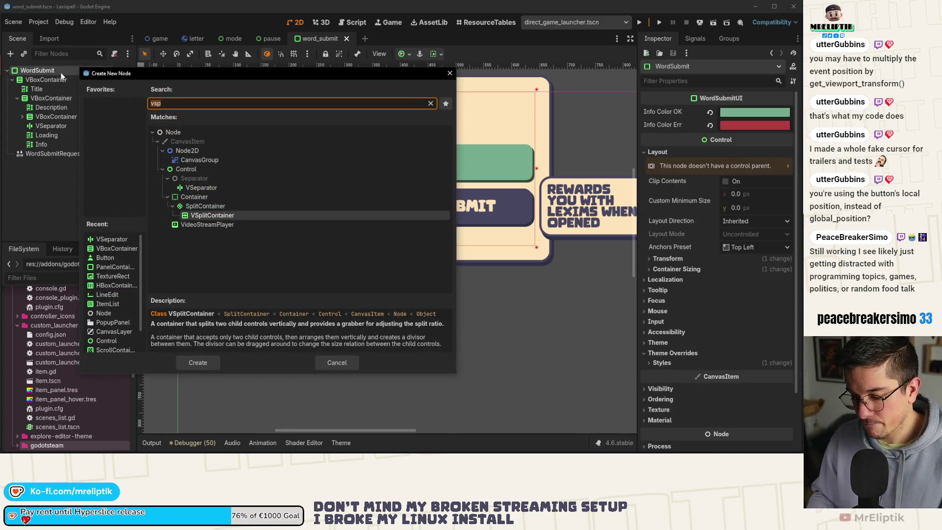
key(Escape)
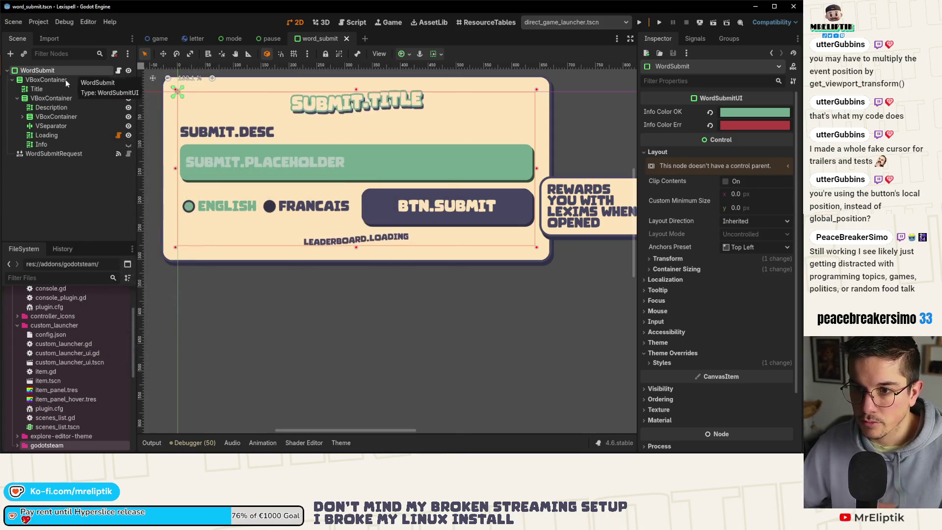
right_click(71, 69)
click(119, 91)
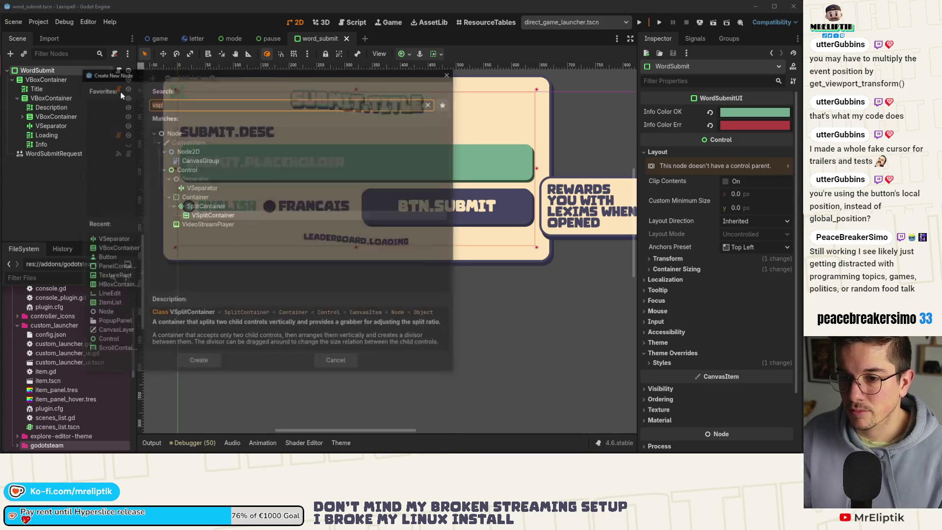
text(timer)
key(Return)
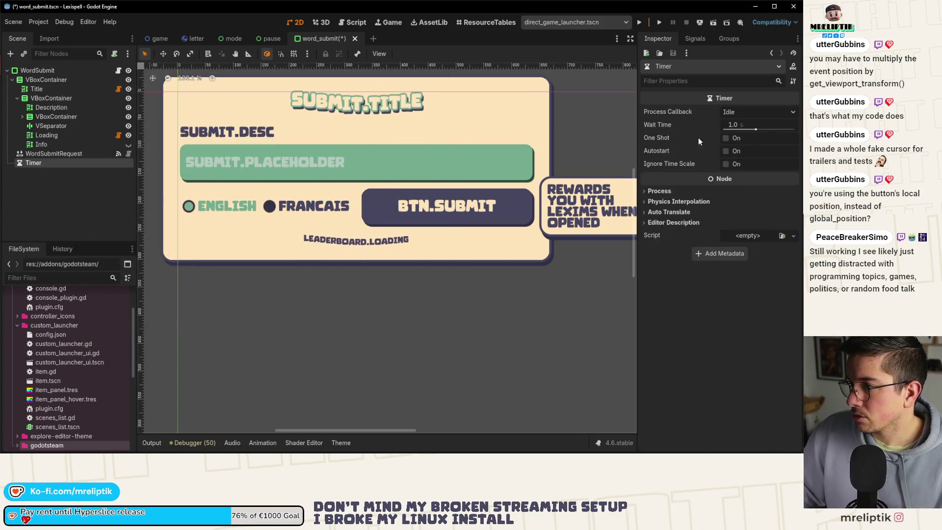
Set the Timer's Wait Time to 3 seconds, enable One Shot, and save
click(740, 123)
text(3)
key(Return)
key(ctrl+s)
click(757, 124)
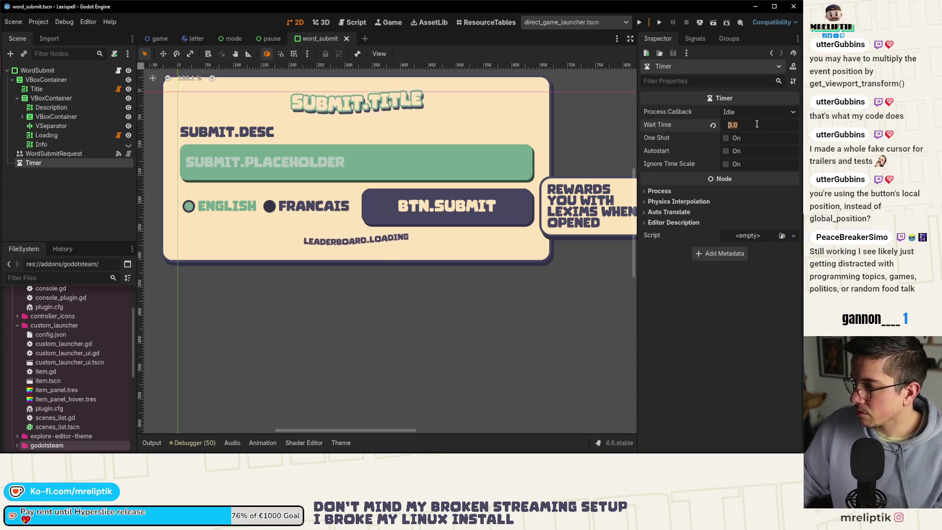
click(725, 137)
key(ctrl+s)
Connect the timeout signal to a new _on_timer_timeout handler and copy info.hide() for its body
click(695, 39)
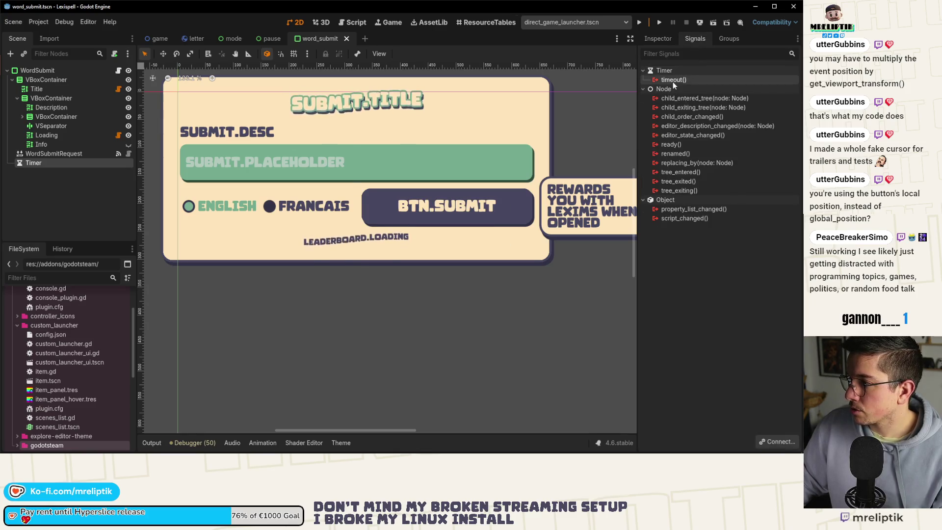
double_click(672, 79)
click(232, 320)
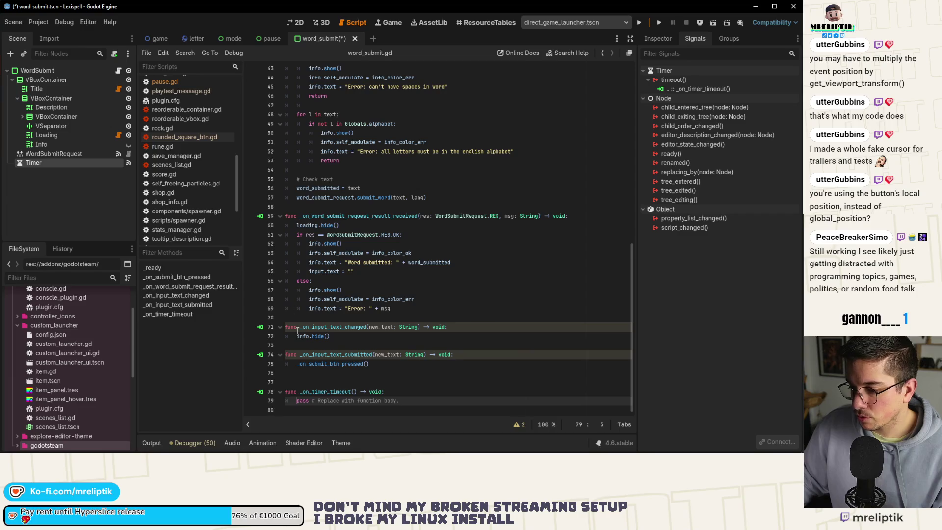
click(312, 382)
key(ctrl+s)
key(Delete)
click(296, 392)
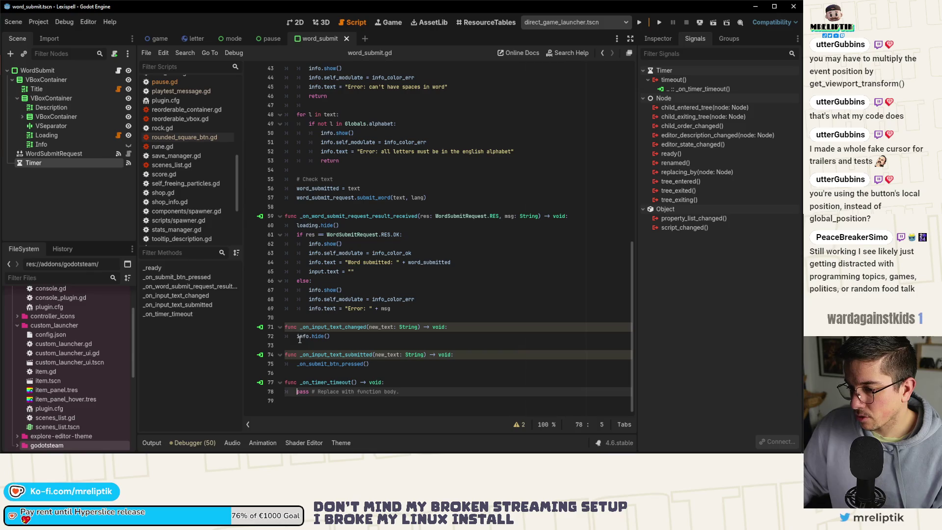
drag(297, 338, 330, 338)
key(ctrl+c)
click(296, 392)
Make the timeout handler call info.hide() and rename the Timer node to InfoTimer
key(shift+End)
key(ctrl+v)
scroll(364, 307, up, 10)
scroll(364, 307, up, 3)
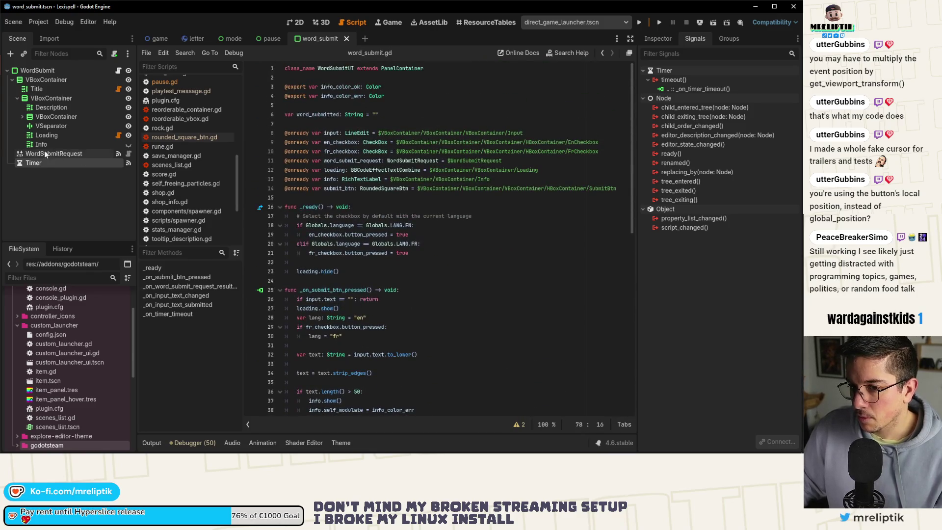
double_click(42, 162)
text(nfoTimer)
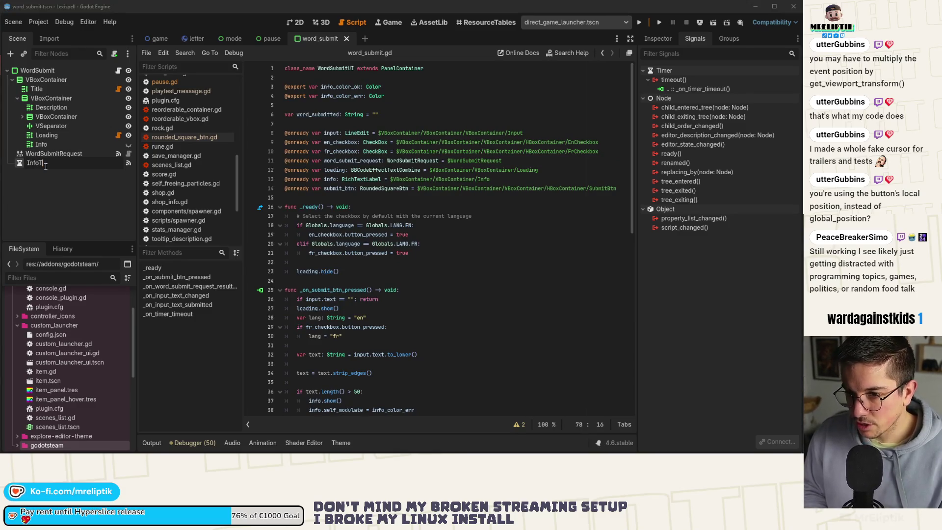
key(Return)
key(ctrl+s)
click(392, 197)
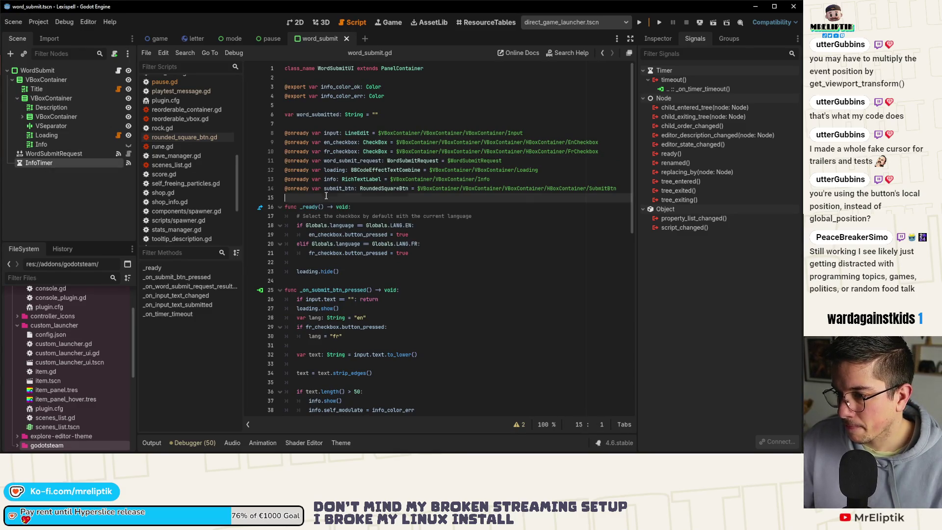
key(Return)
key(Up)
mouse_move(40, 162)
mouse_down()
mouse_move(314, 206)
mouse_move(337, 198)
mouse_up()
double_click(344, 208)
scroll(361, 250, down, 4)
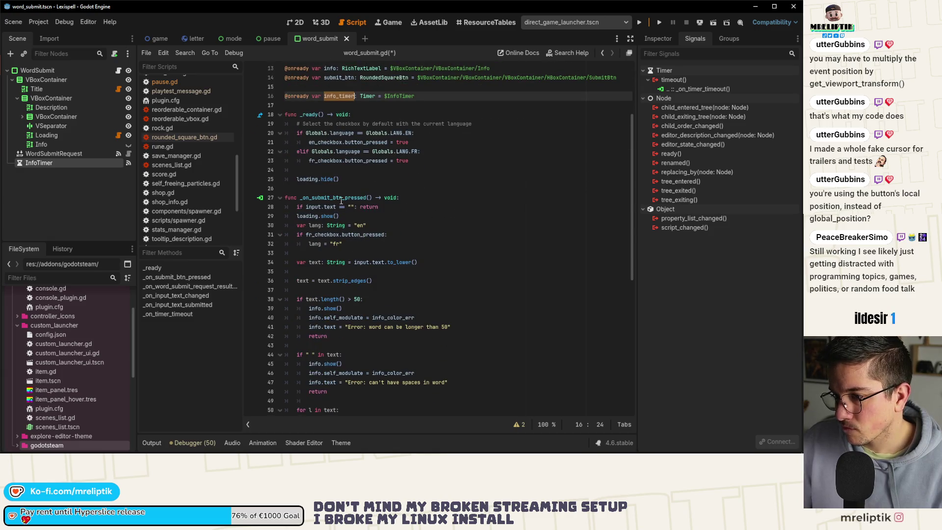
scroll(334, 223, down, 2)
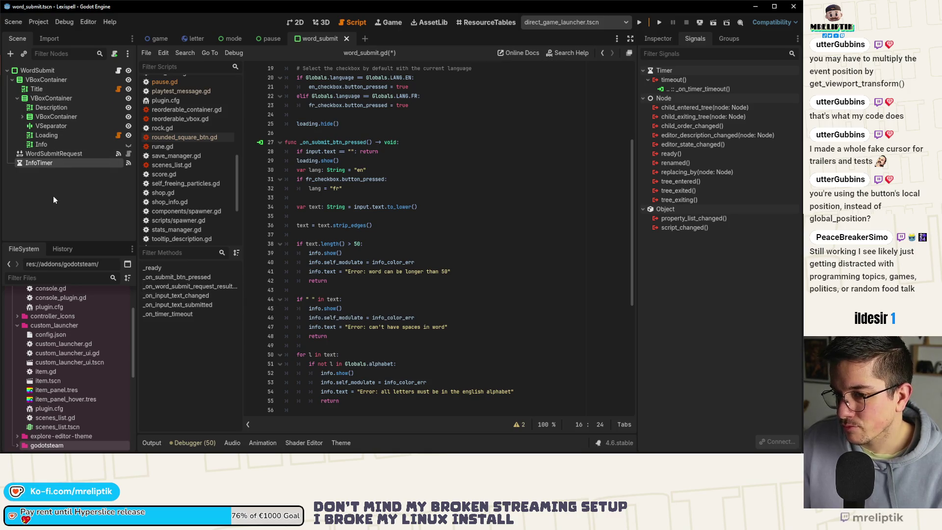
Call info_timer.stop() after info.hide() in _on_input_text_changed
click(193, 303)
click(192, 297)
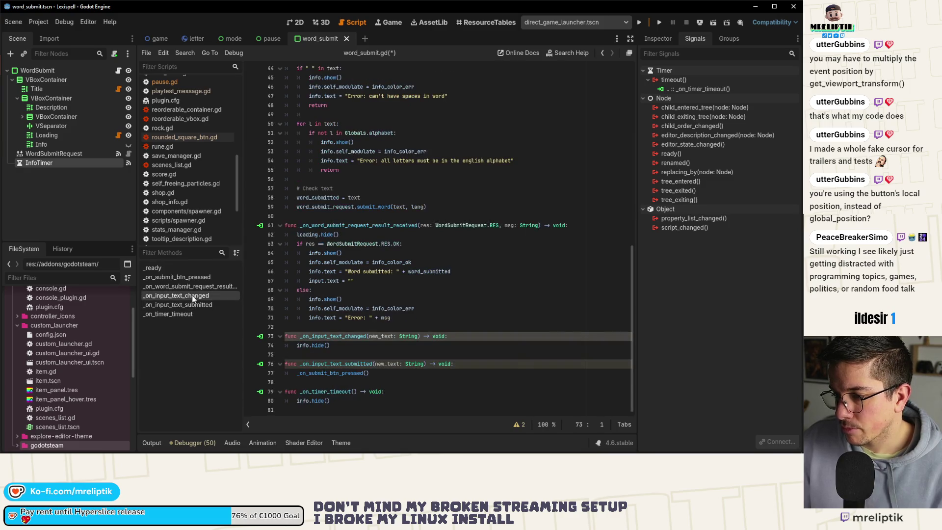
click(354, 348)
key(Return)
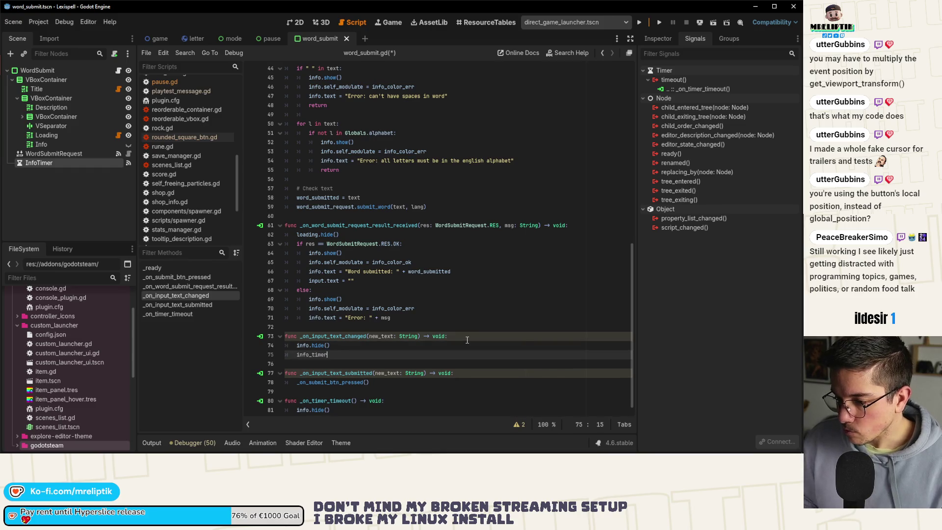
text(info_timer.stop())
key(ctrl+s)
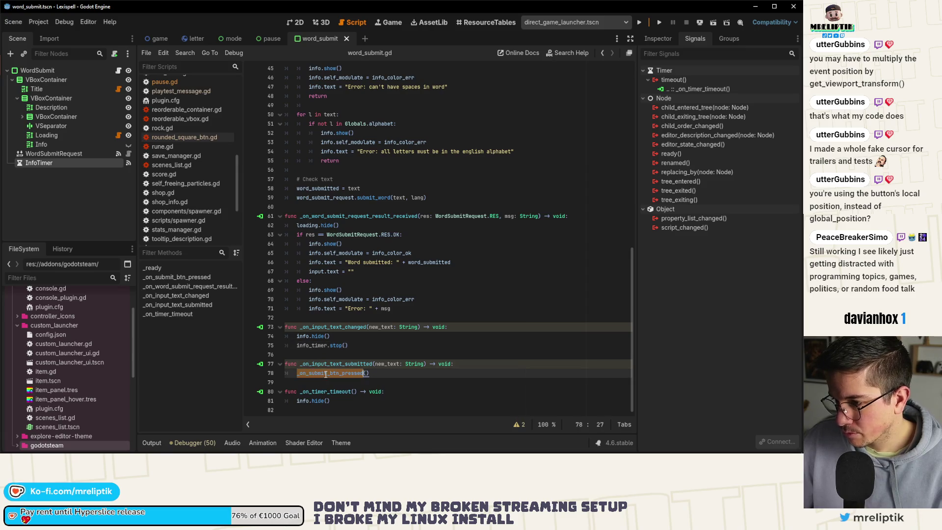
Add info_timer.start() after loading.hide() in the submit-result handler and save the script
ctrl+click(324, 371)
click(401, 133)
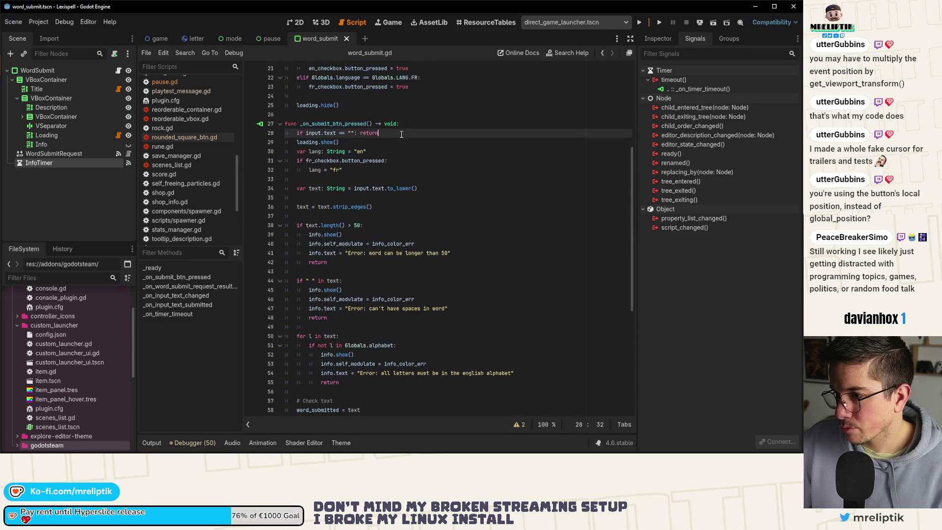
key(Return)
text(info_timer)
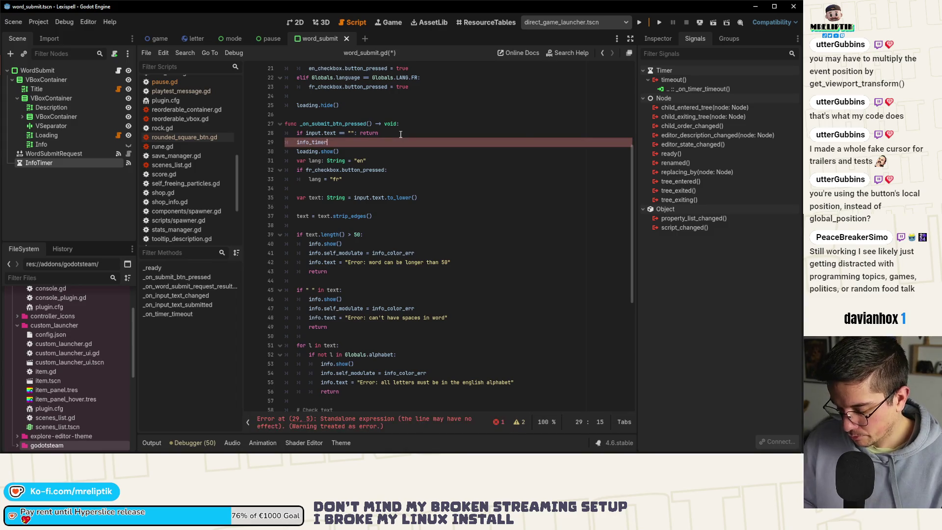
text(.start()
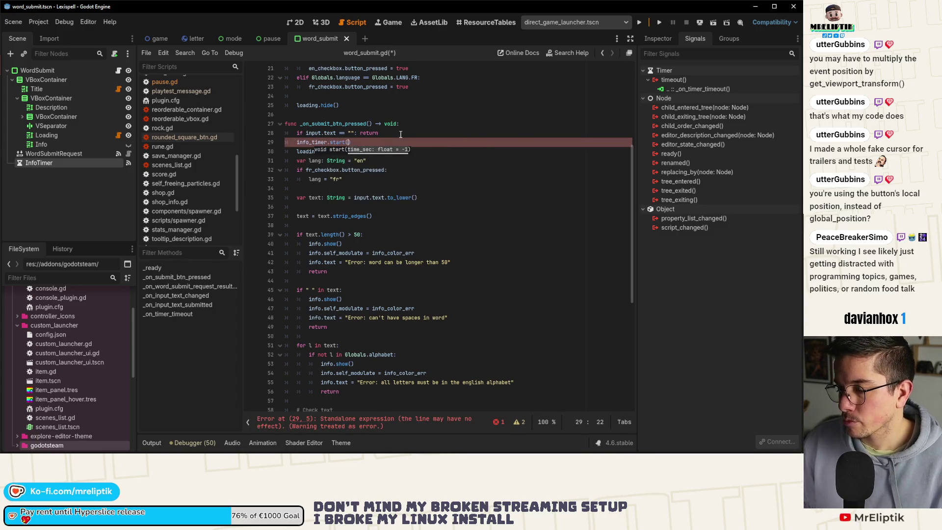
key(Return)
click(300, 142)
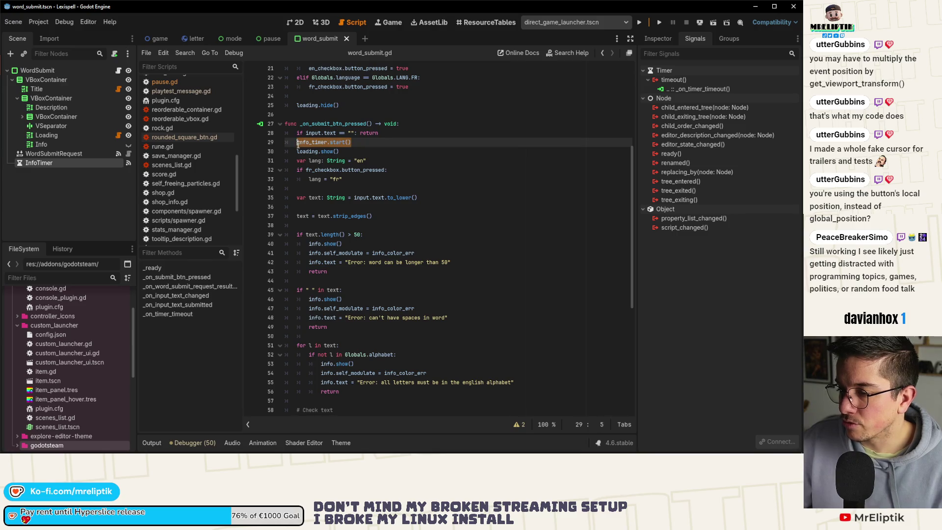
key(ctrl+x)
key(ctrl+s)
scroll(317, 304, down, 7)
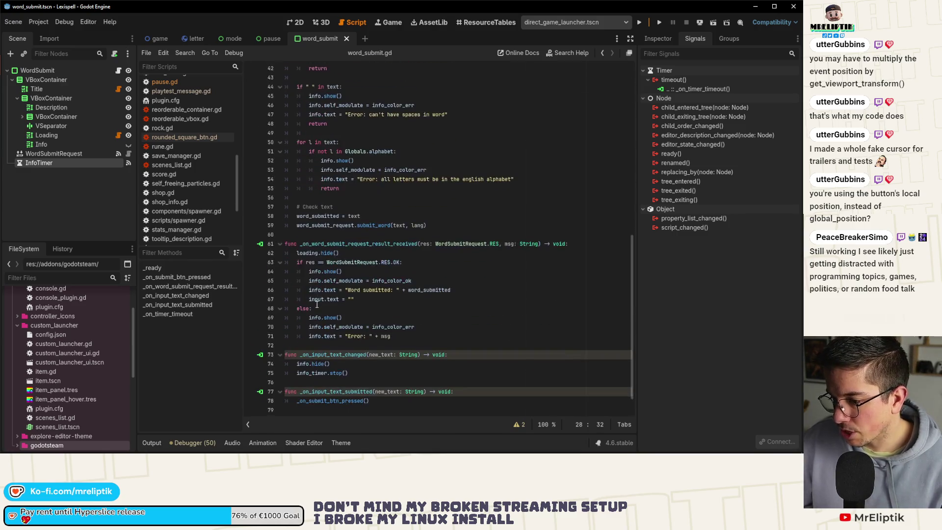
click(357, 257)
key(Return)
key(ctrl+v)
key(ctrl+s)
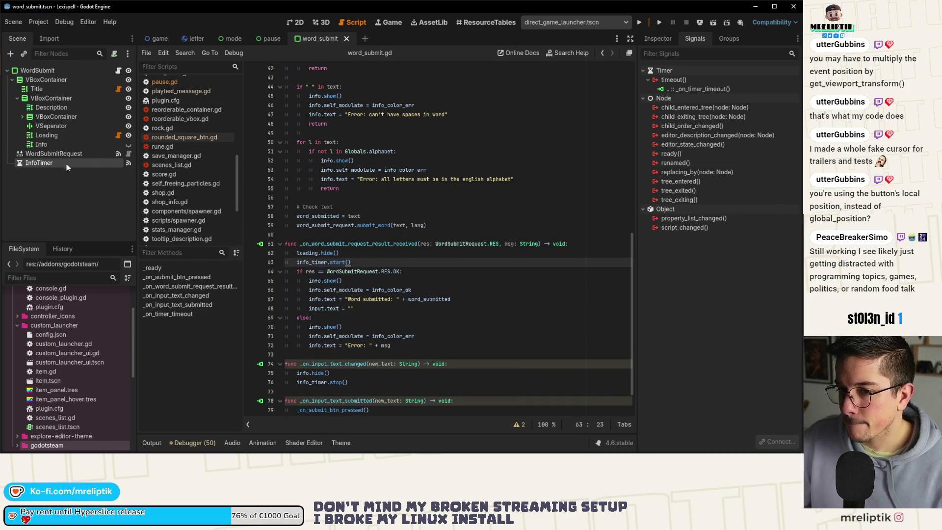
click(305, 22)
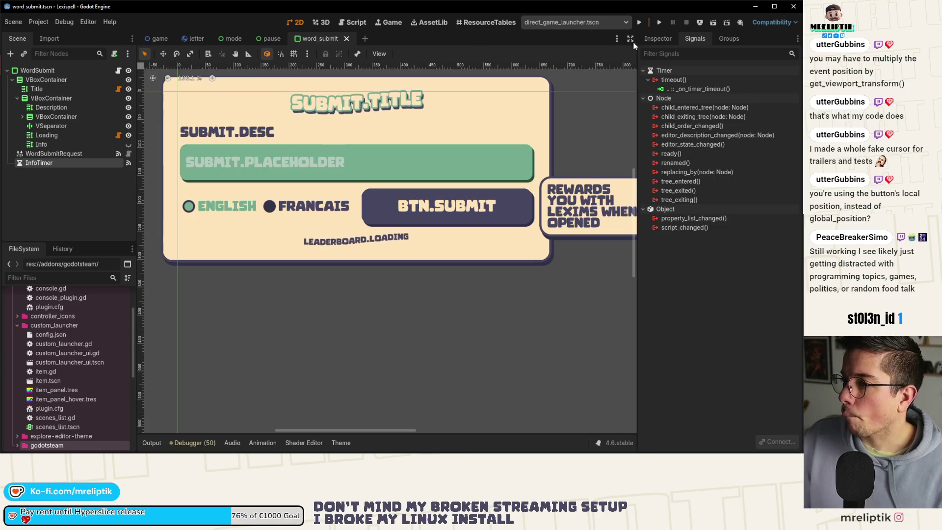
Run the game, submit the word TEST to check the info message clears, then stop it
click(640, 23)
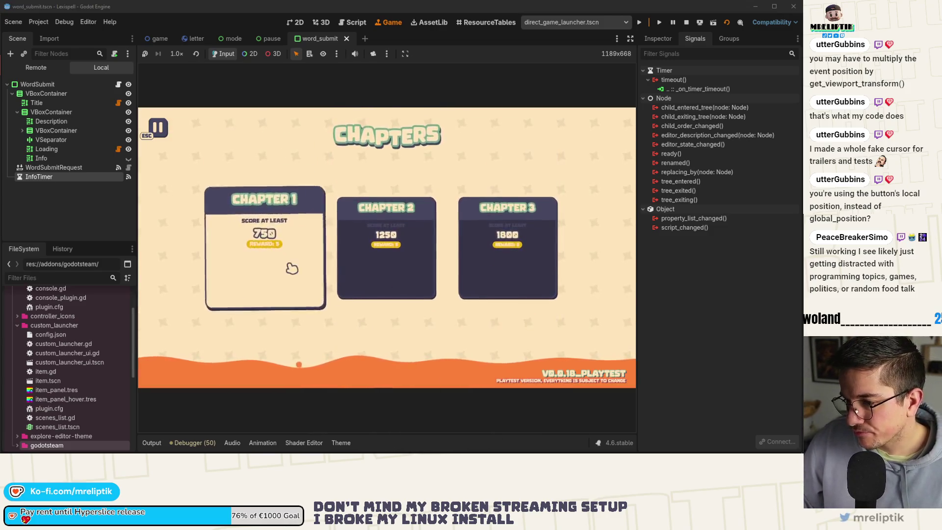
key(Escape)
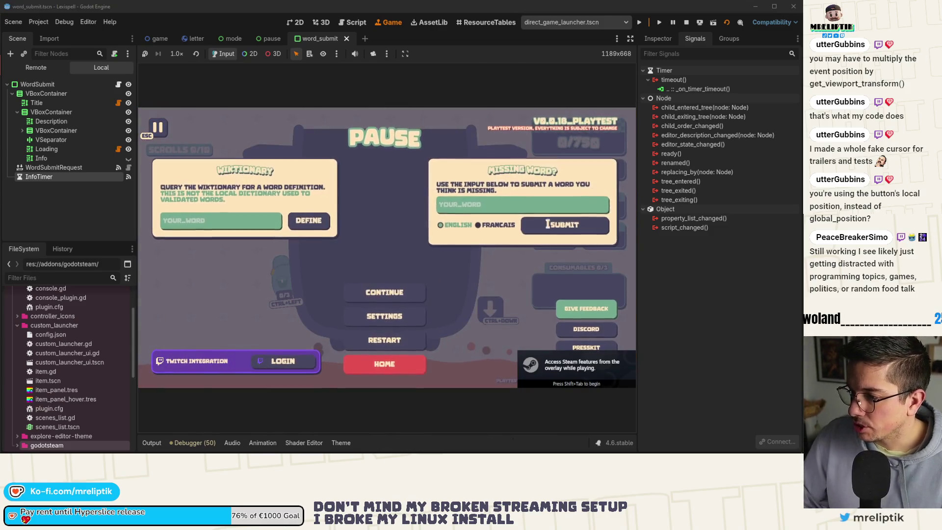
text(test)
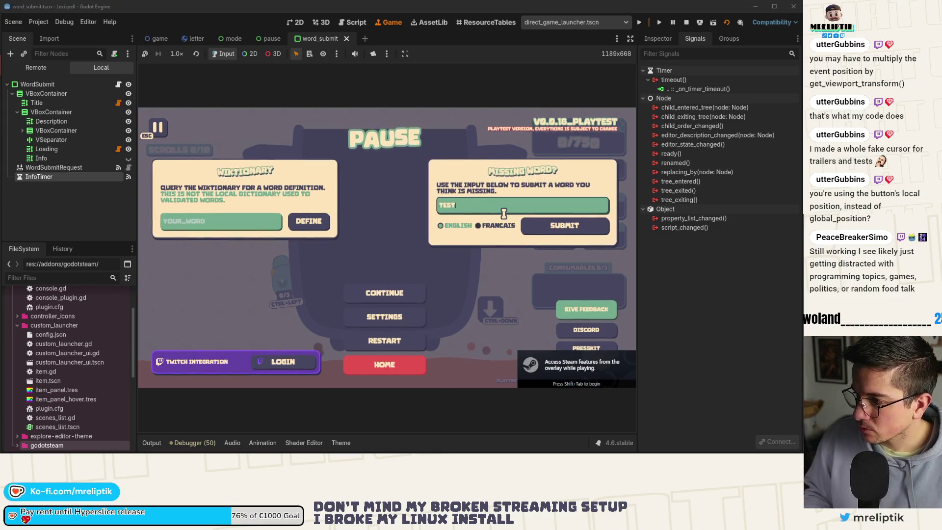
key(Return)
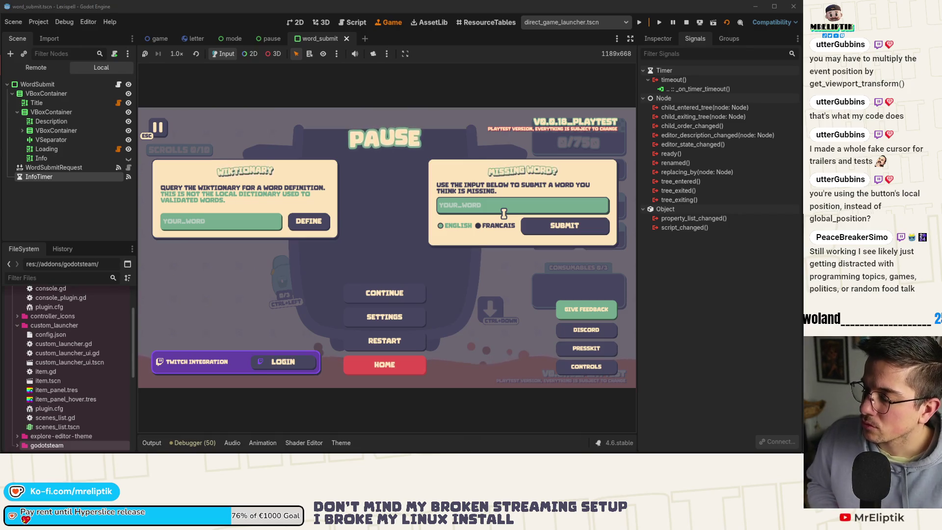
click(686, 22)
click(35, 204)
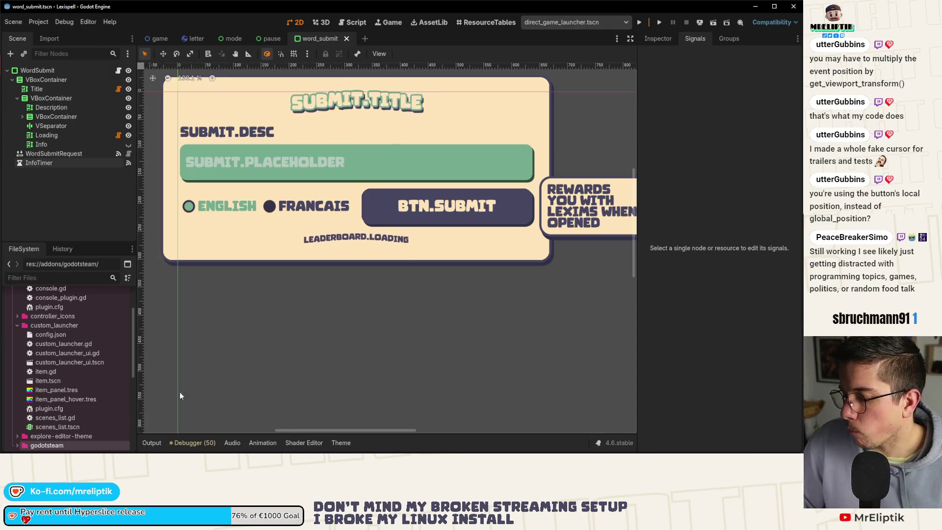
key(alt+Tab)
key(Down)
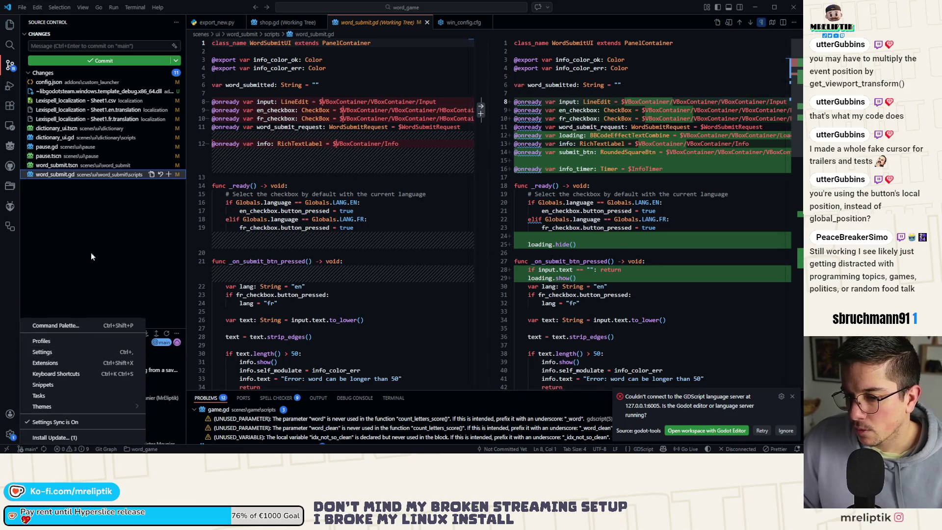
Review each changed file's diff, including the pause files and word_submit.gd
click(61, 108)
click(59, 128)
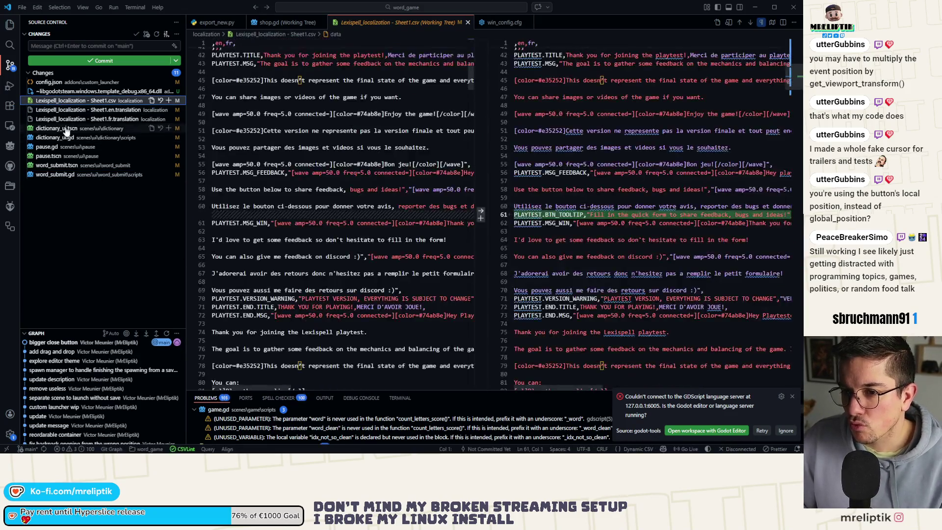
key(Down)
key(Down)
key(Down)
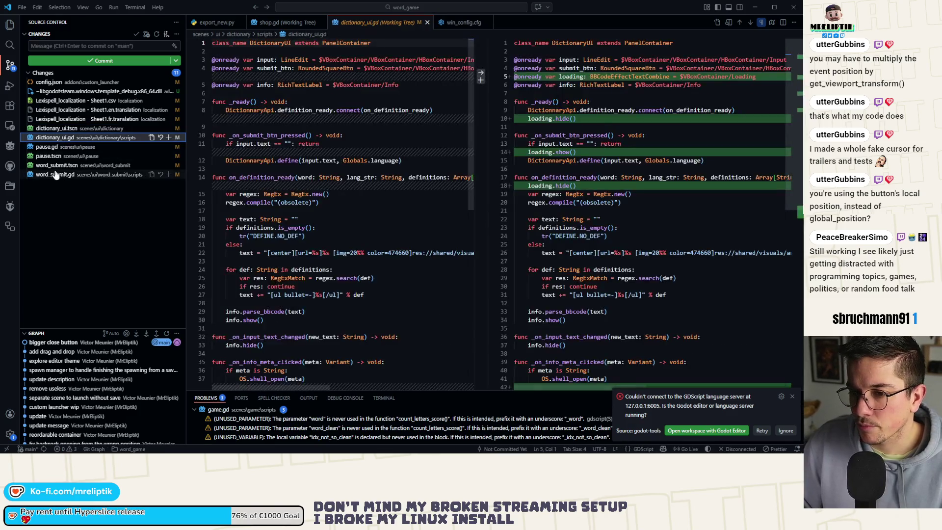
click(57, 149)
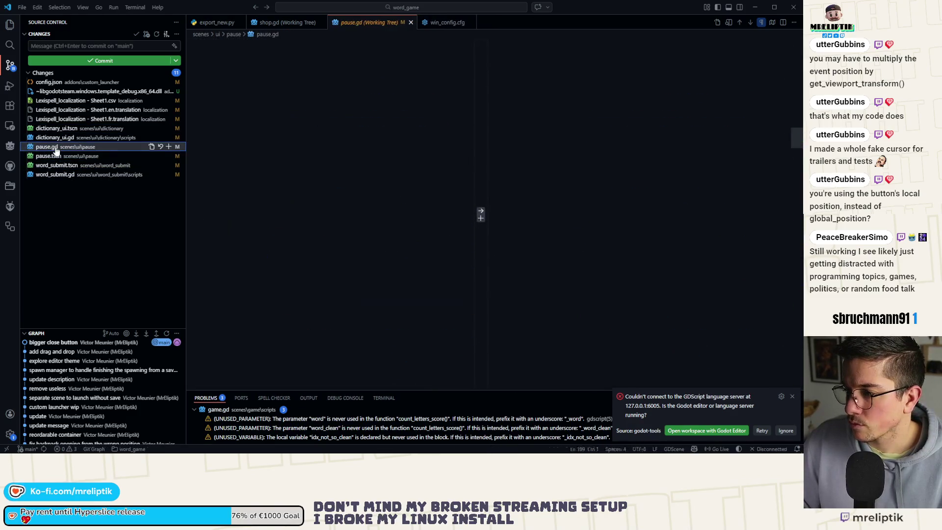
click(57, 156)
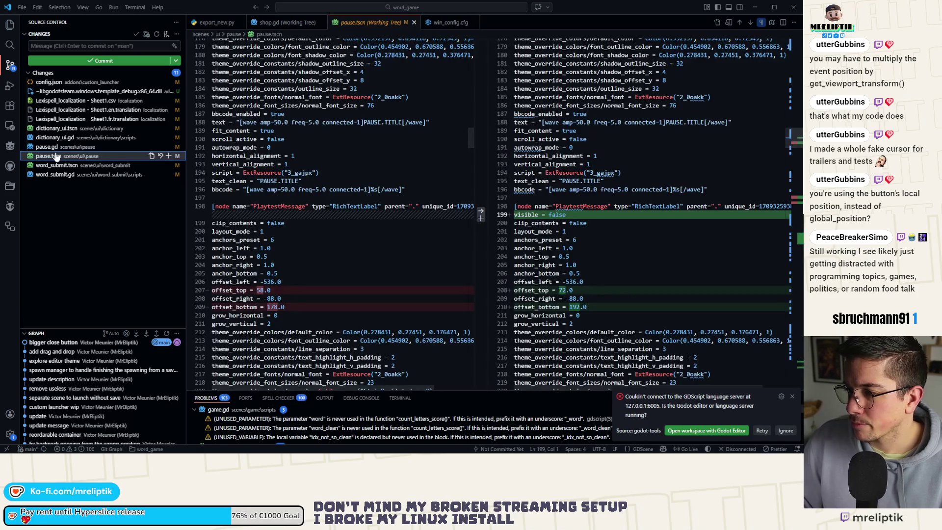
click(59, 174)
Stage all changes and commit them as reducing playtest feedback to a small button
shift+click(67, 101)
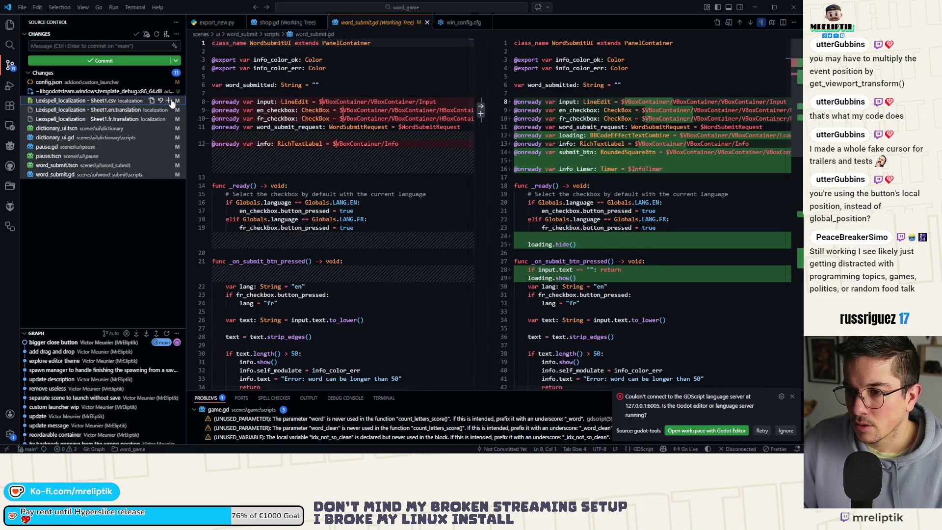
click(168, 100)
click(62, 46)
text(duc)
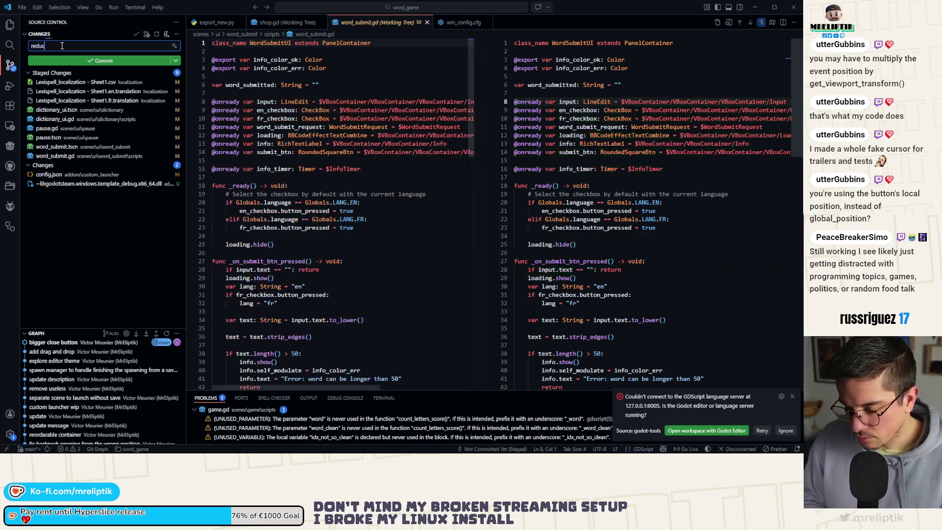
key(BackSpace)
key(BackSpace)
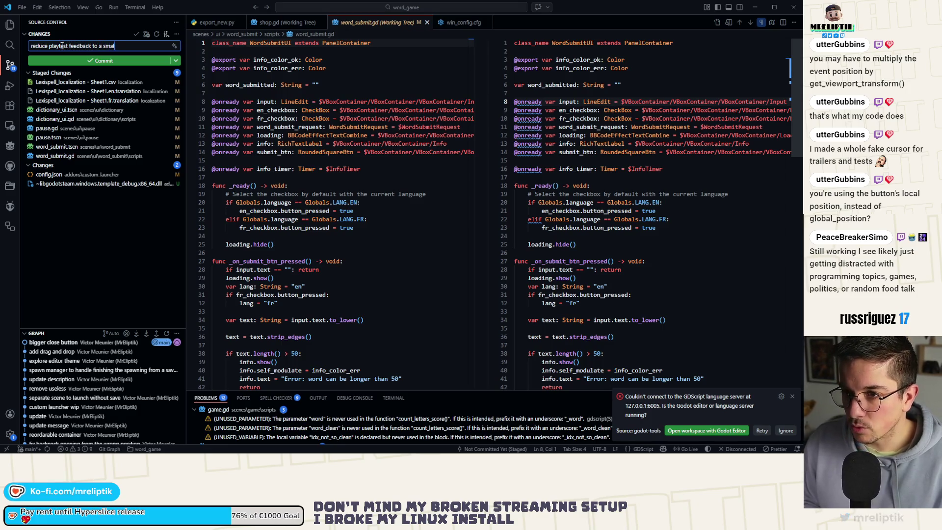
key(Return)
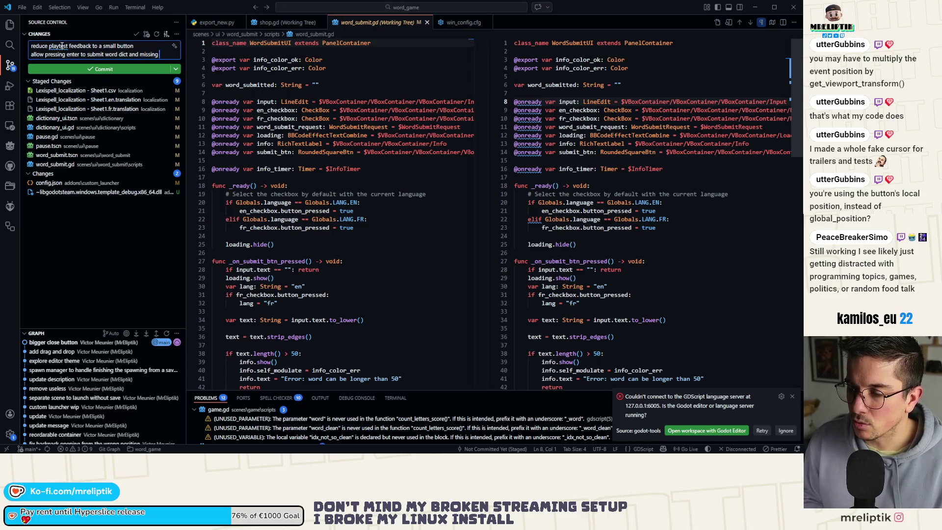
text(word)
key(ctrl+Return)
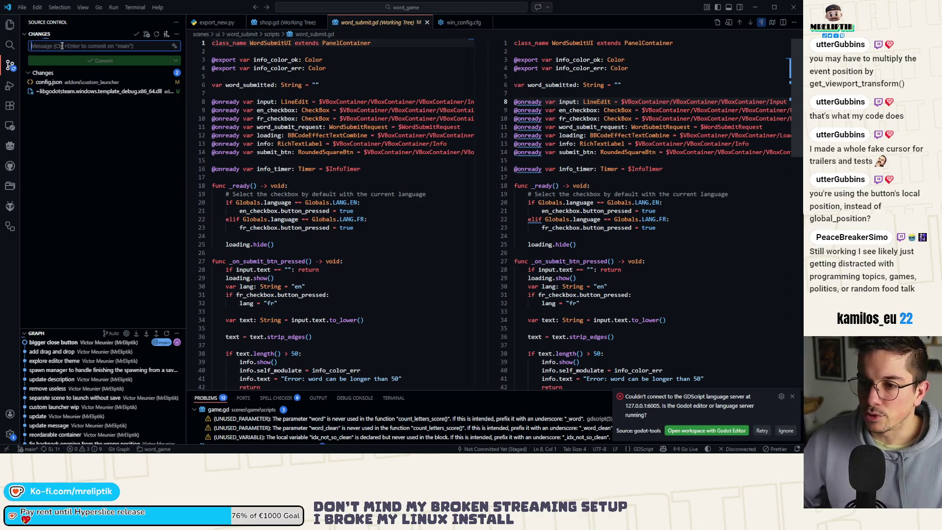
Stage config.json, commit it with the message 'save', and sync to the remote
click(61, 83)
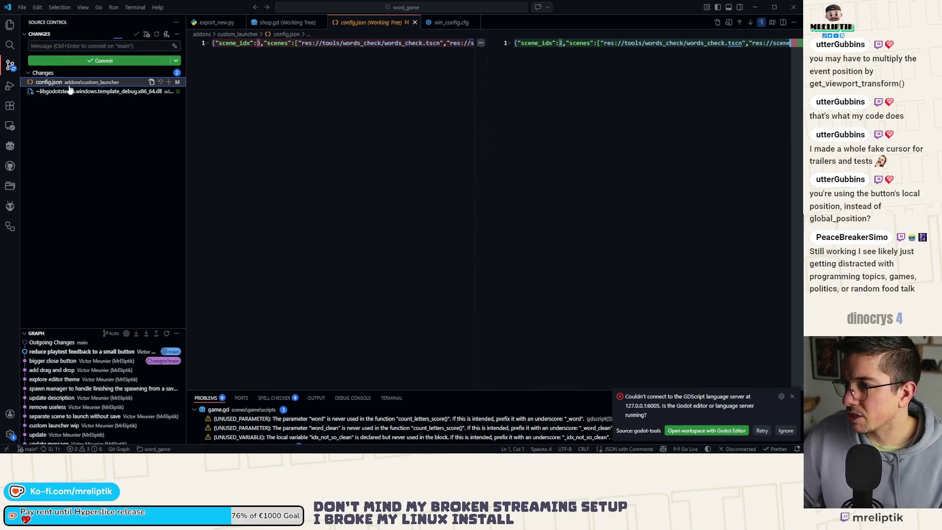
click(168, 83)
click(83, 44)
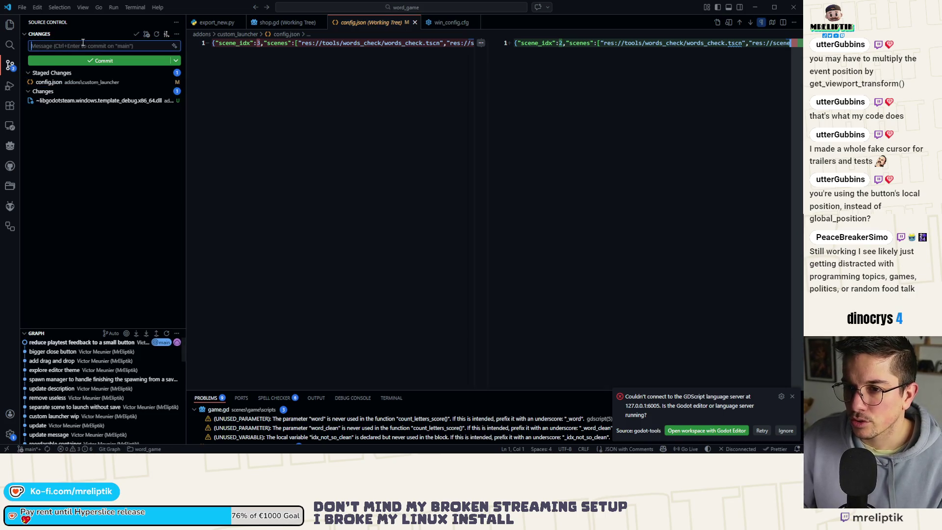
text(save)
key(ctrl+Return)
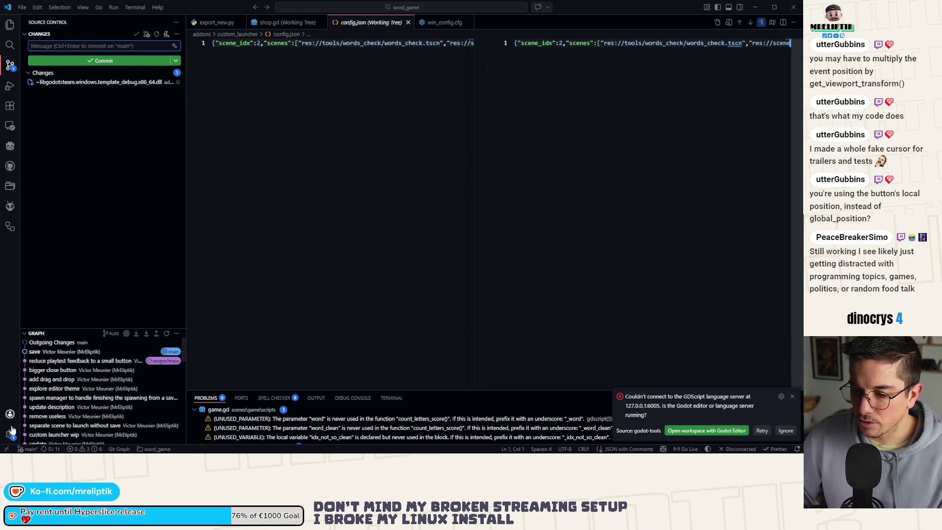
click(58, 447)
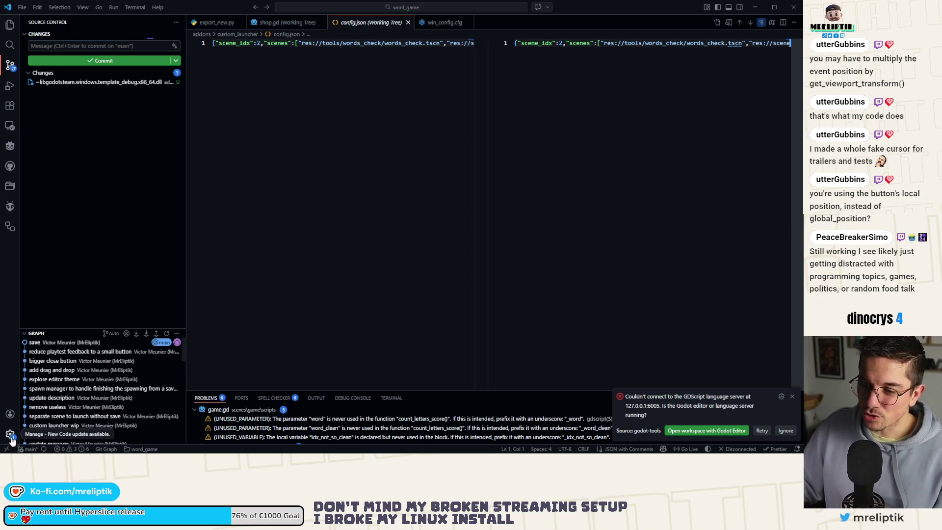
Install the pending VS Code update and approve the Windows permission prompt
click(11, 438)
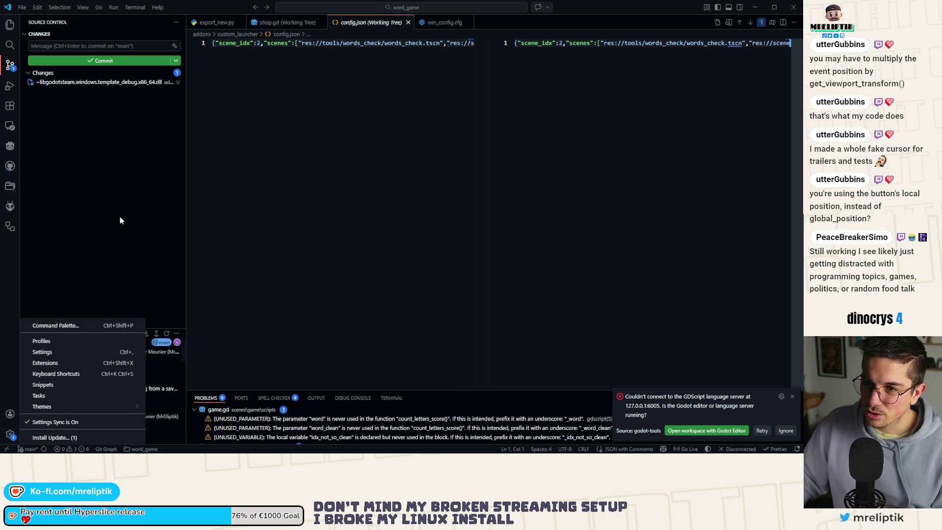
click(54, 440)
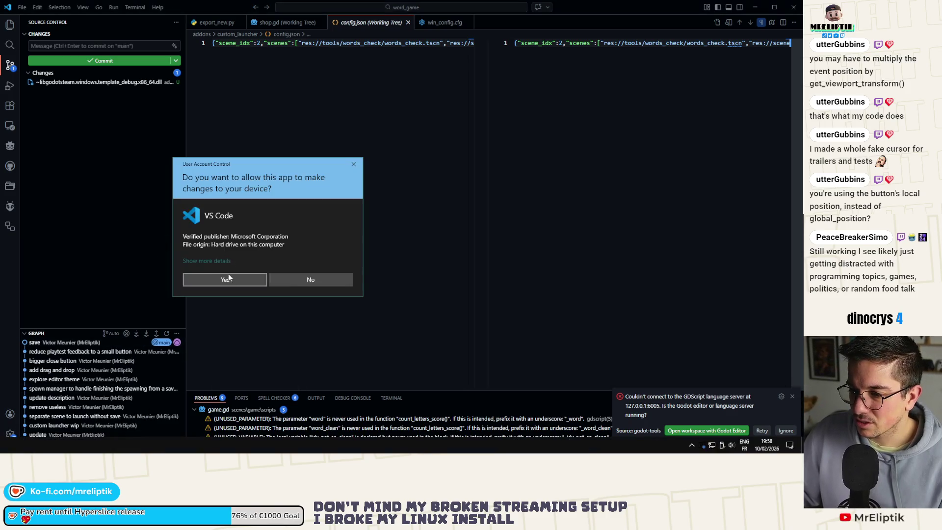
click(227, 279)
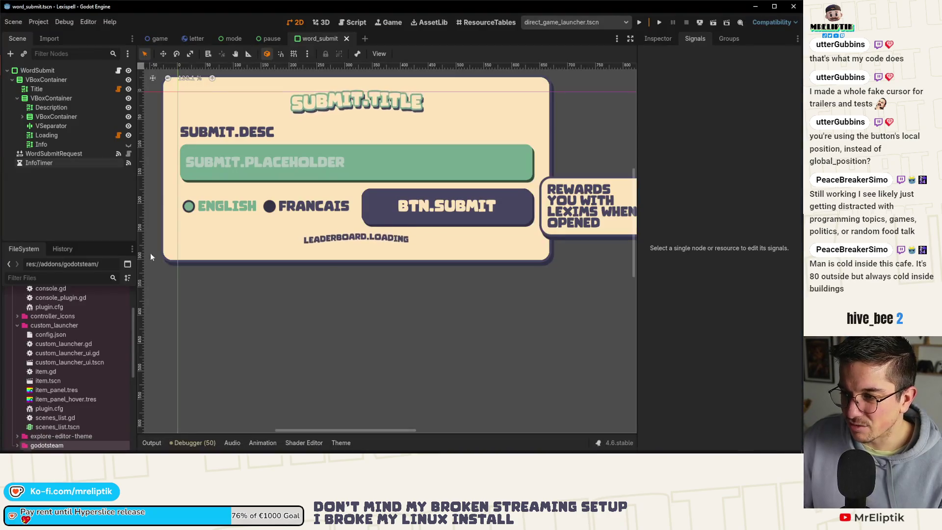
Close the word_submit scene, open the letter scene, and select its LETTER.TOO_BIG_LATER tooltip label
scroll(327, 246, down, 3)
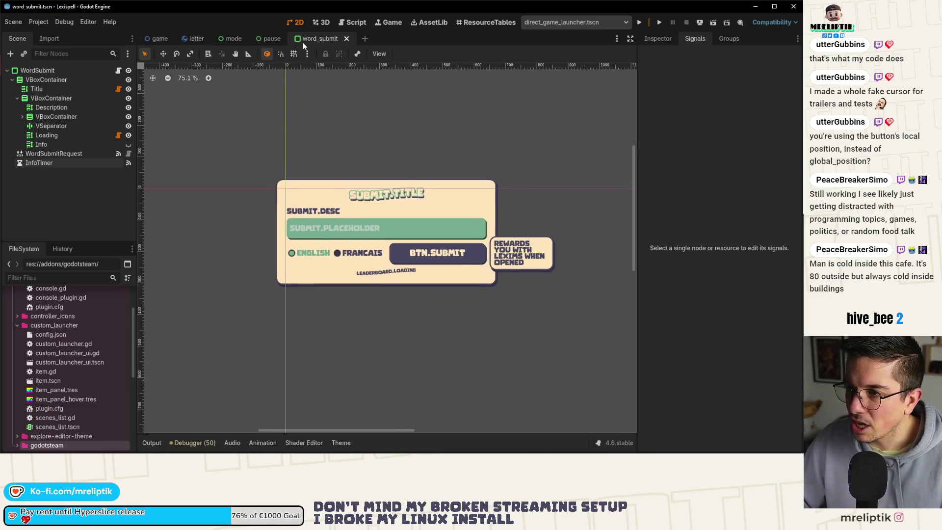
key(ctrl+shift+w)
key(ctrl+shift+w)
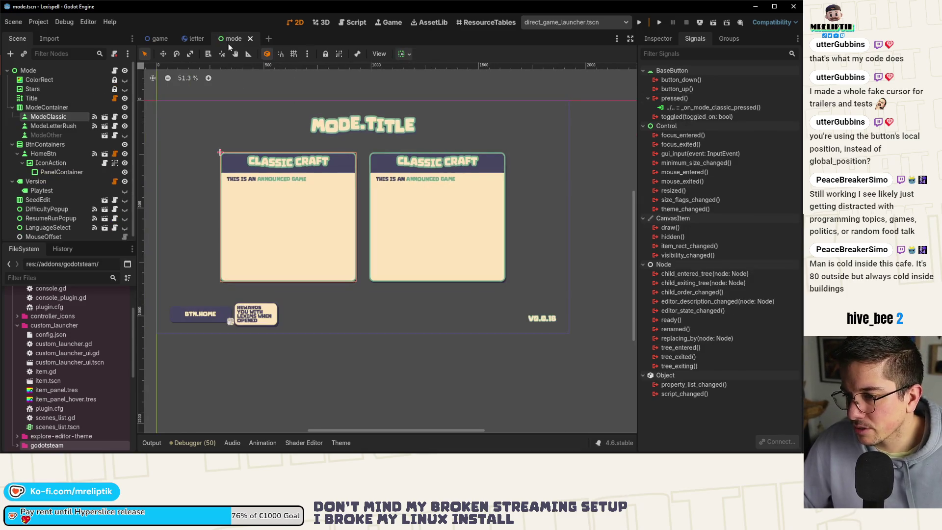
mouse_move(695, 450)
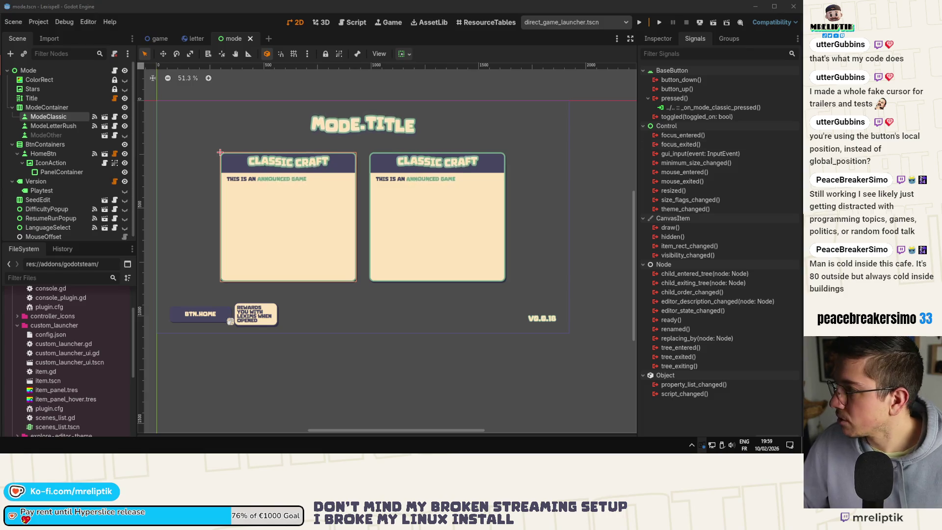
click(147, 19)
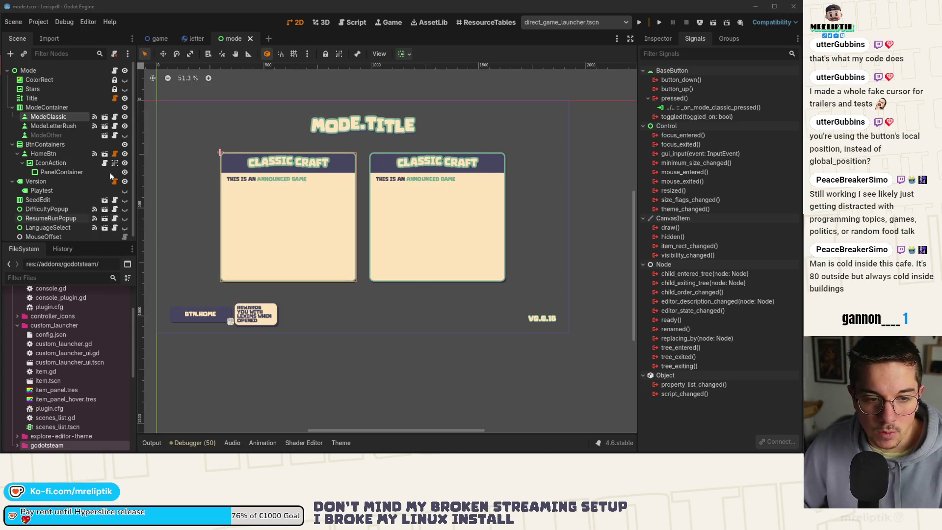
click(159, 41)
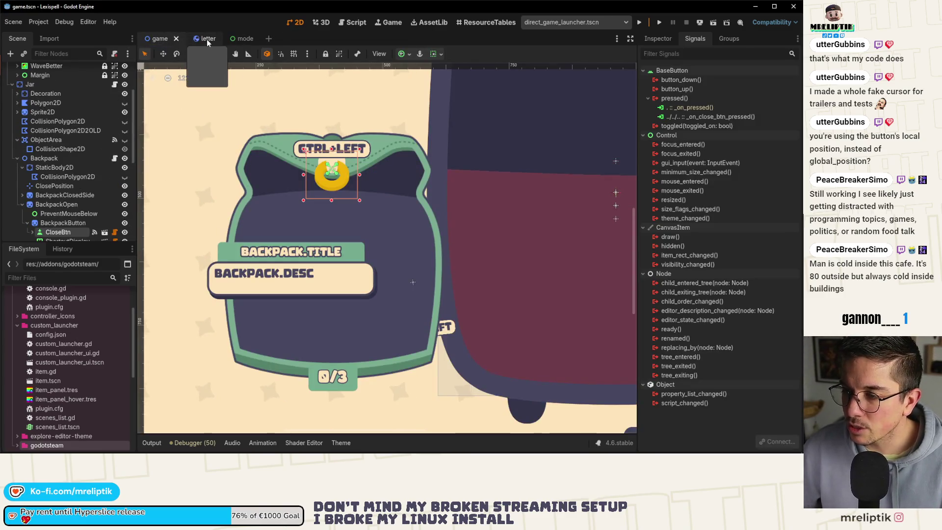
click(206, 39)
click(266, 94)
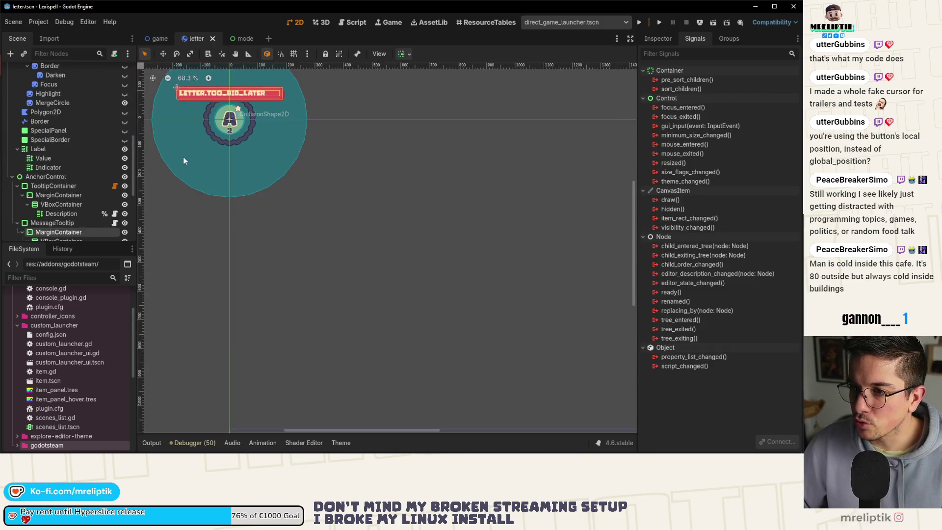
Save letter.tscn with Ctrl+S and return to the game scene
scroll(101, 195, down, 3)
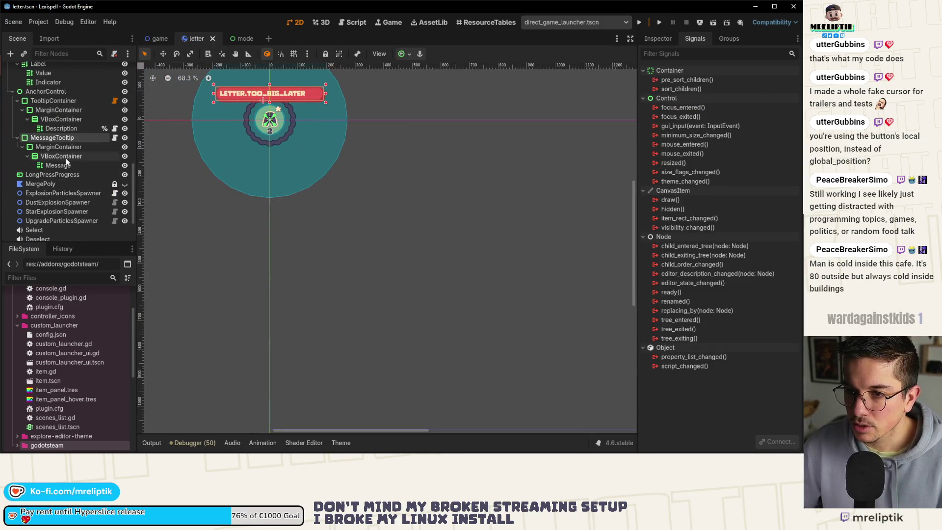
key(ctrl+s)
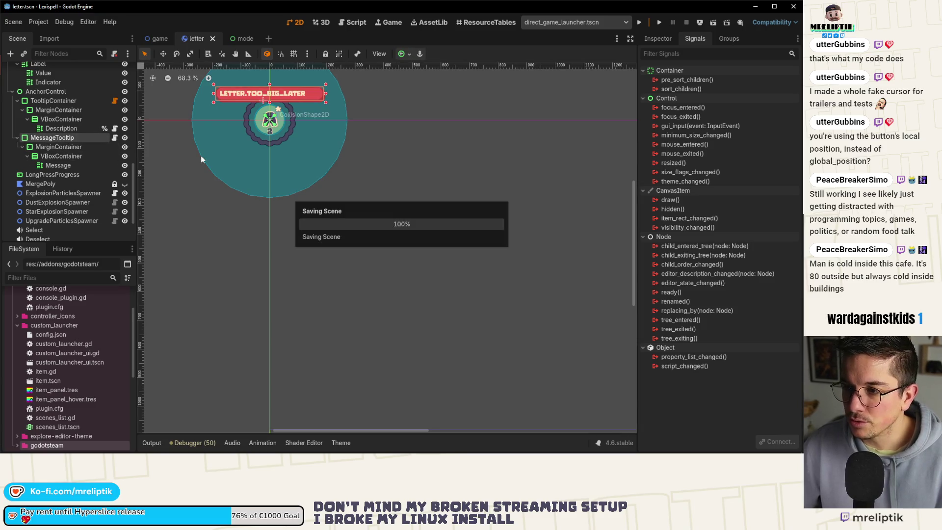
click(153, 39)
scroll(264, 176, down, 2)
scroll(67, 185, up, 5)
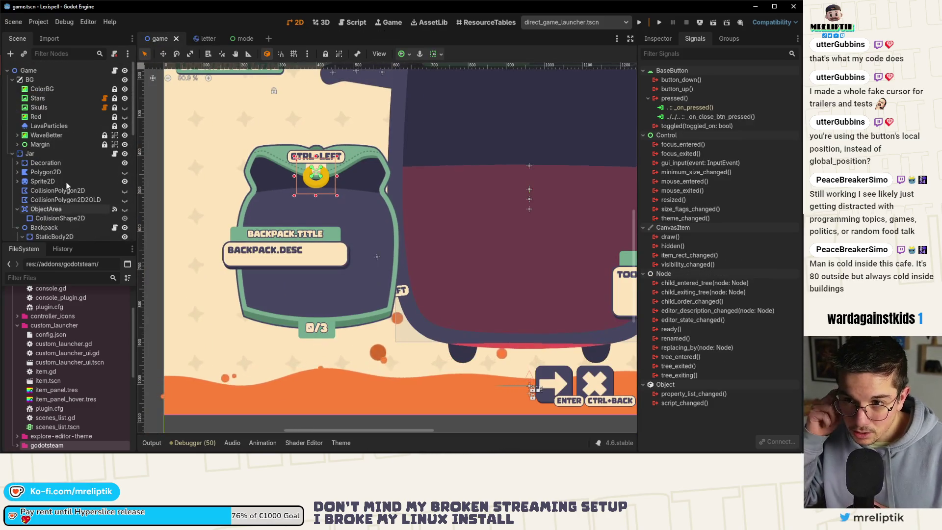
Filter the Scene dock for 'word' to locate the Word node, then clear the filter
scroll(67, 185, down, 5)
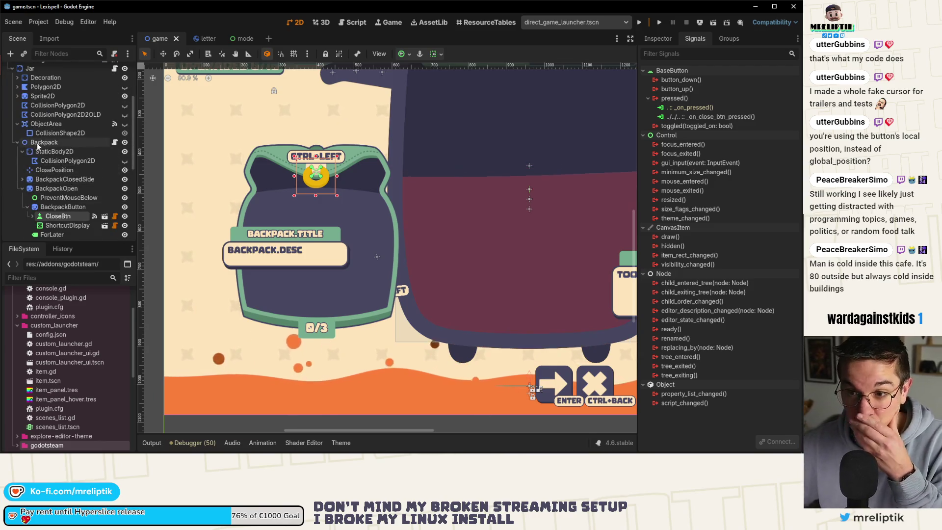
scroll(35, 145, down, 5)
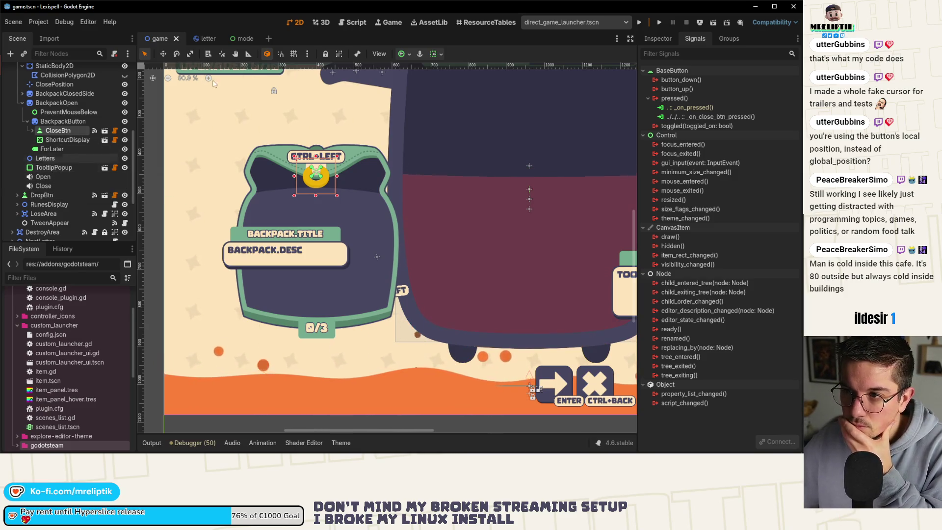
scroll(56, 173, up, 6)
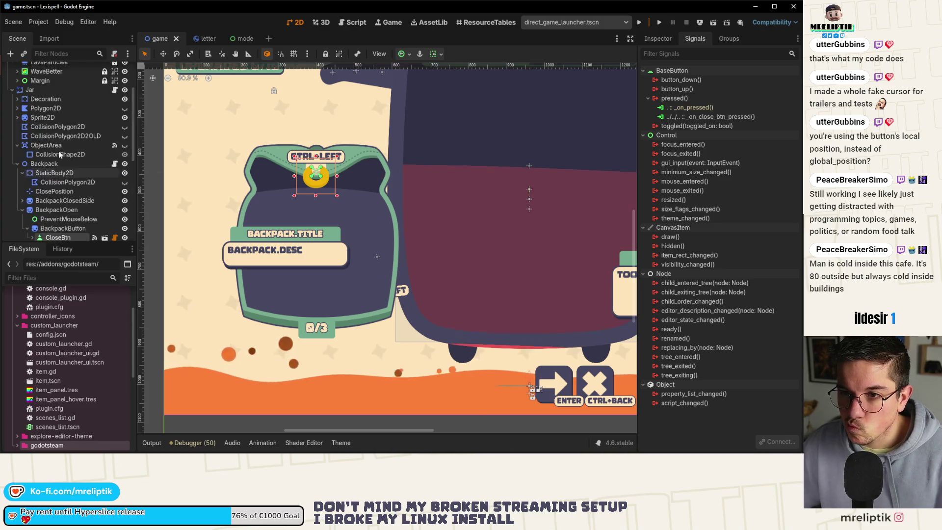
text(wordui)
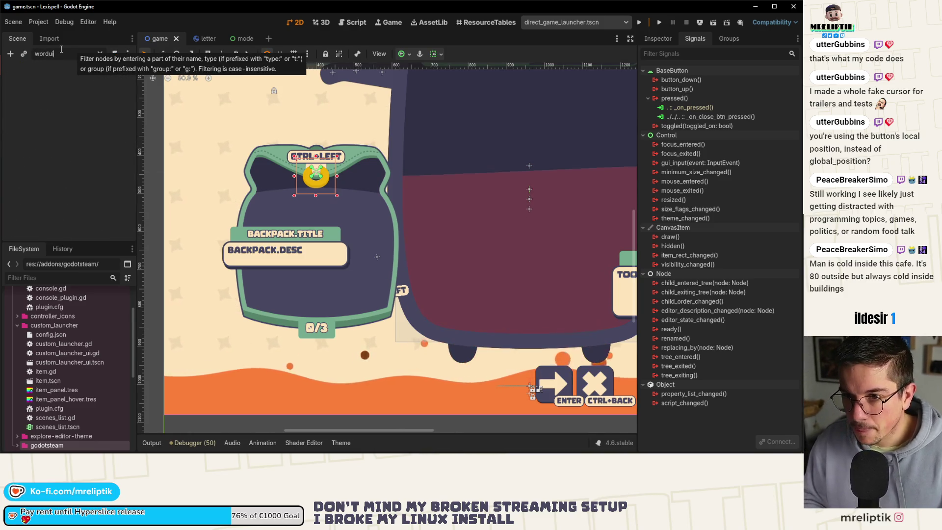
key(BackSpace)
key(BackSpace)
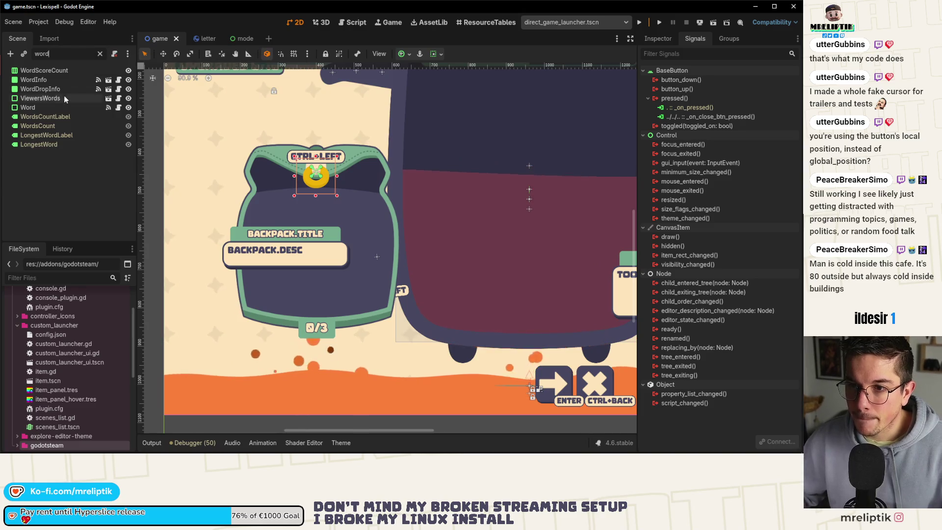
click(59, 107)
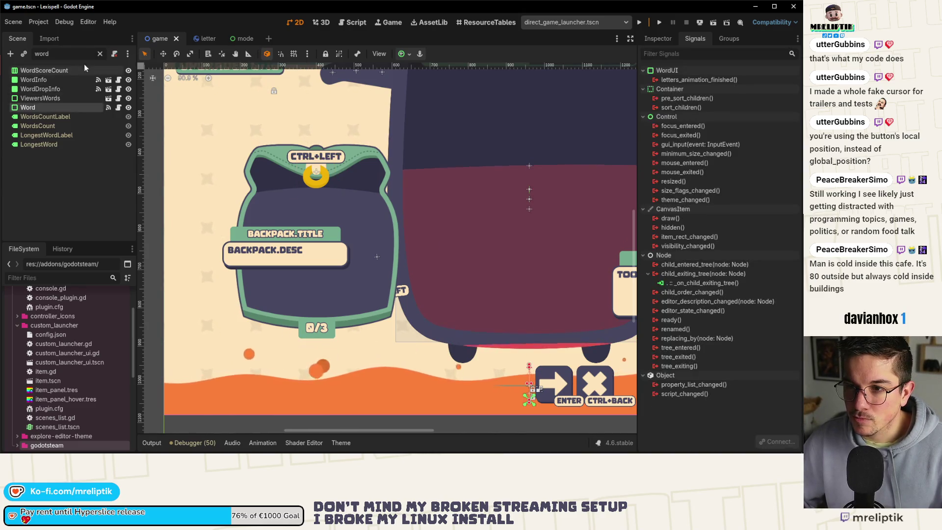
click(99, 54)
Expand HUD > Word and open MessageTooltip's error_tooltip.gd script
scroll(43, 143, down, 10)
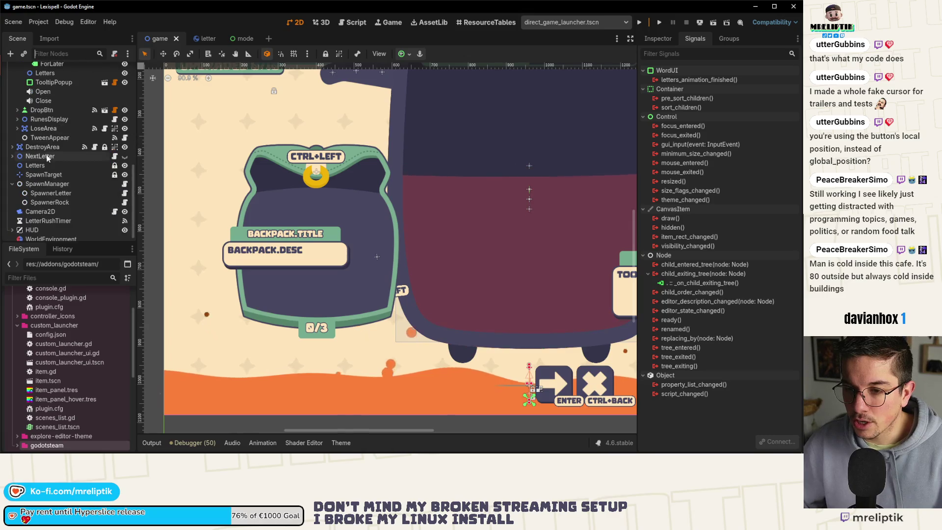
scroll(69, 174, up, 3)
scroll(54, 182, down, 3)
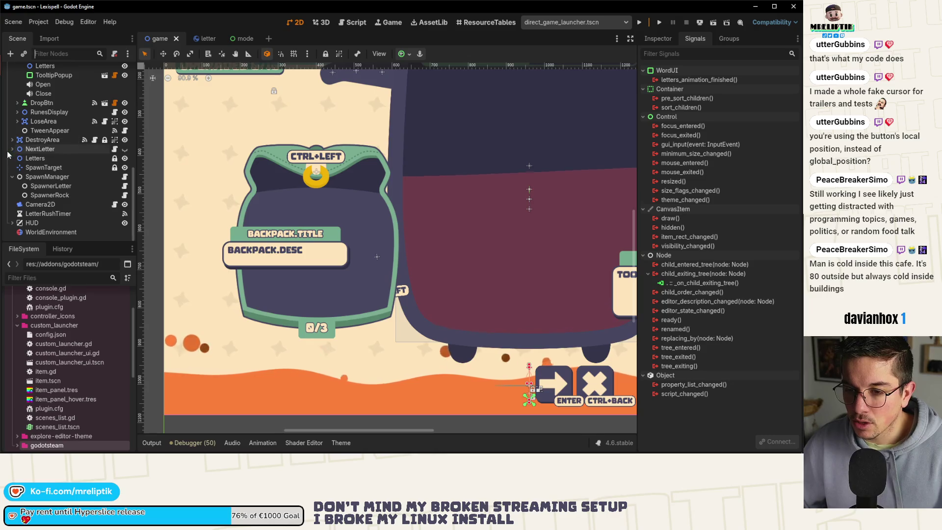
click(15, 223)
scroll(59, 206, down, 6)
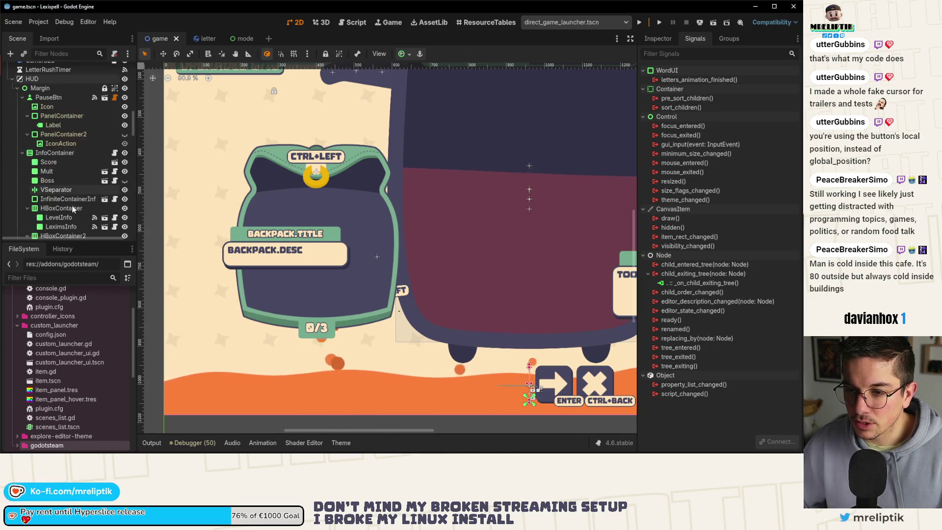
scroll(72, 208, down, 5)
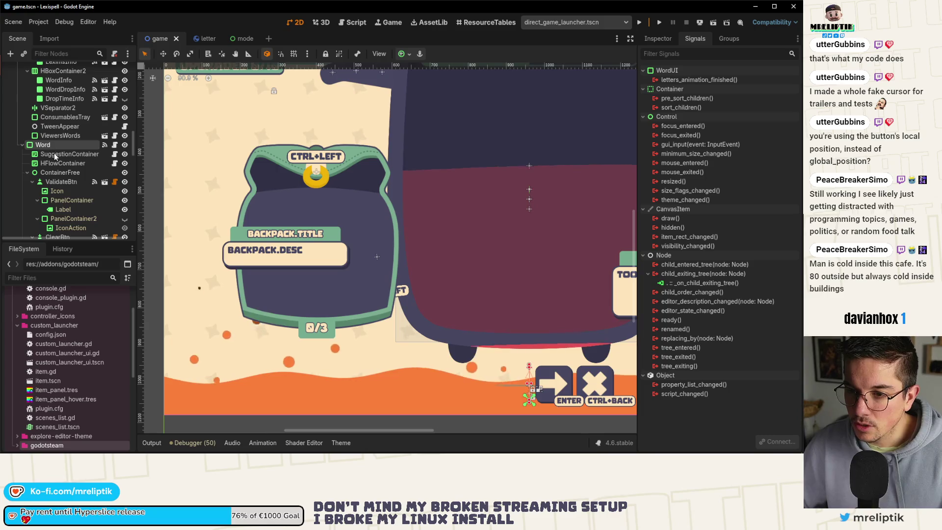
scroll(266, 190, down, 3)
scroll(330, 262, up, 4)
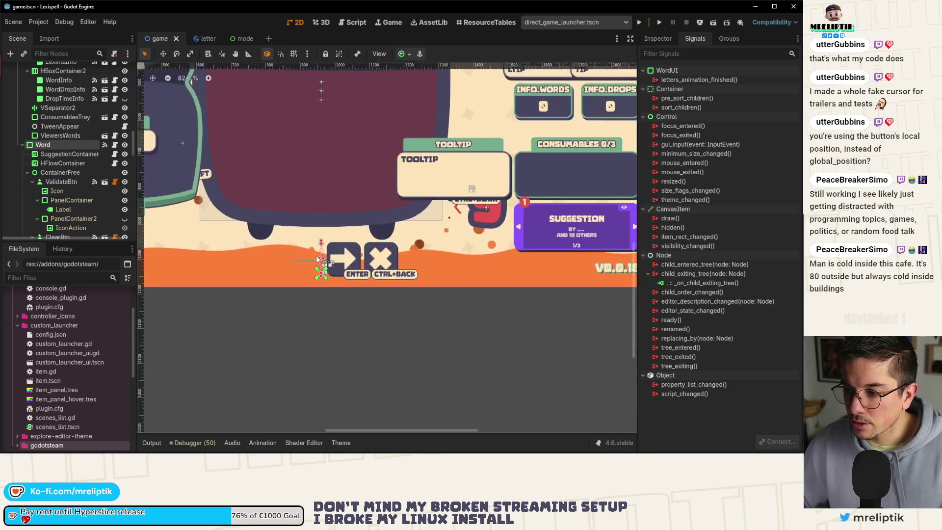
click(114, 200)
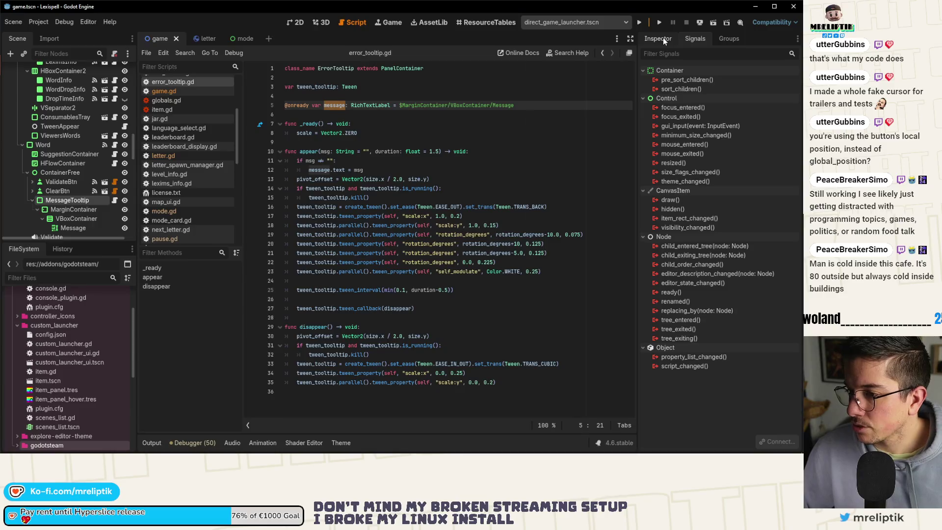
Inspect the tooltip's MarginContainer and VBoxContainer nodes in the Inspector and 2D view
click(663, 39)
click(81, 209)
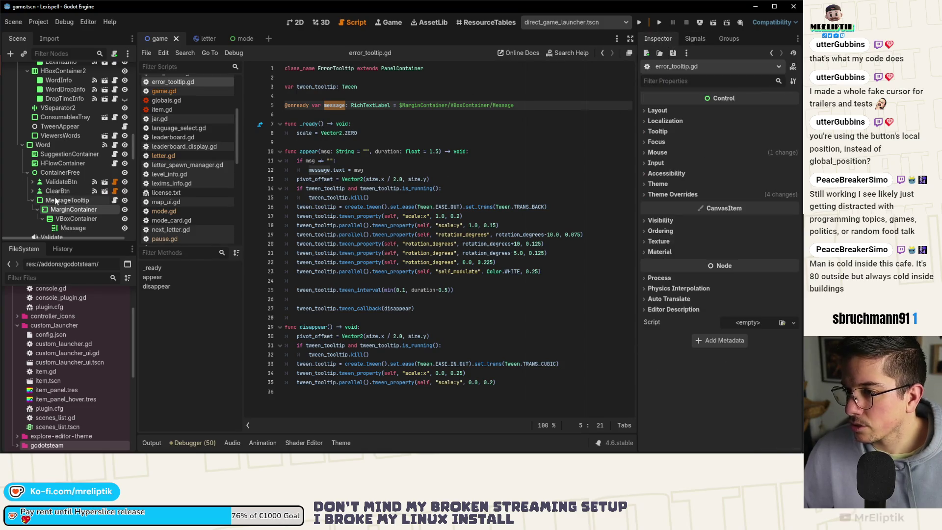
click(65, 209)
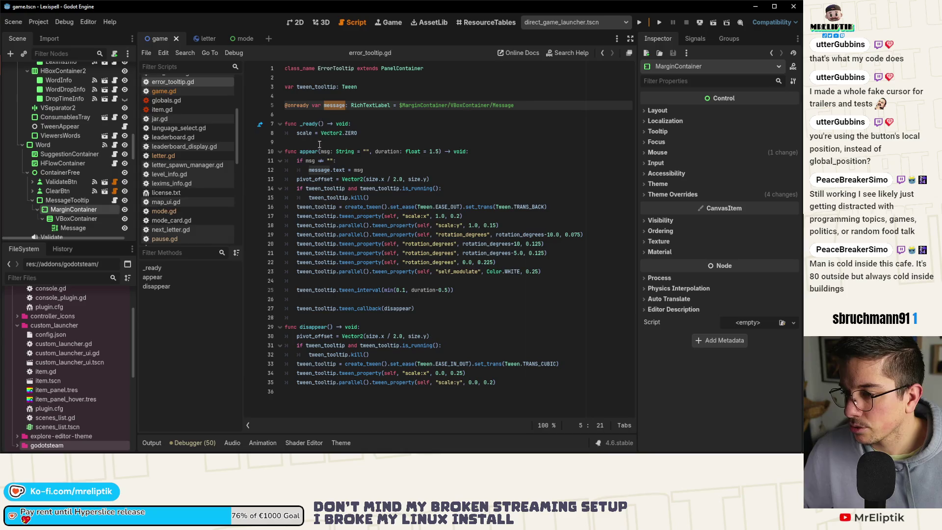
click(297, 22)
click(76, 218)
click(82, 209)
click(114, 201)
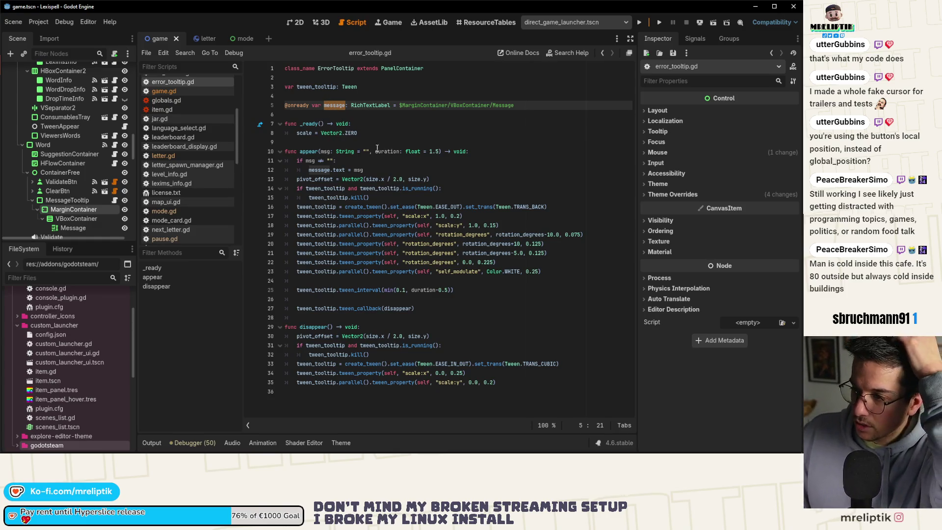
Trace the tooltip_container.appear call in letter.gd to its definition, then view the letter scene in 2D
double_click(311, 151)
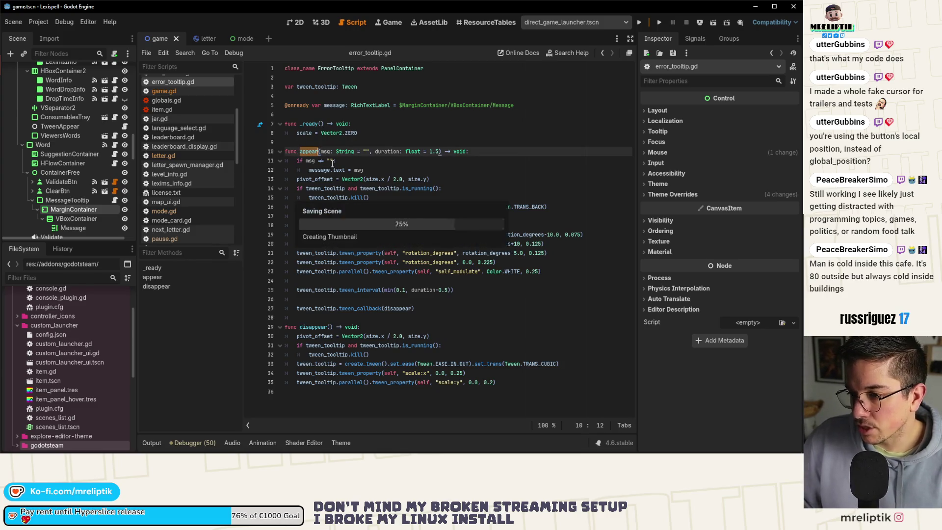
click(205, 38)
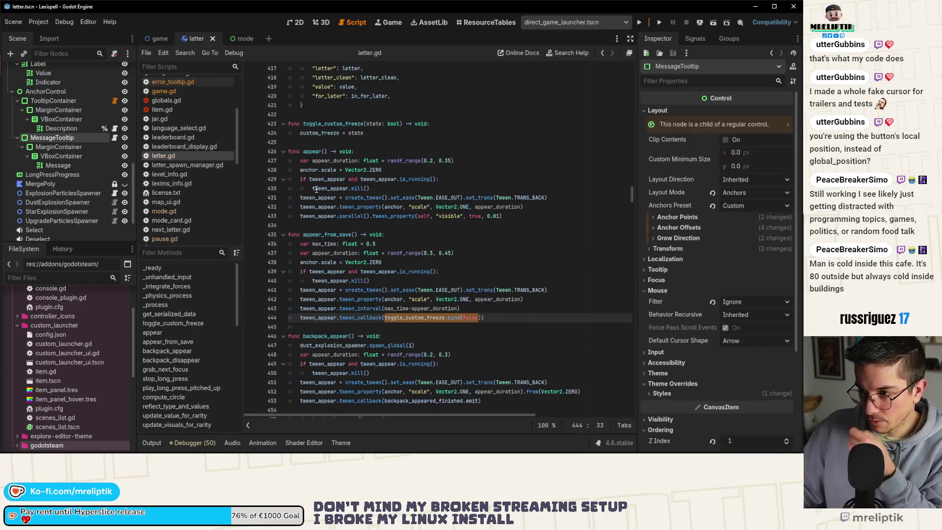
key(ctrl+f)
key(Return)
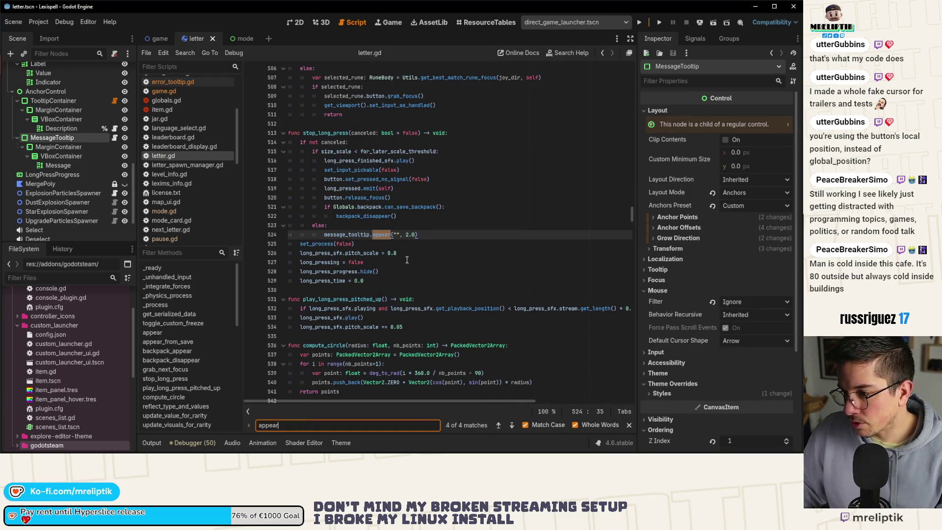
click(511, 425)
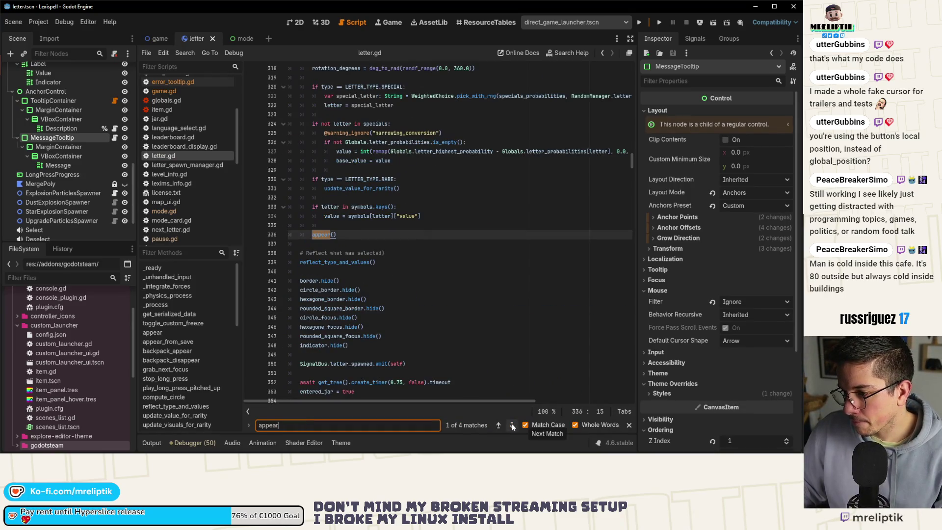
click(511, 425)
click(511, 425)
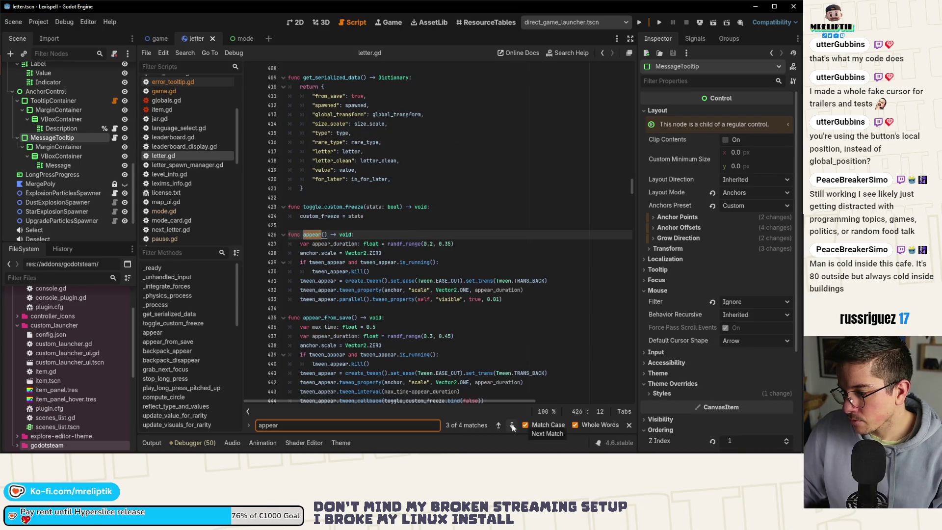
click(512, 425)
click(512, 425)
click(512, 425)
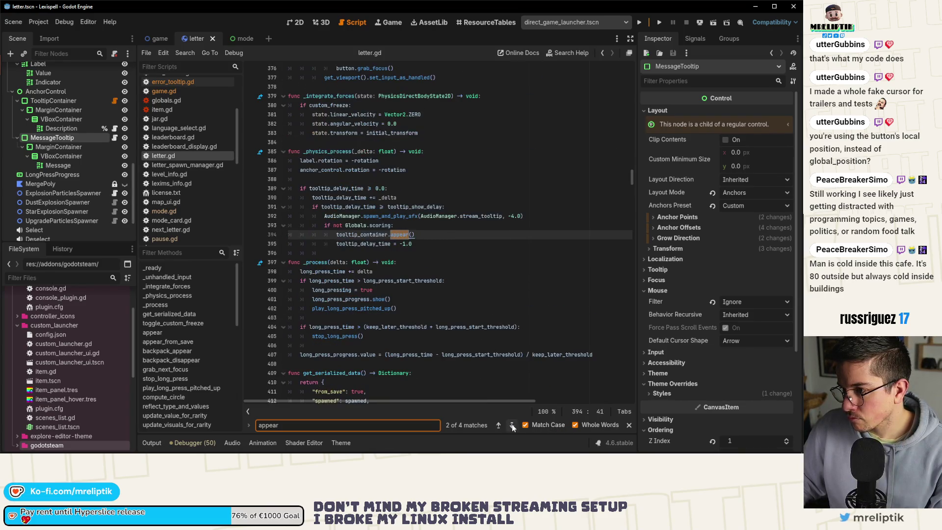
scroll(73, 94, up, 3)
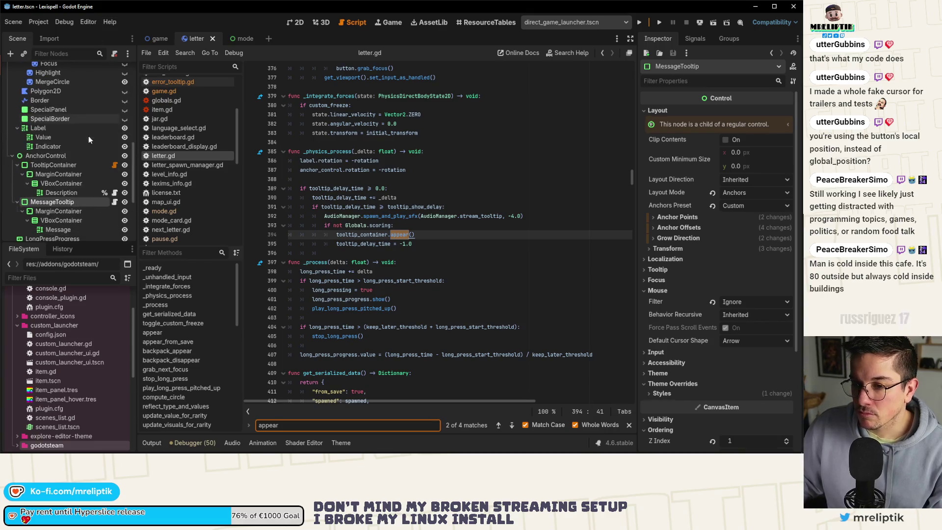
key(F12)
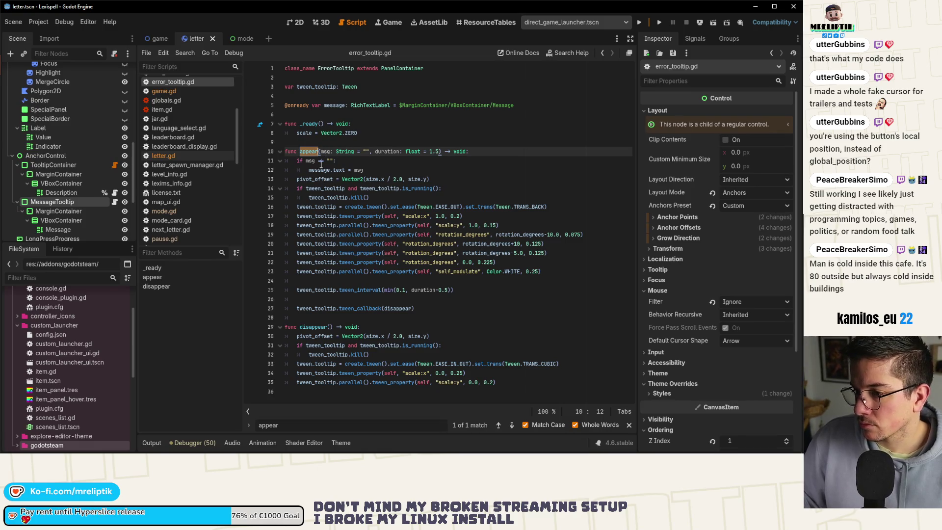
click(296, 23)
scroll(79, 115, up, 5)
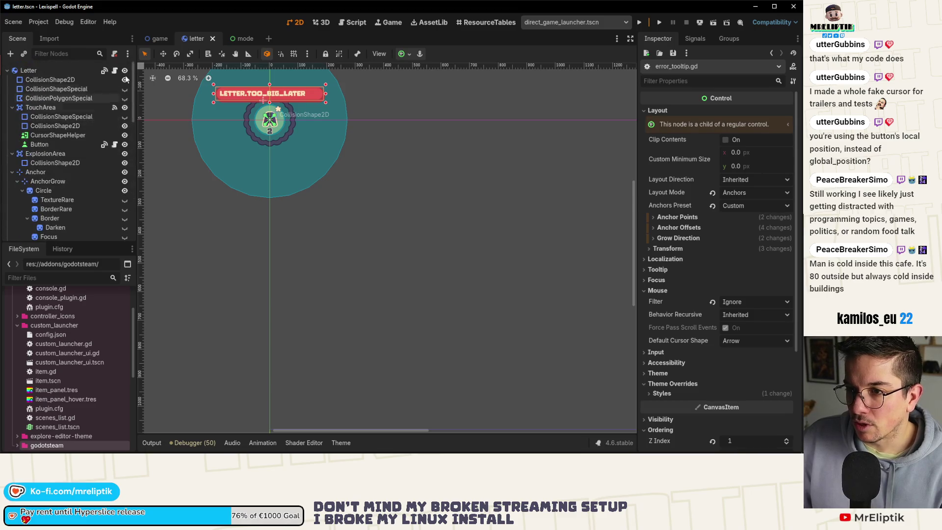
Open word.gd and add a blank line in on_word_not_valid below the vibration call
click(156, 38)
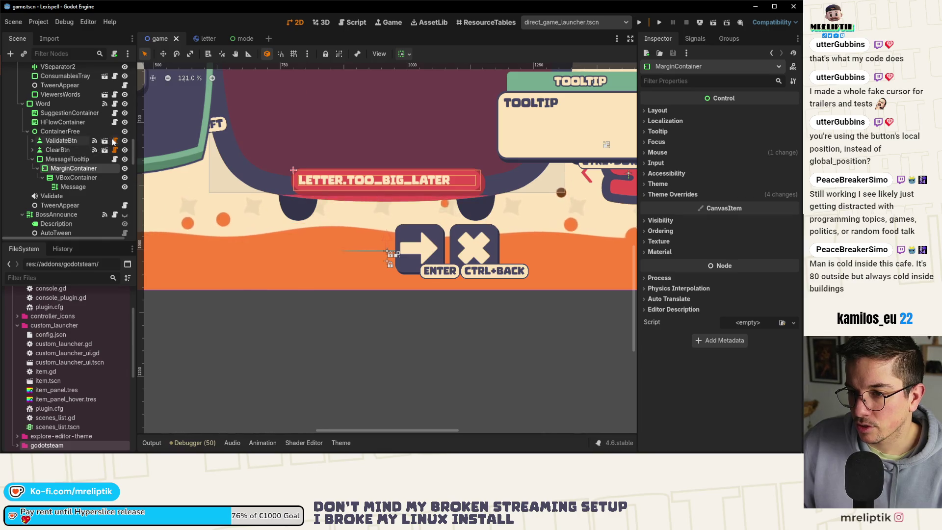
click(115, 104)
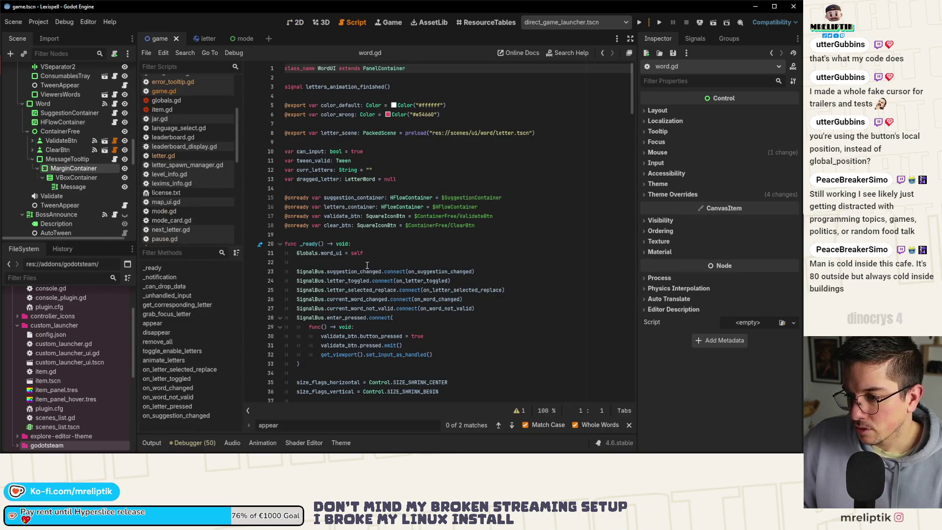
scroll(369, 266, down, 3)
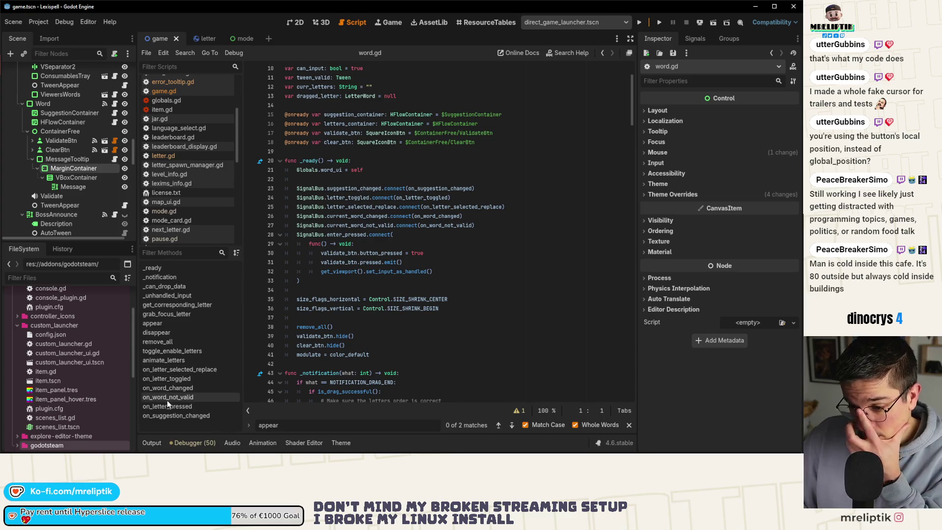
click(167, 397)
scroll(334, 248, down, 2)
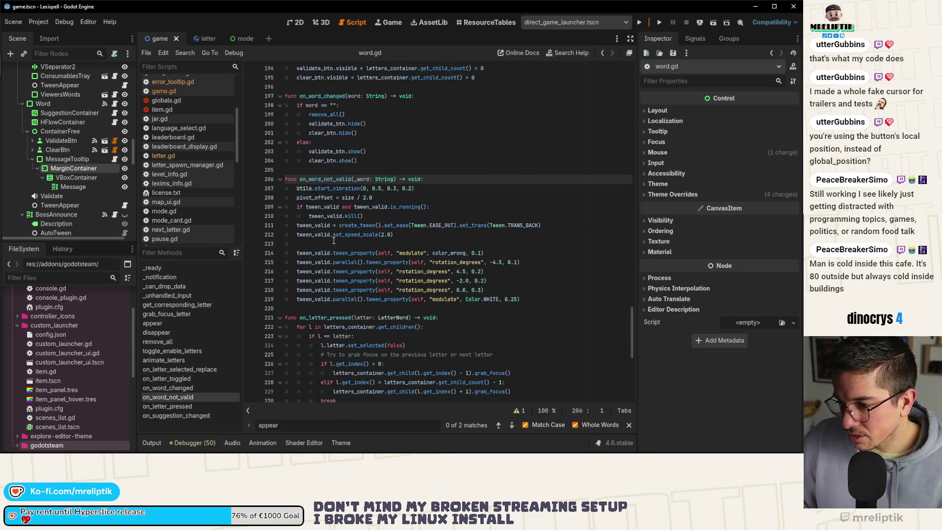
click(444, 180)
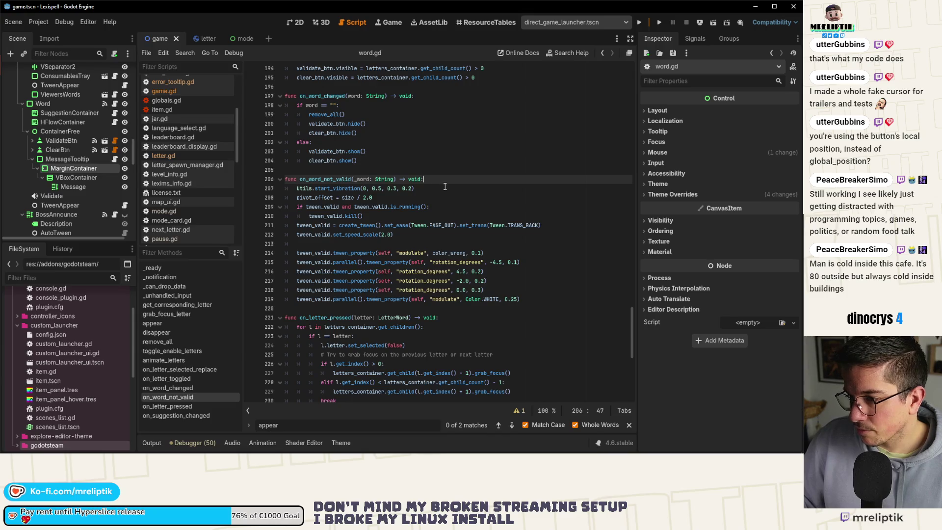
key(Down)
key(Return)
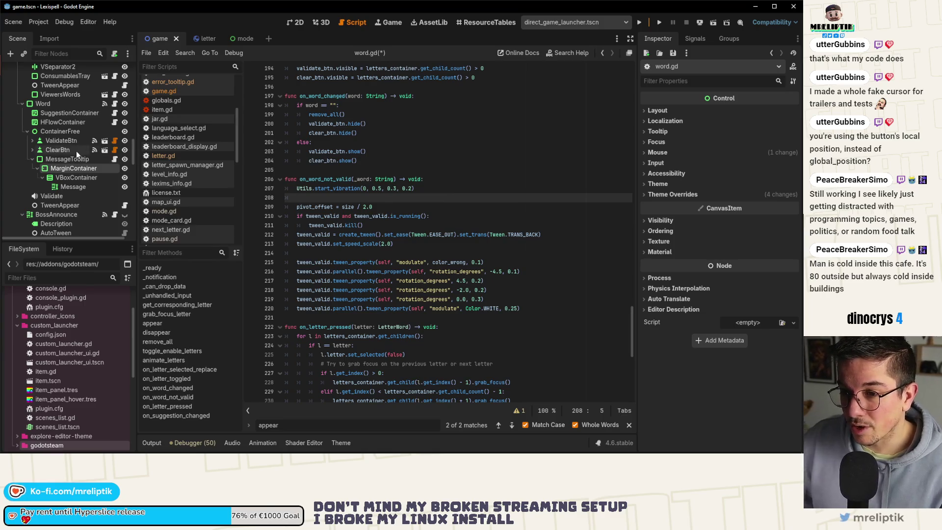
scroll(363, 225, up, 10)
scroll(363, 225, up, 20)
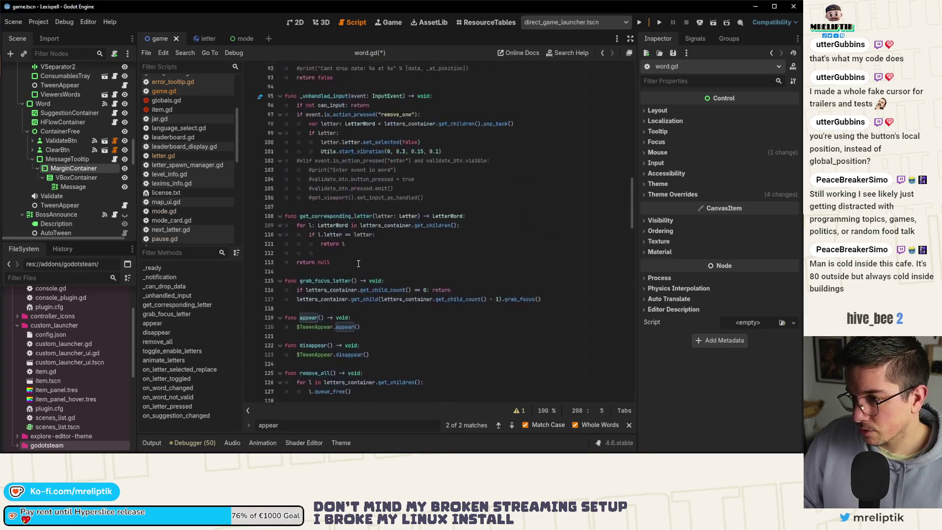
scroll(358, 269, up, 7)
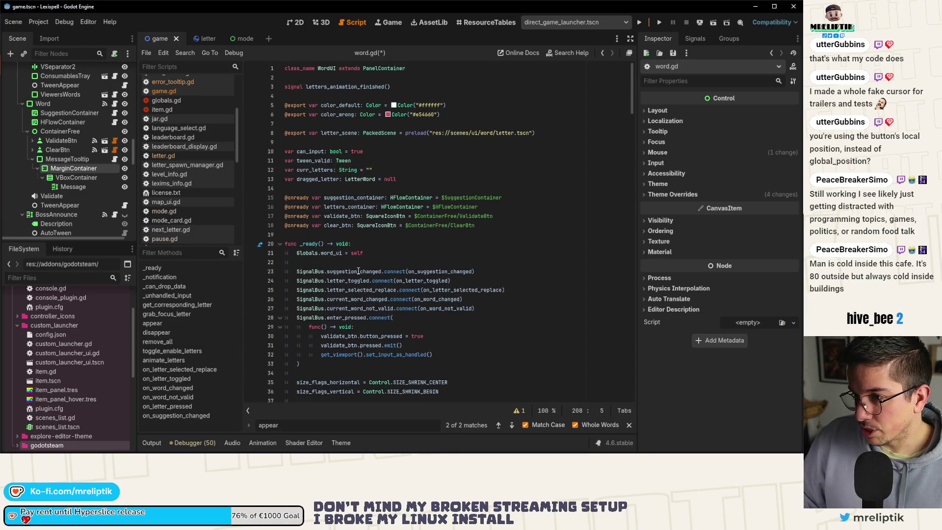
click(332, 235)
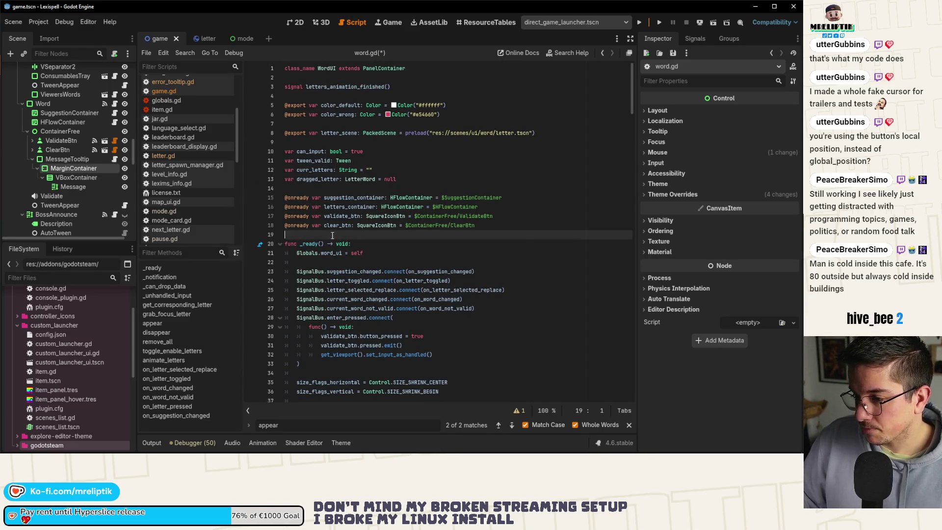
key(Return)
key(Up)
drag(68, 160, 286, 235)
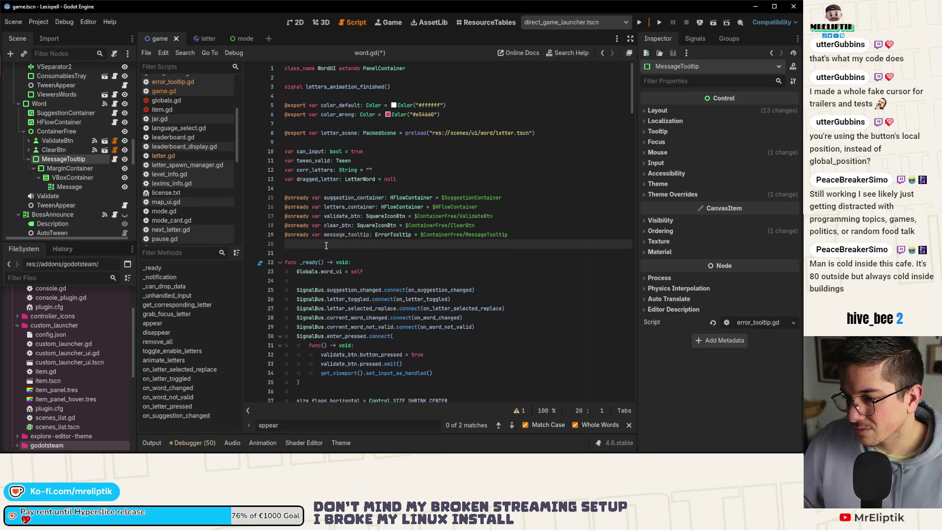
Add a message_tooltip.show() call inside on_word_not_valid
click(171, 397)
click(392, 252)
text(message_tooltip.sh)
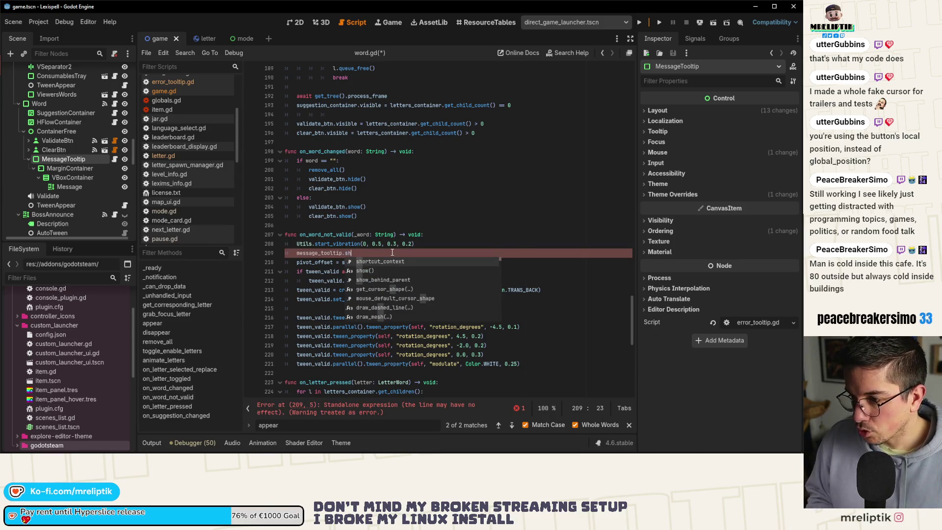
key(Return)
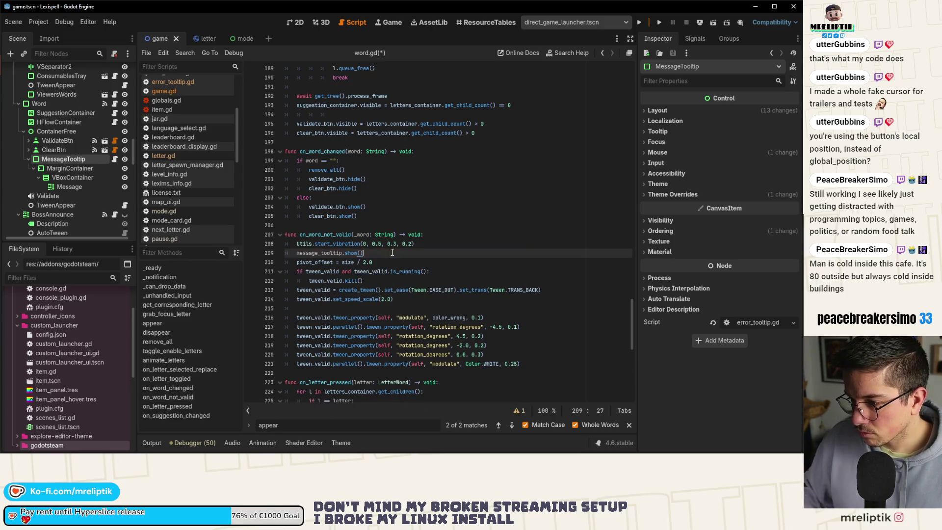
Check the message_tooltip declaration and the appear() function in the tooltip's script
ctrl+click(328, 254)
scroll(361, 278, down, 20)
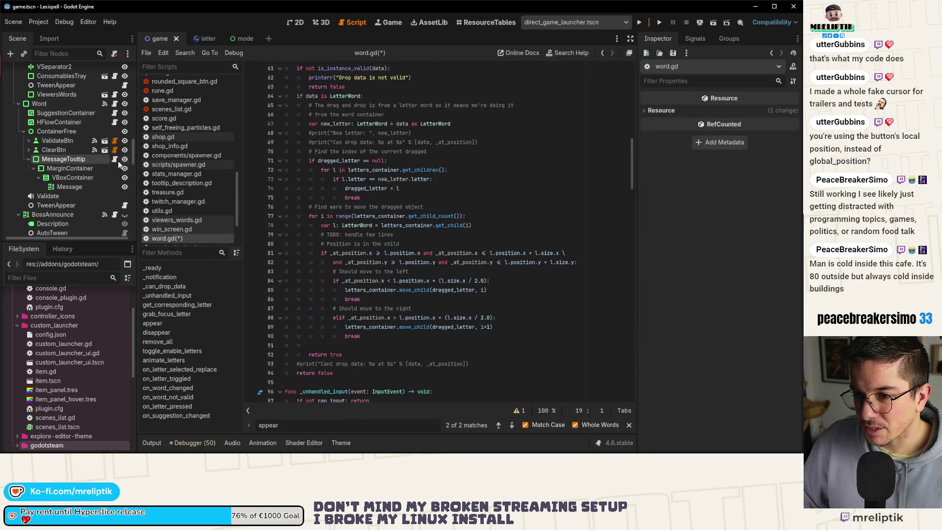
click(115, 160)
scroll(101, 87, up, 5)
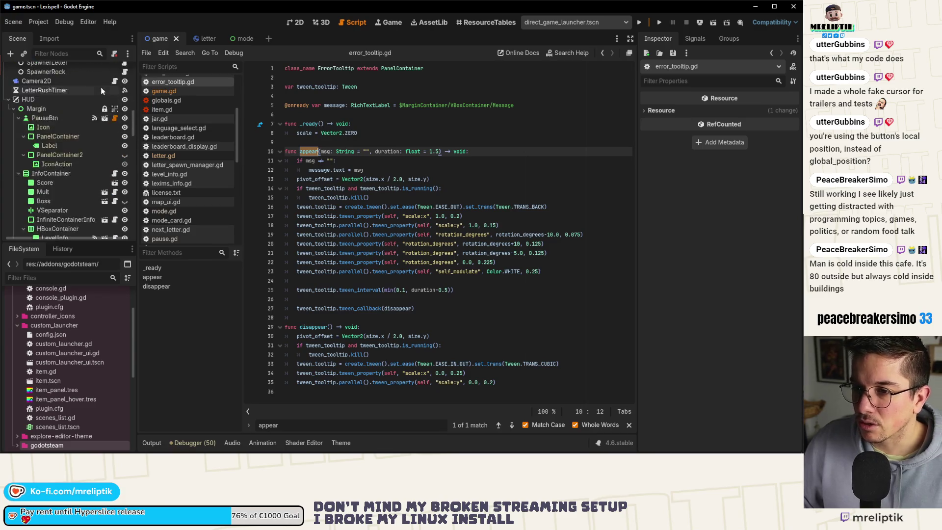
scroll(106, 141, down, 3)
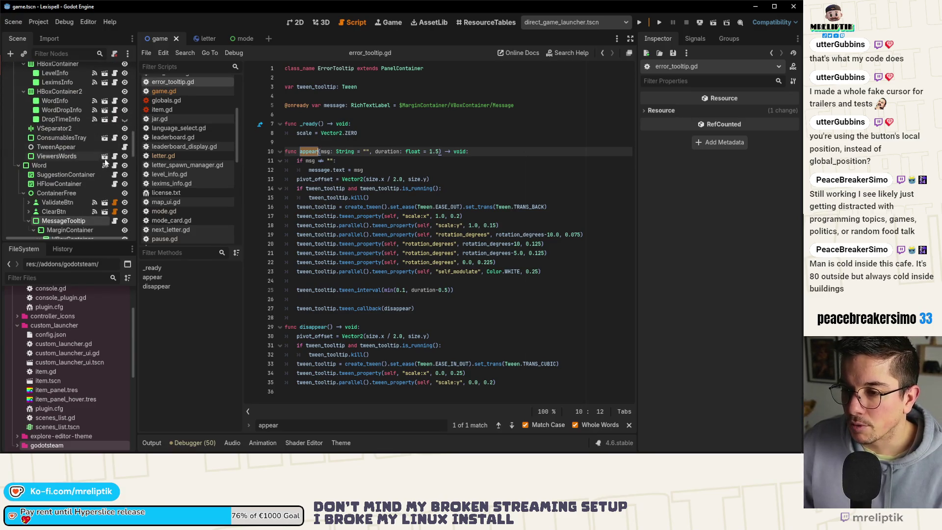
click(114, 165)
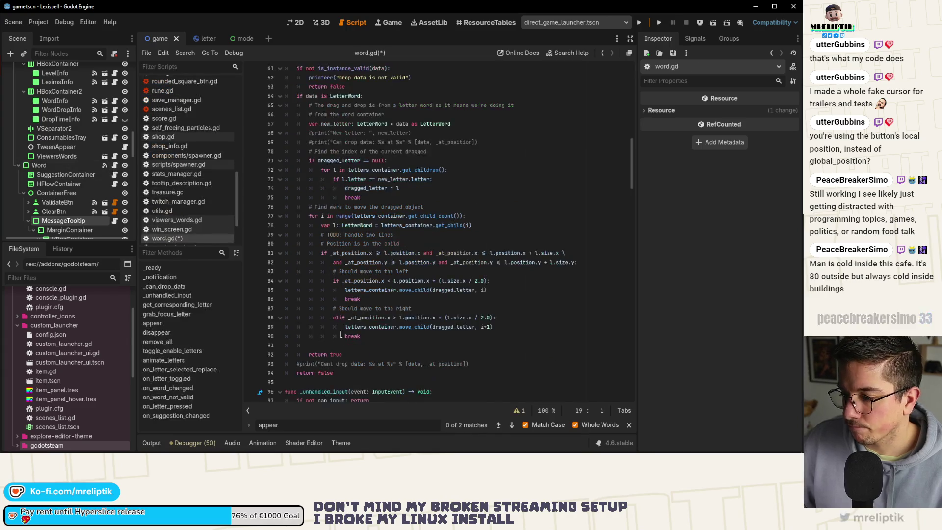
Replace show() with an appear() call taking a translated message, and save word.gd
click(179, 397)
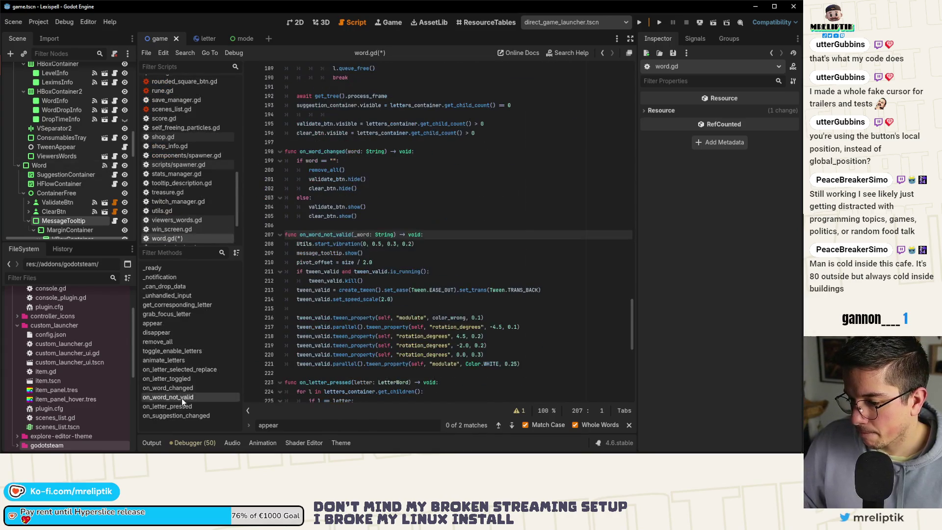
click(356, 253)
text(appear)
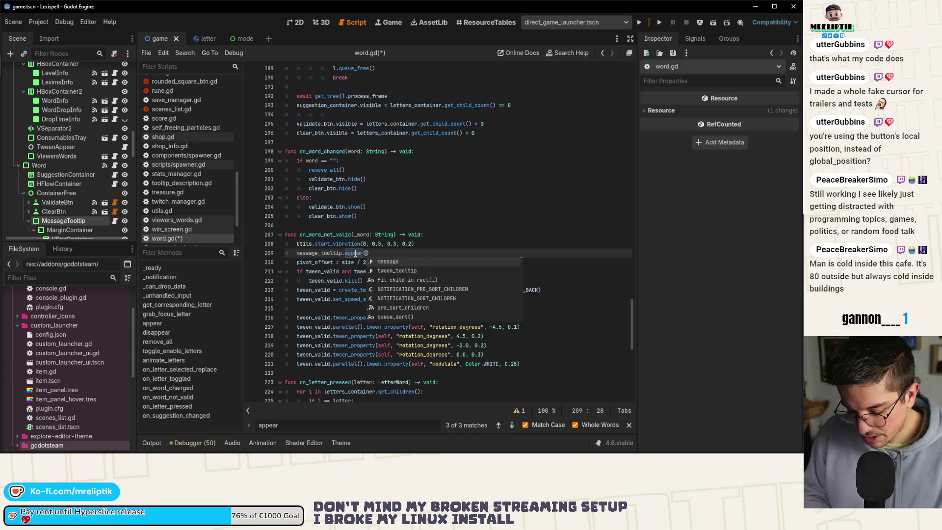
text(tru)
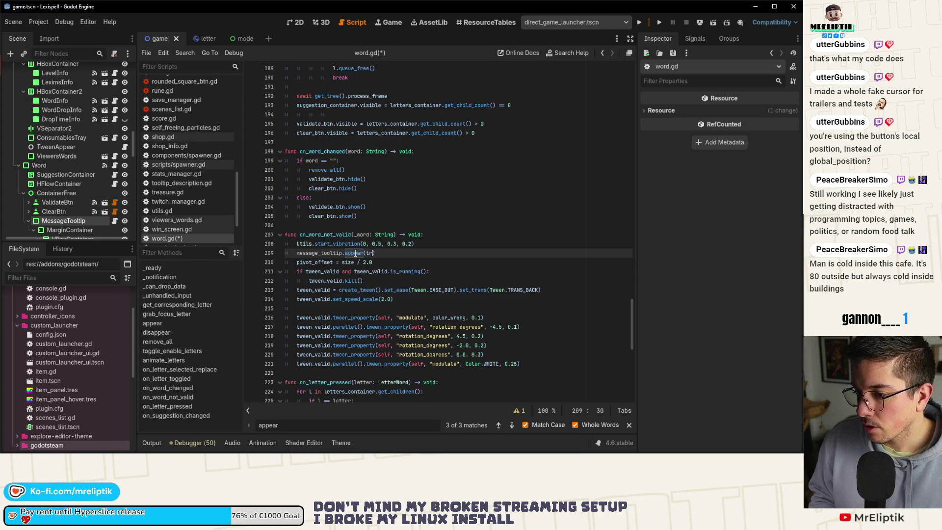
text(("WORD.)
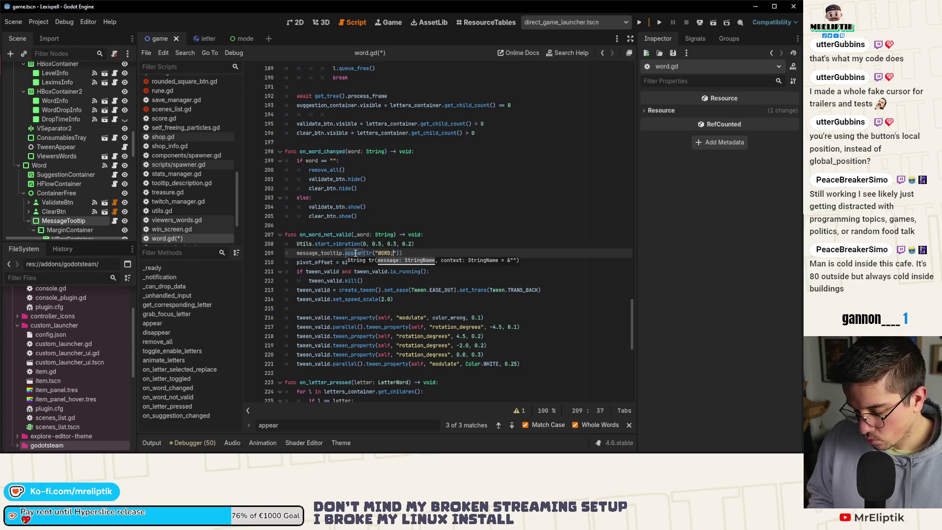
text(OT_VALI)
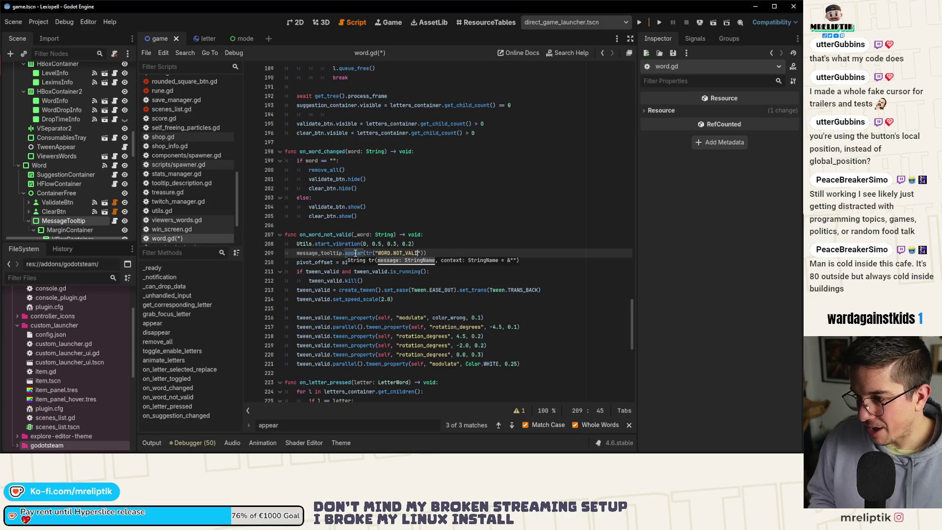
text("))
key(ctrl+s)
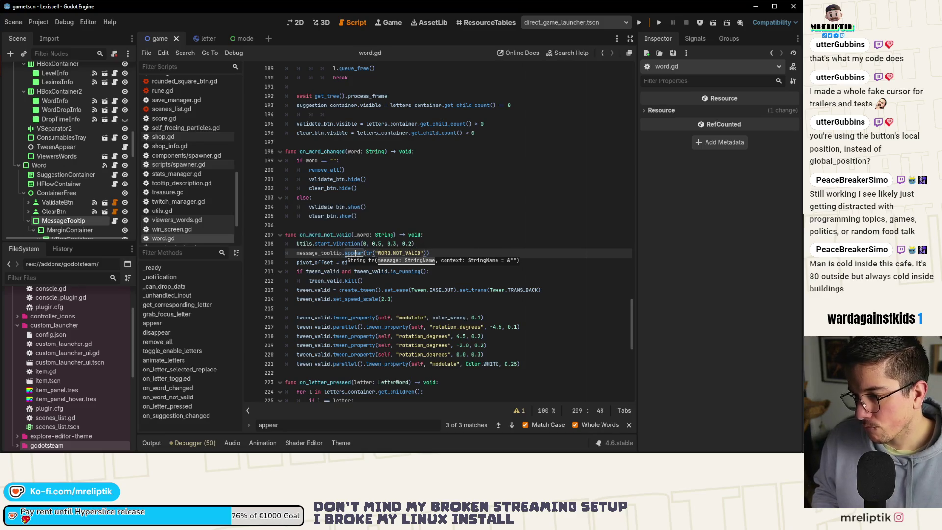
Cut the message argument and start an err_msg String variable above the appear call
drag(366, 253, 425, 256)
key(ctrl+x)
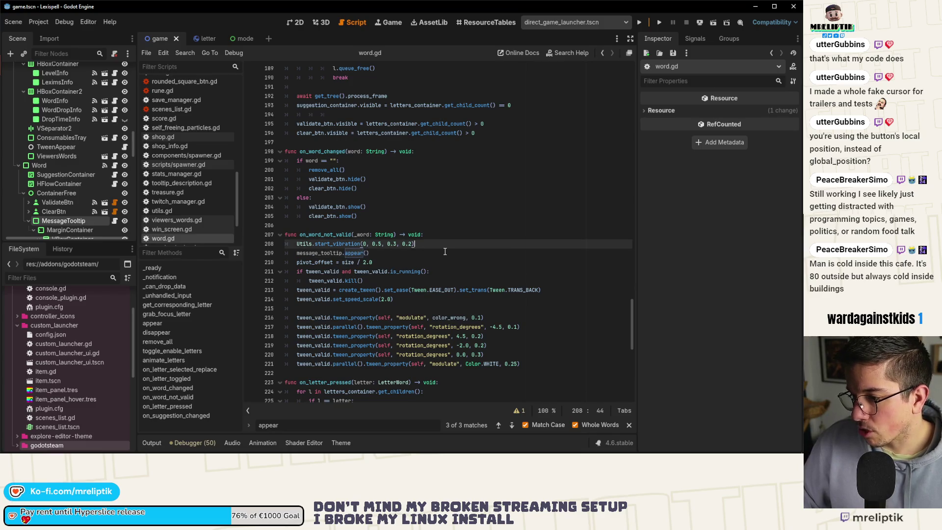
key(ctrl+shift+Return)
text(v)
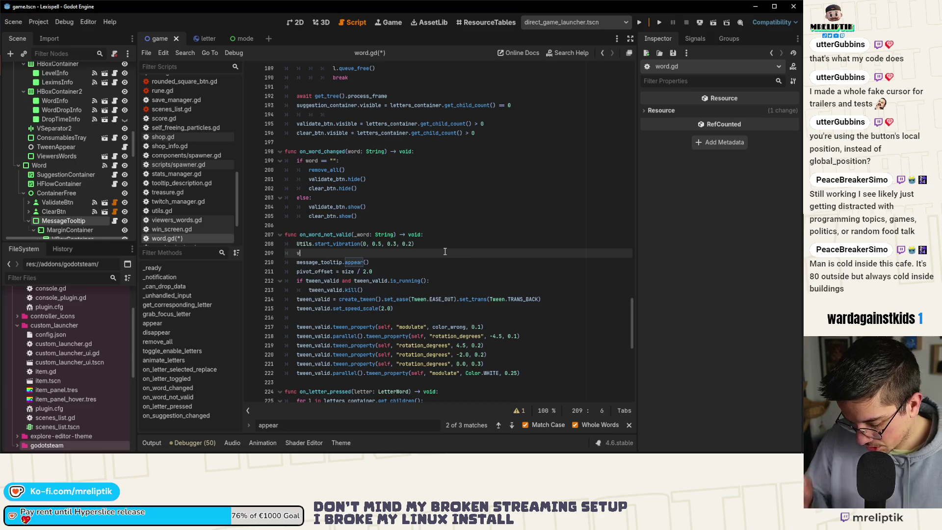
text(ar mrr_msg)
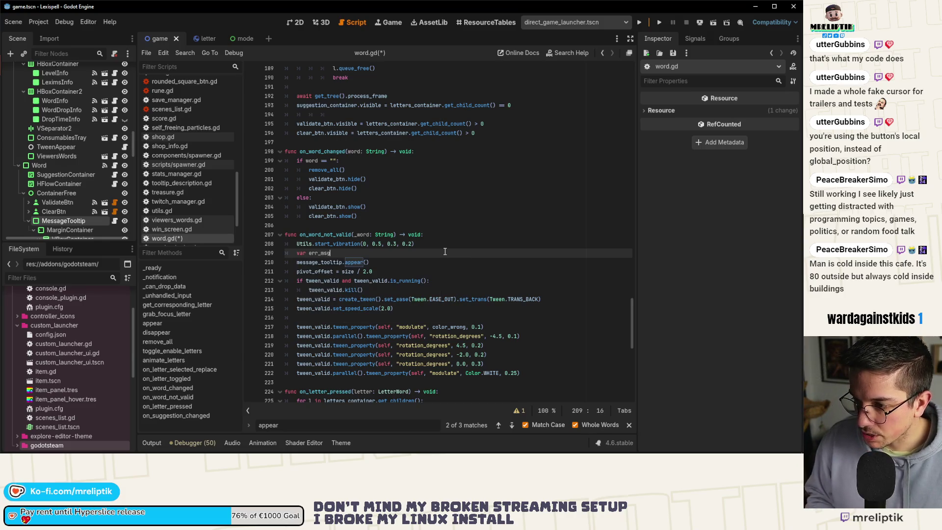
text(: String )
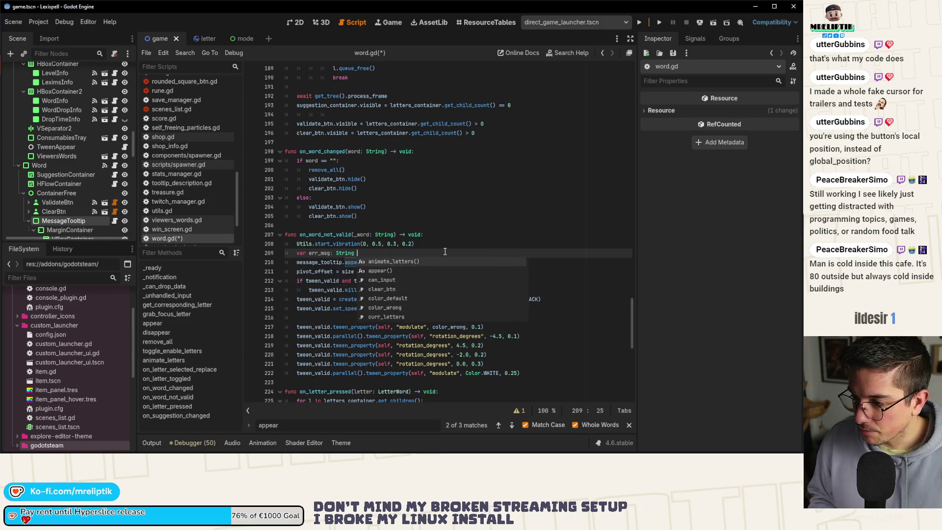
text(= "%s)
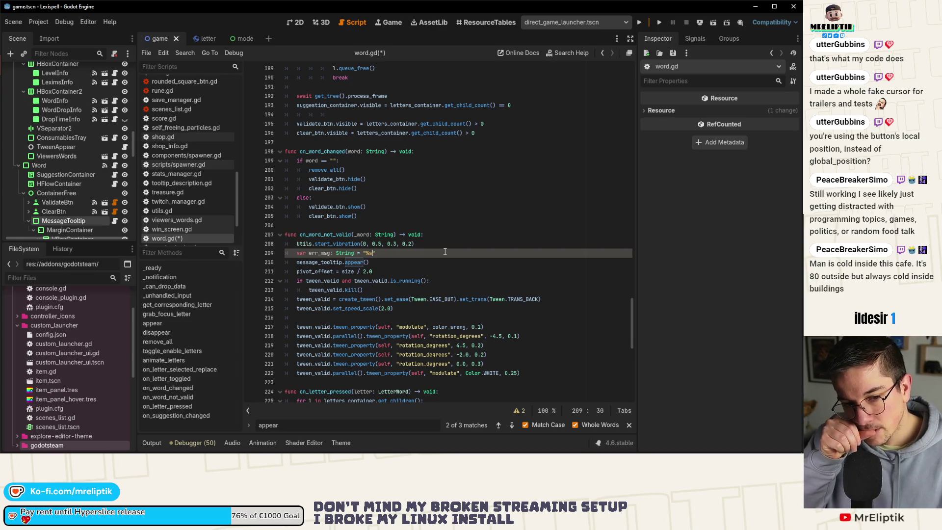
Build err_msg as "%s %s" % [word, tr("WORD.NOT_VALID")] and rename the _word parameter to word
key(Left)
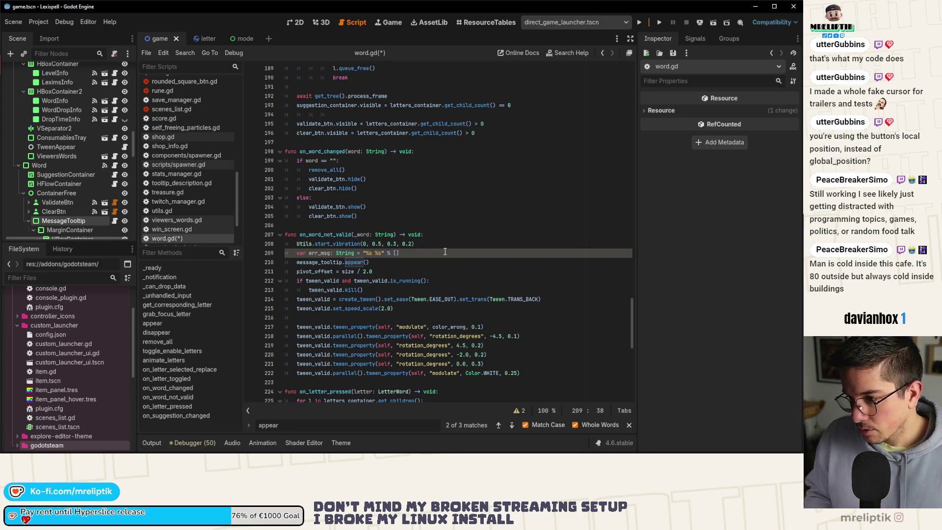
text(word, tr("WORD.NOT_VALID"))
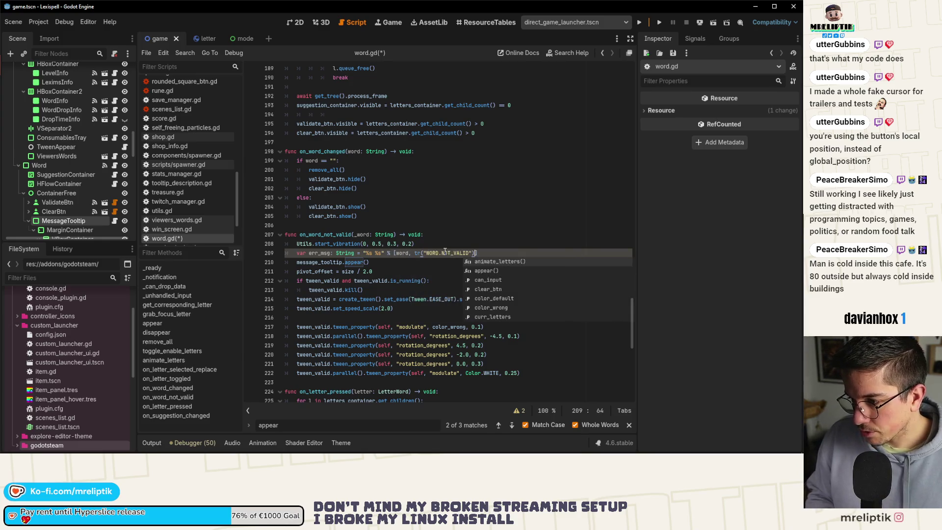
click(357, 235)
key(BackSpace)
key(ctrl+s)
Call appear(err_msg, 2.0) and save word.gd
double_click(315, 253)
click(369, 262)
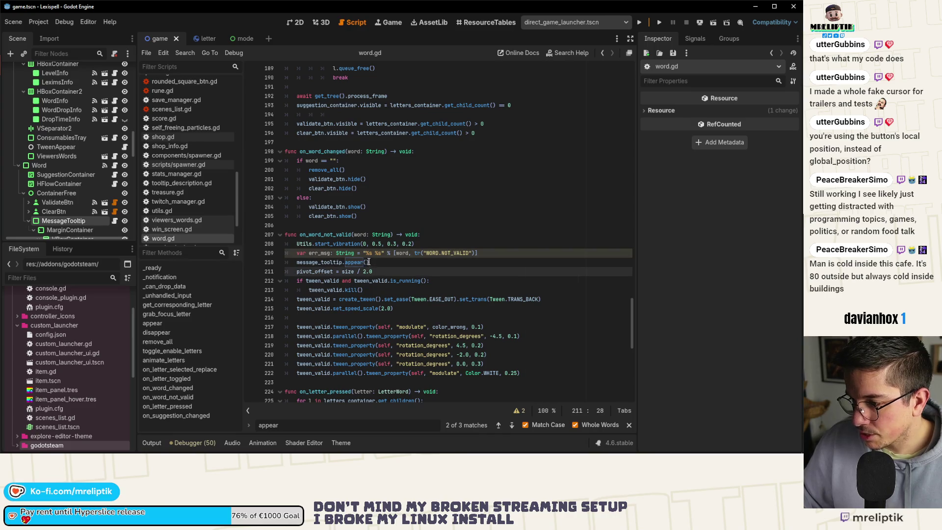
text(err_msg, 2.0)
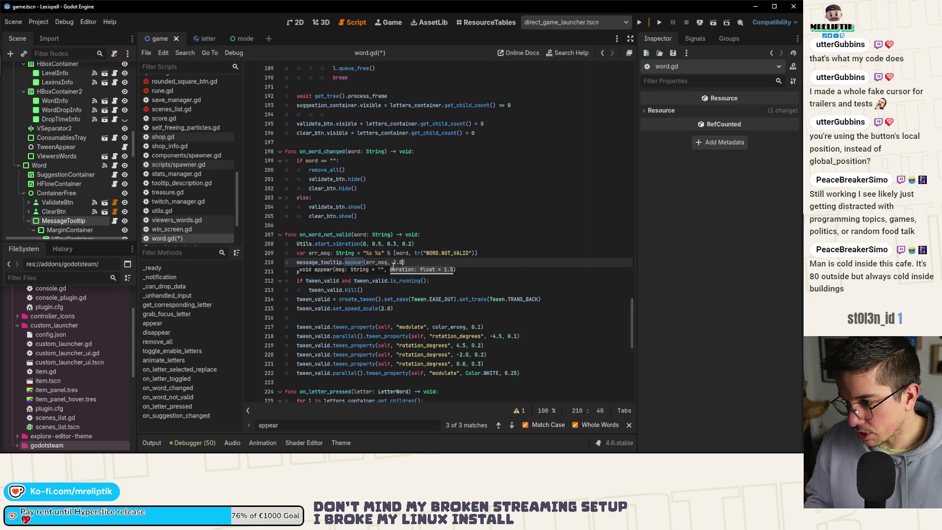
key(ctrl+s)
key(Right)
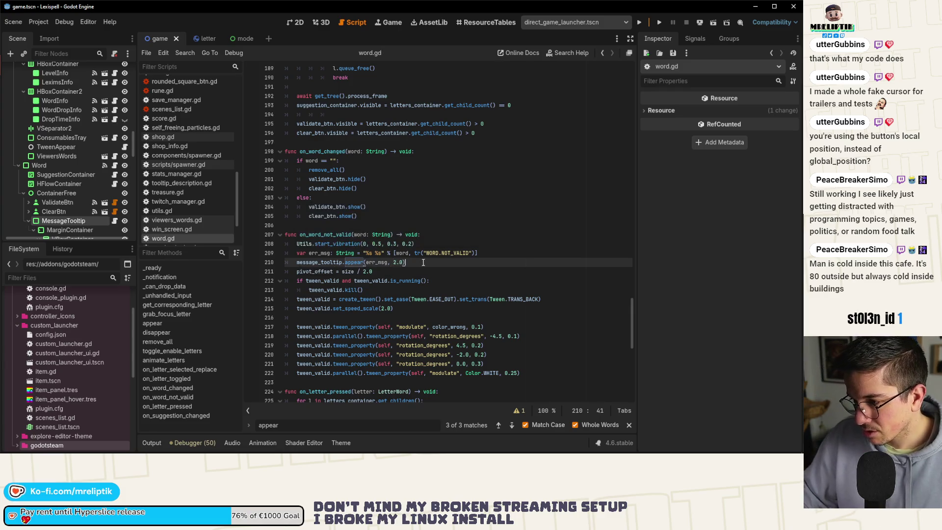
key(alt+Tab)
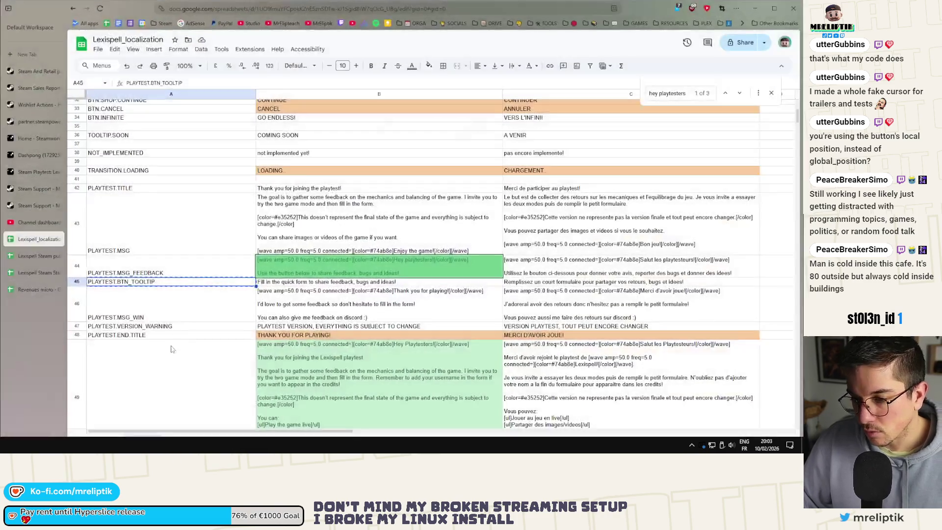
Search the localization sheet for WORD and scroll to the BACKPACK and LETTER rows near row 257
scroll(157, 298, up, 5)
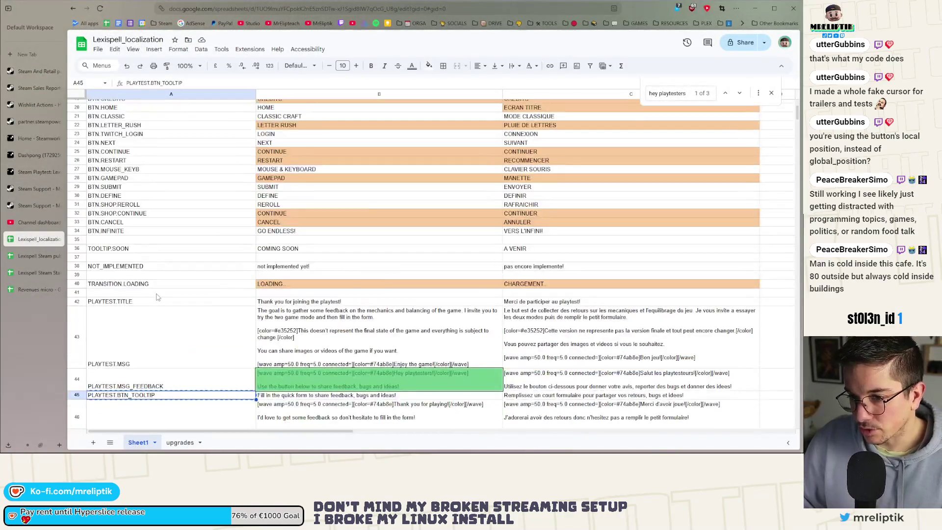
scroll(132, 255, down, 3)
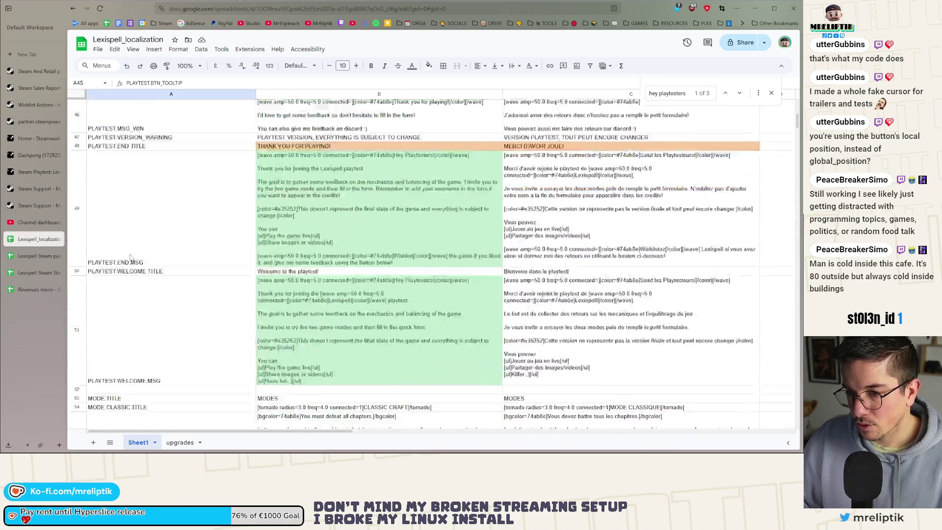
scroll(129, 259, up, 3)
click(111, 225)
key(ctrl+f)
text(WORD)
scroll(206, 293, down, 5)
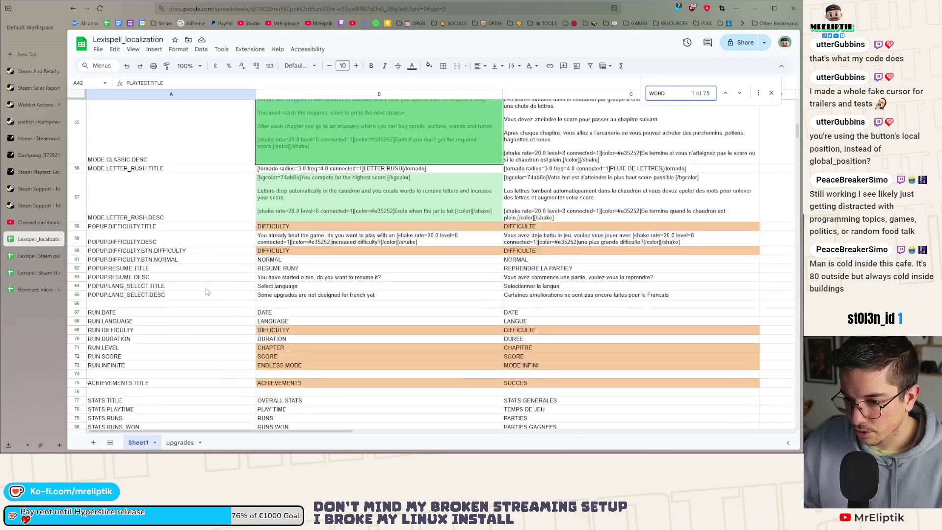
scroll(206, 294, up, 5)
scroll(193, 290, down, 5)
scroll(189, 292, up, 8)
scroll(189, 290, down, 10)
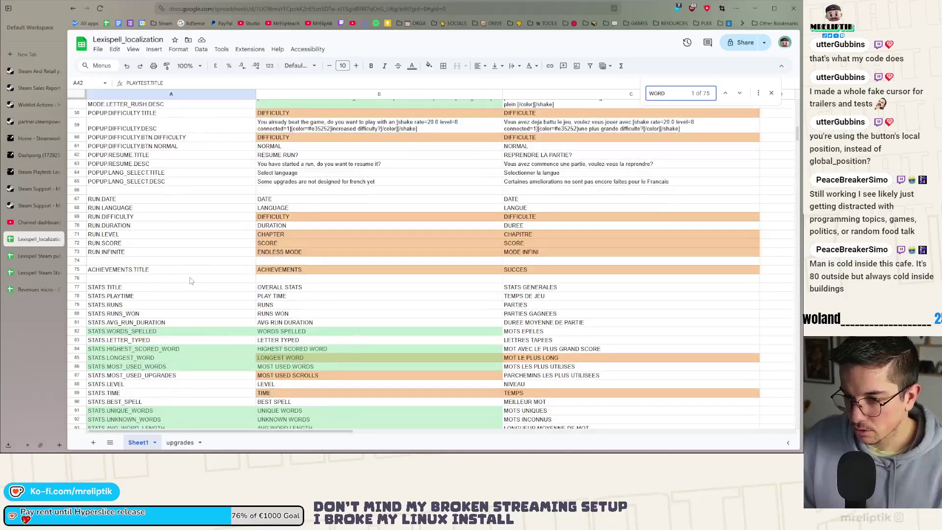
scroll(190, 284, down, 20)
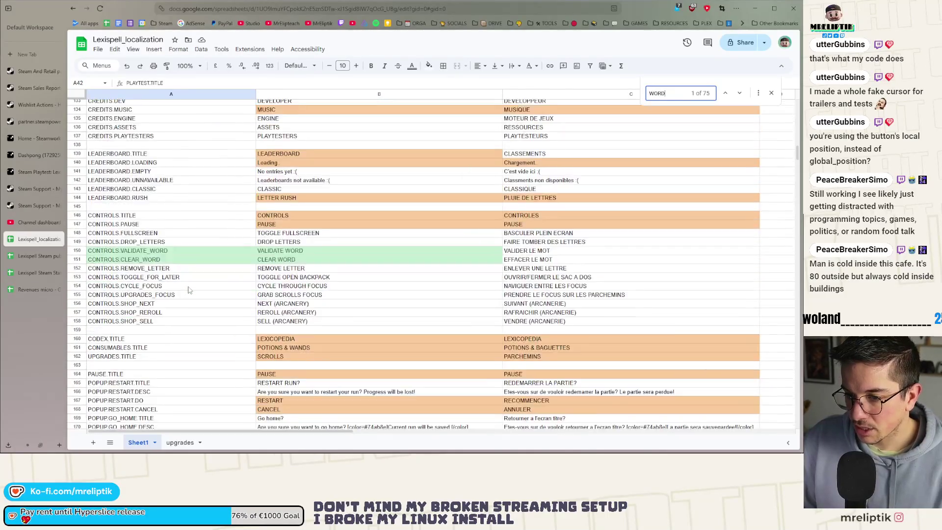
scroll(188, 289, down, 2)
scroll(122, 285, down, 10)
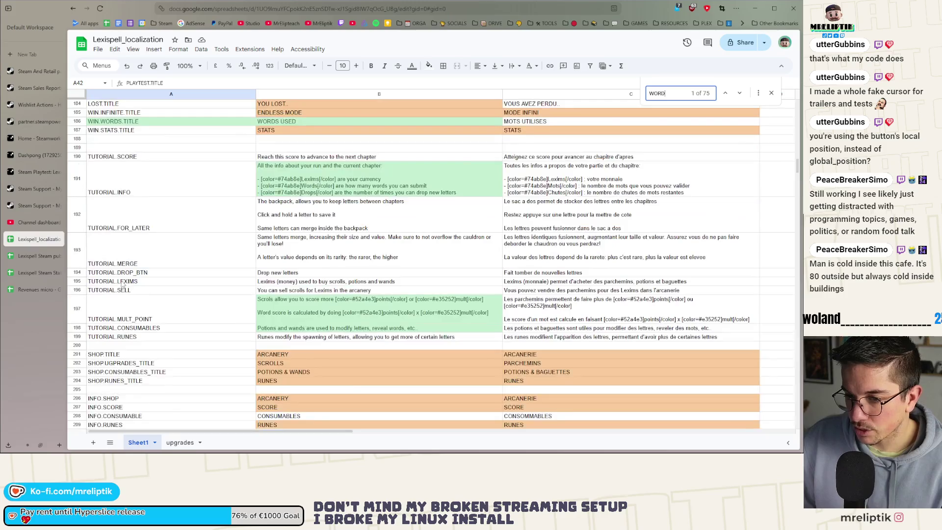
scroll(123, 284, down, 10)
scroll(153, 288, up, 3)
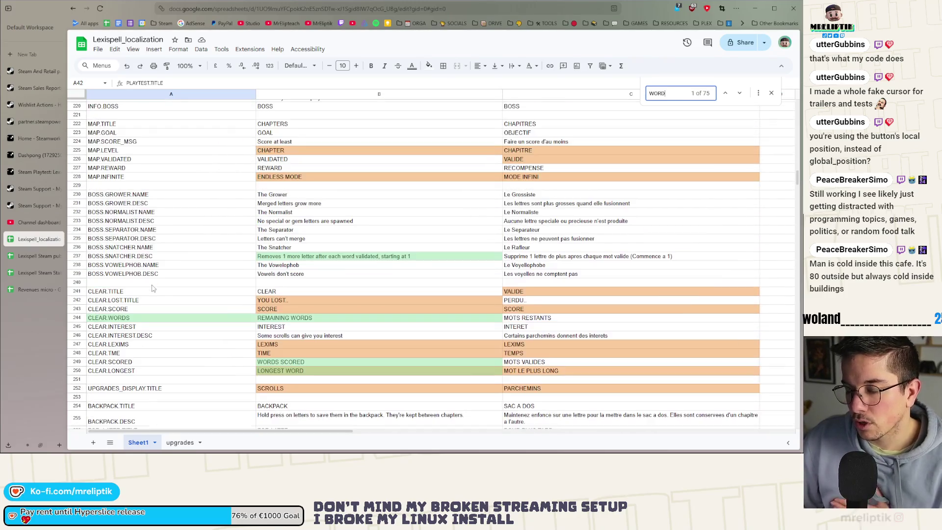
scroll(147, 280, down, 7)
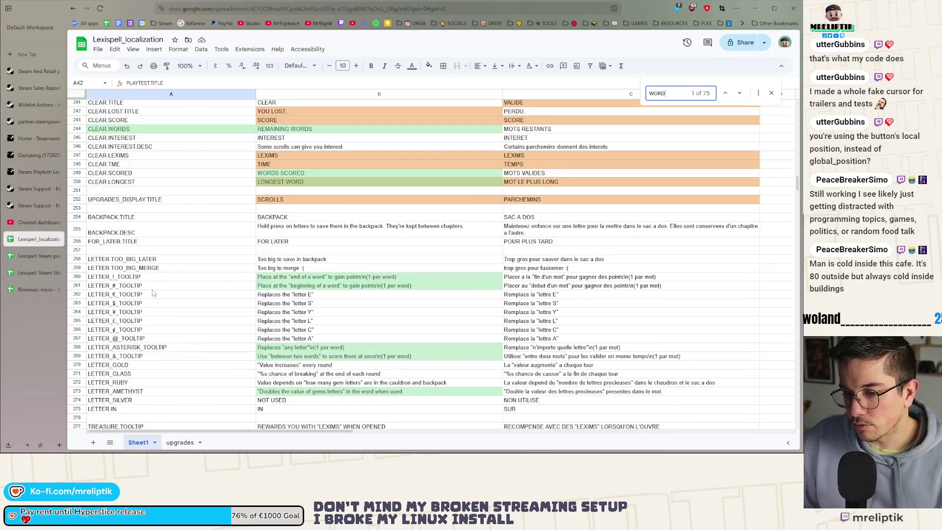
right_click(134, 250)
Insert two blank rows above row 257, before the LETTER entries
click(117, 250)
right_click(117, 250)
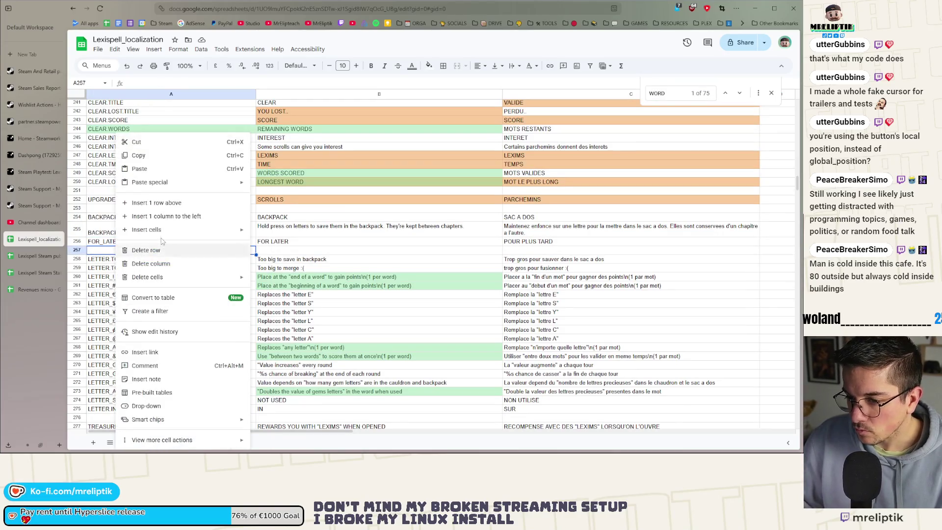
click(156, 202)
right_click(117, 259)
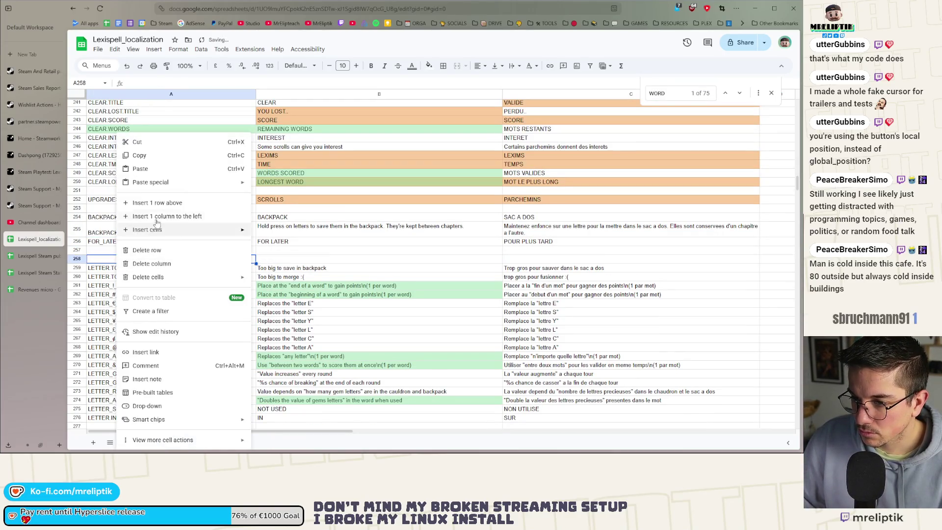
click(156, 202)
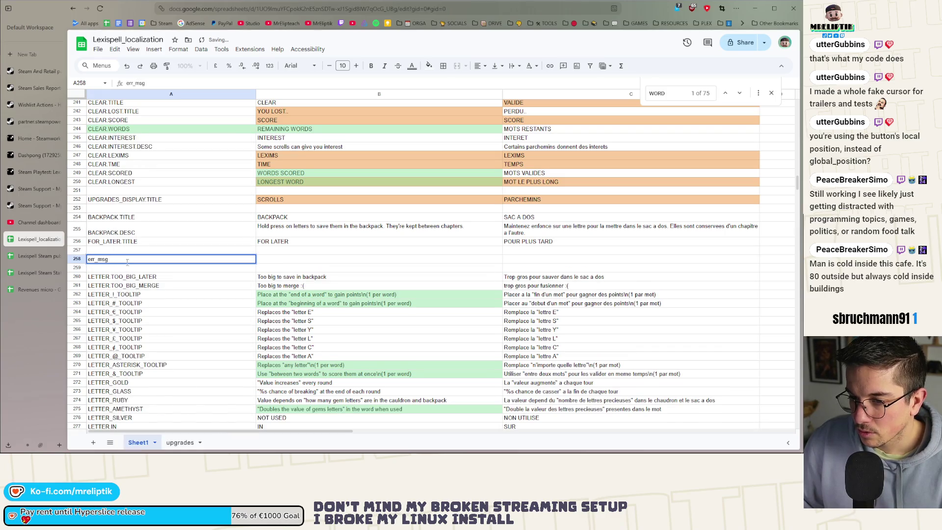
Enter the key WORD.NOT_VALID in A258 with English text 'NOT A VALID WORD' in B258
key(super+v)
click(131, 322)
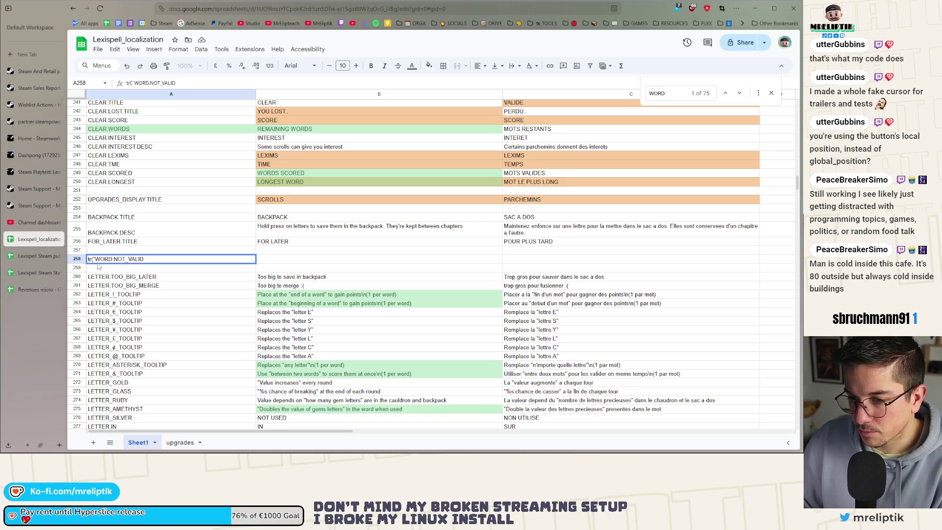
key(BackSpace)
key(BackSpace)
key(BackSpace)
click(277, 261)
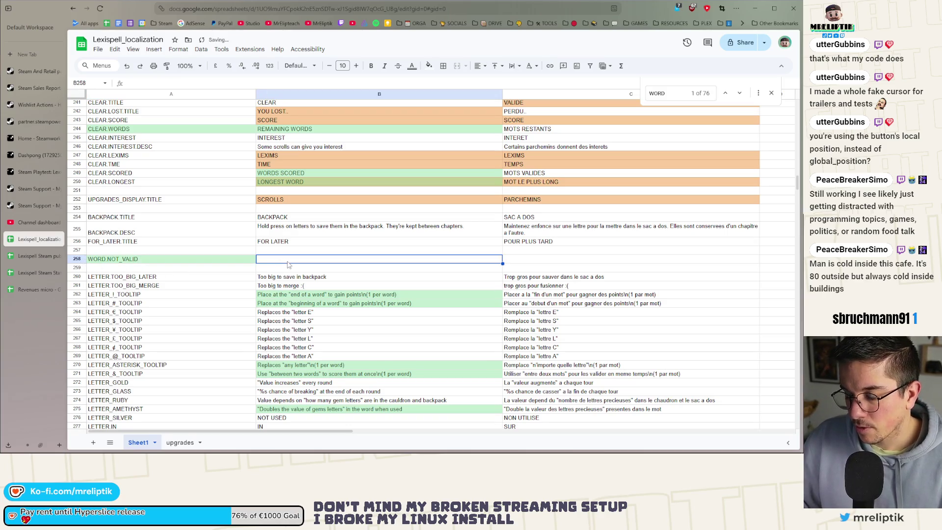
text(NOT A)
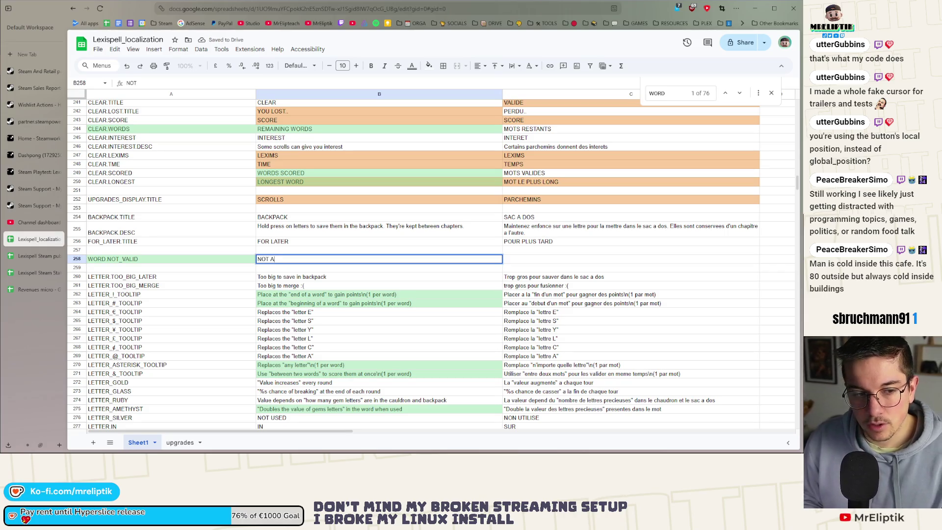
text( VALID WORD)
key(shift+Tab)
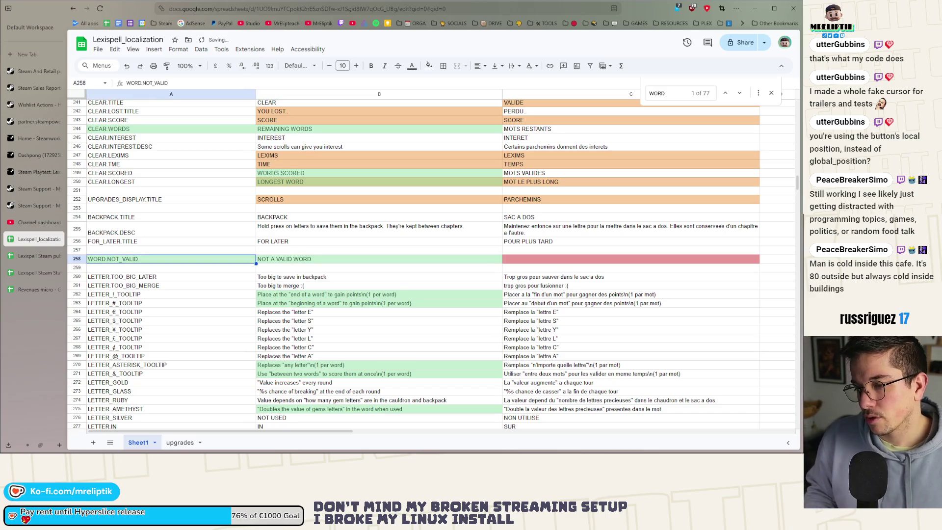
key(Tab)
key(Return)
Add an exclamation mark to the English text in B258 and copy it into French cell C258
click(258, 259)
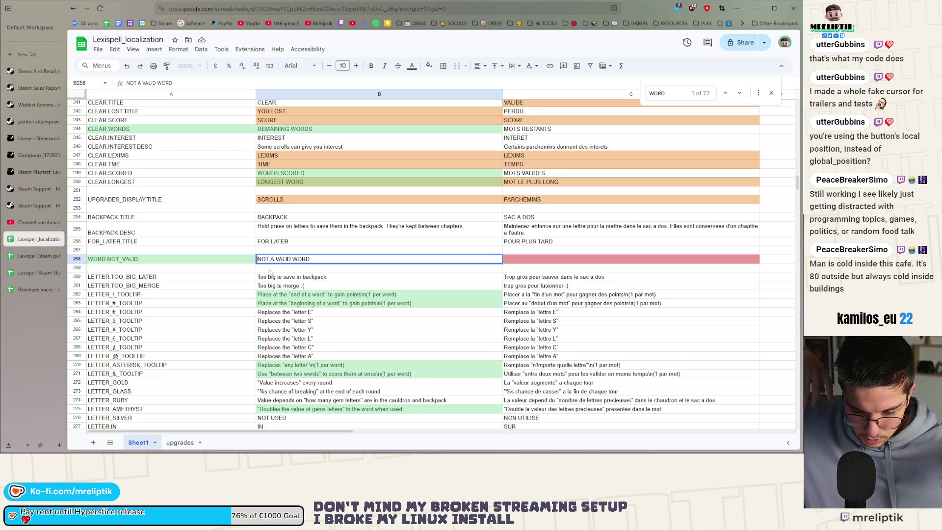
text(IS )
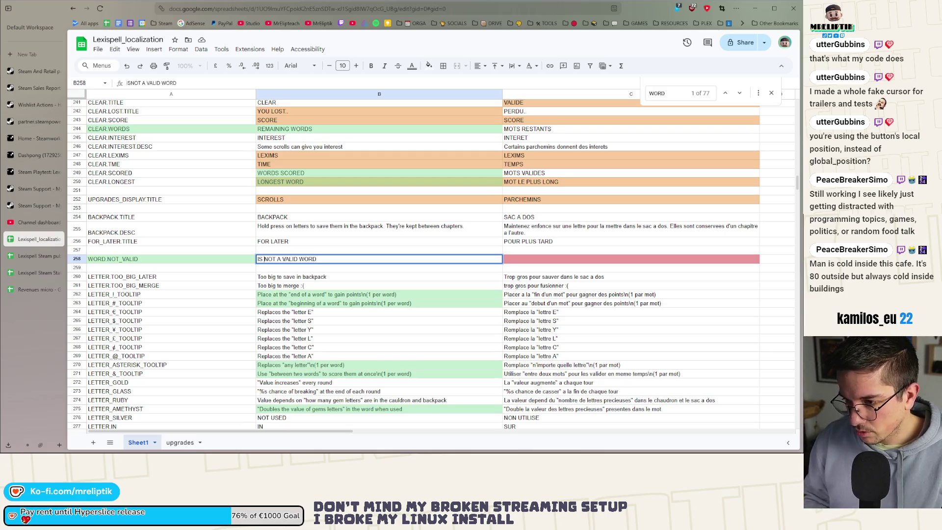
text(!)
key(Return)
click(316, 260)
key(ctrl+c)
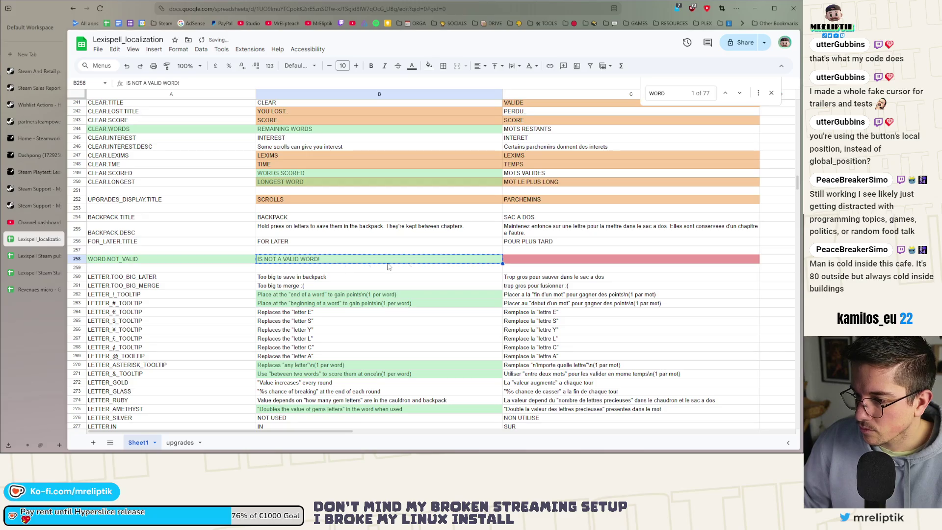
click(537, 260)
key(ctrl+v)
Change the English WORD.NOT_VALID text in B258 to 'NOT VALID!'
click(325, 261)
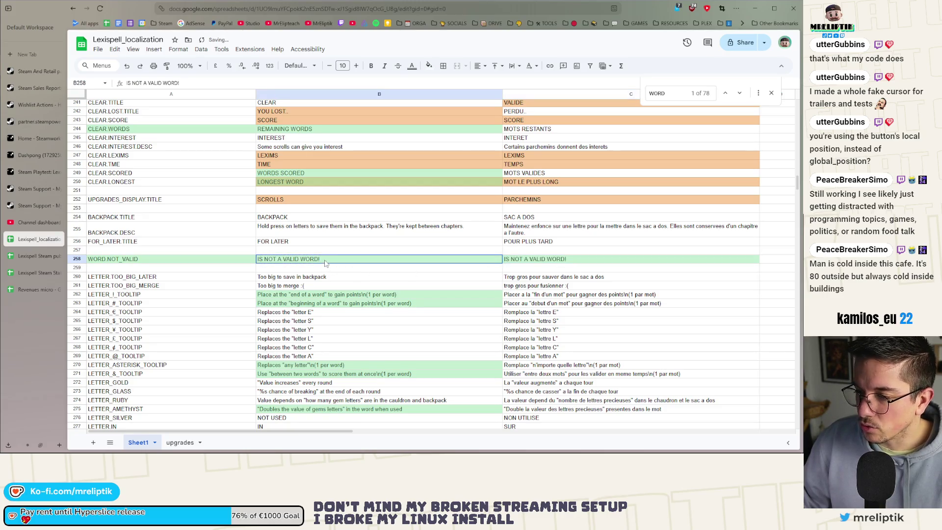
double_click(323, 263)
drag(321, 262, 244, 262)
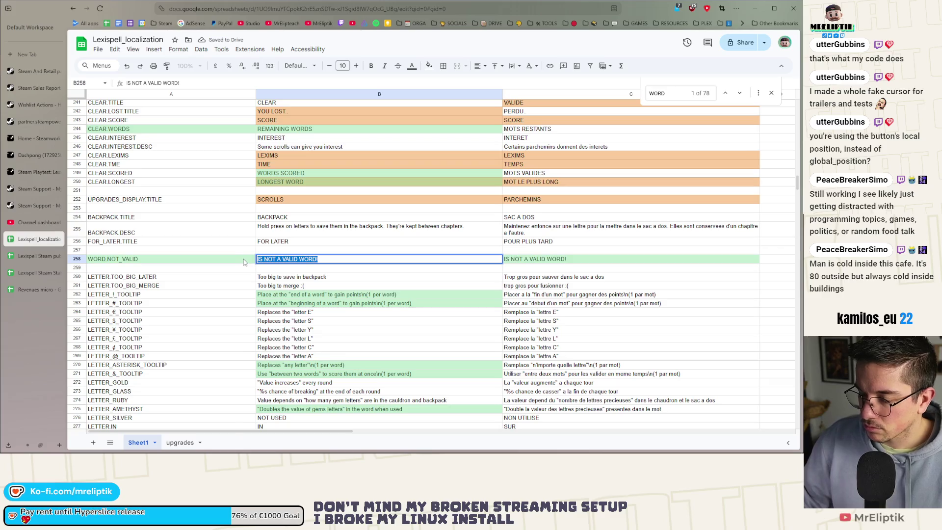
text(NOT VALID)
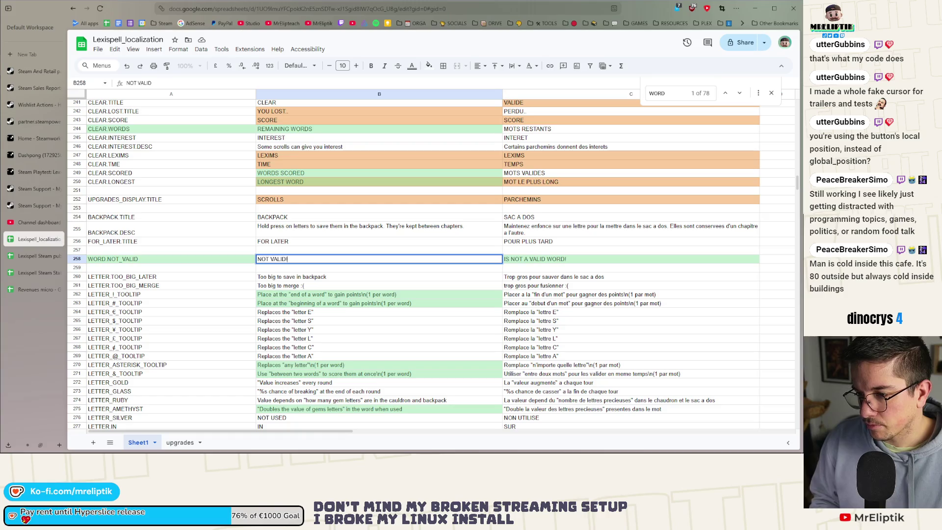
key(Return)
key(Up)
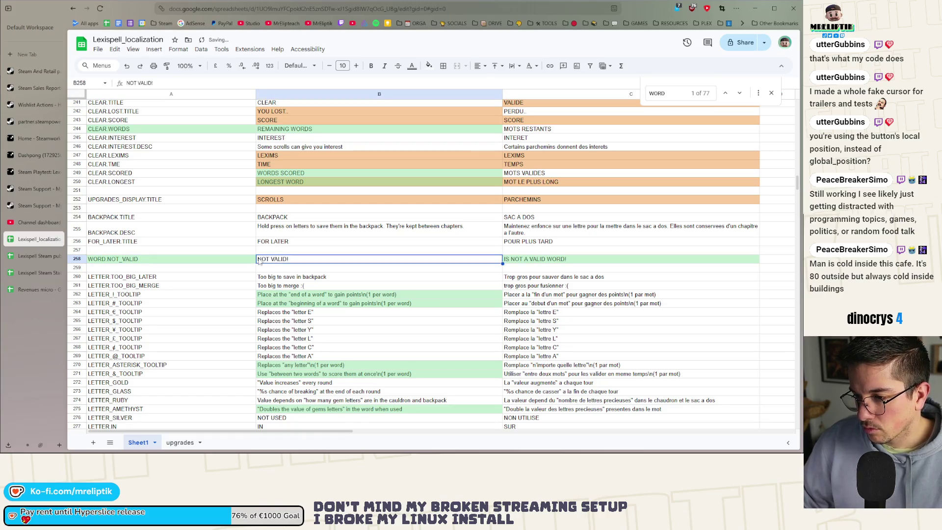
double_click(335, 262)
key(Home)
text(')
Paste NOT VALID! into C258 and change it to 'NON VALIDE!' for French
double_click(547, 259)
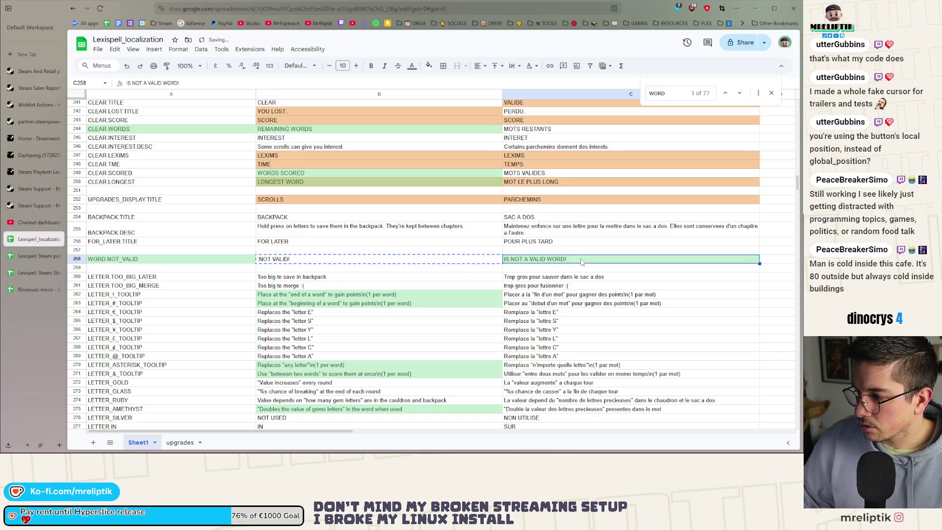
key(ctrl+a)
key(ctrl+v)
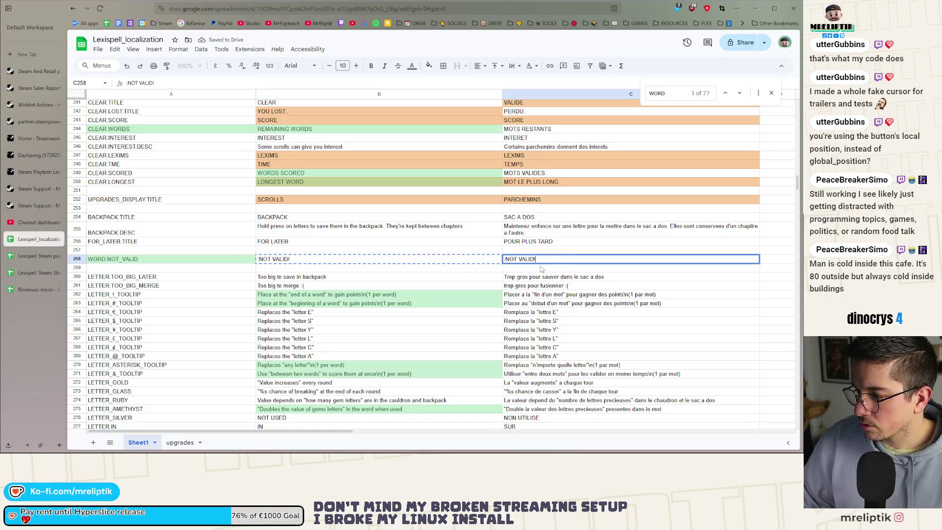
double_click(518, 260)
text(NON)
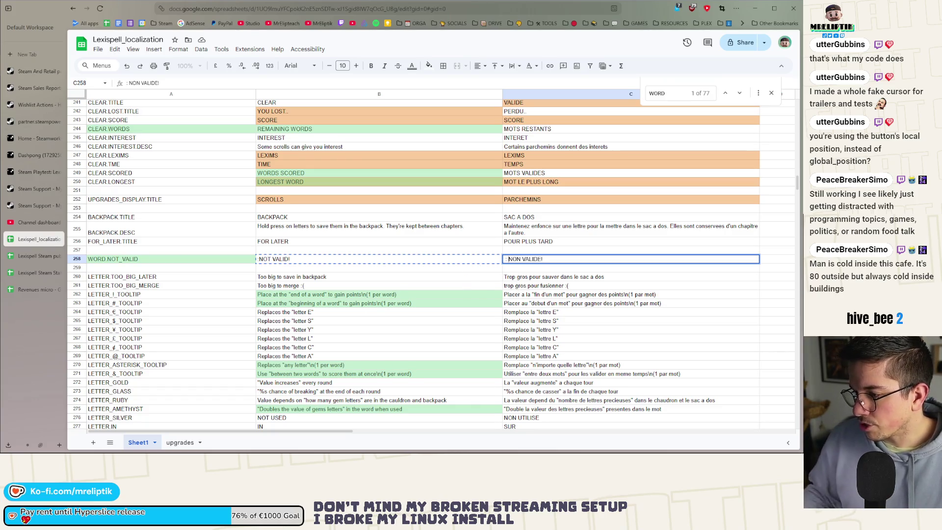
click(479, 277)
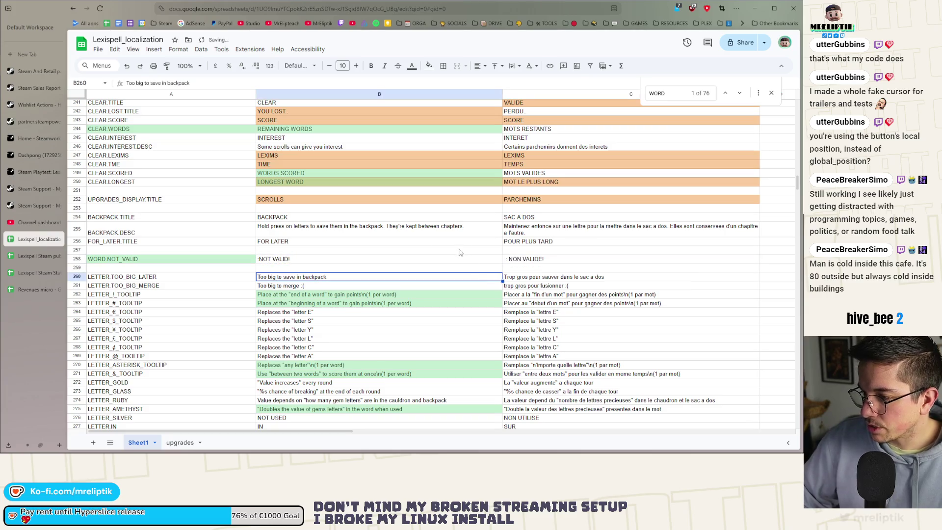
Download the localization sheet as a comma-separated values (.csv) file
click(82, 44)
click(73, 9)
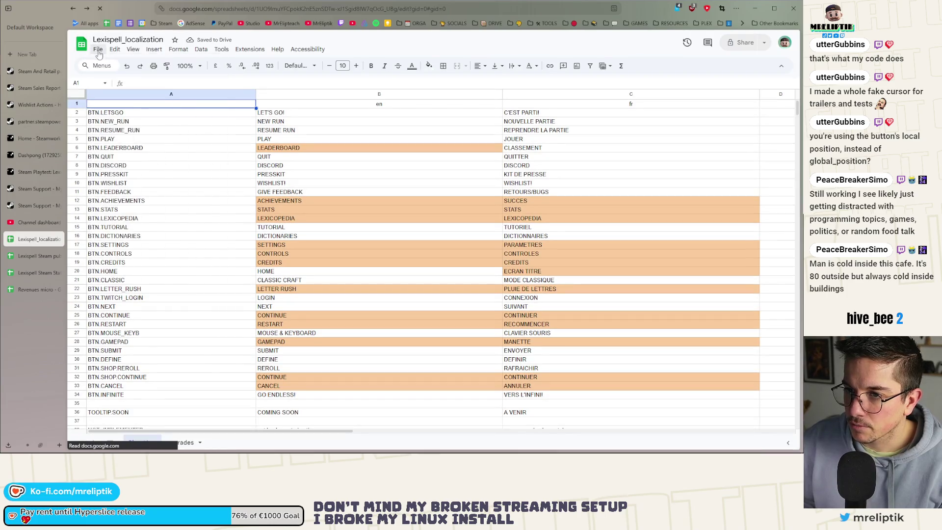
click(98, 50)
mouse_move(171, 152)
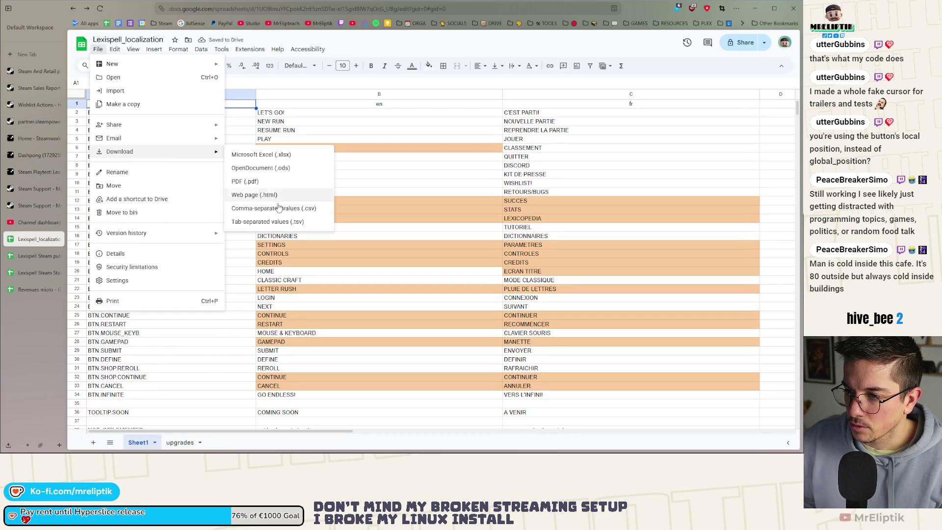
click(278, 207)
key(alt+Tab)
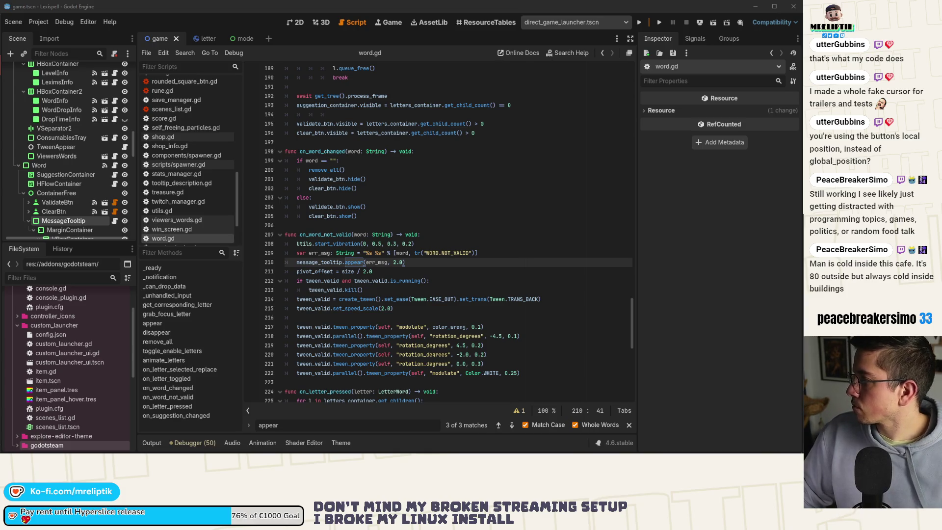
Run the game's first chapter and submit the invalid word VIKL to see the tooltip
click(420, 234)
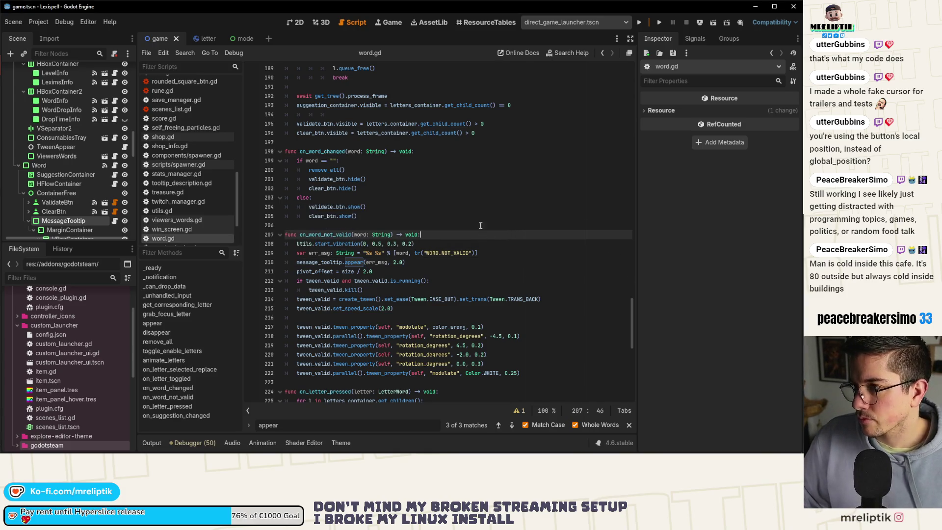
click(297, 23)
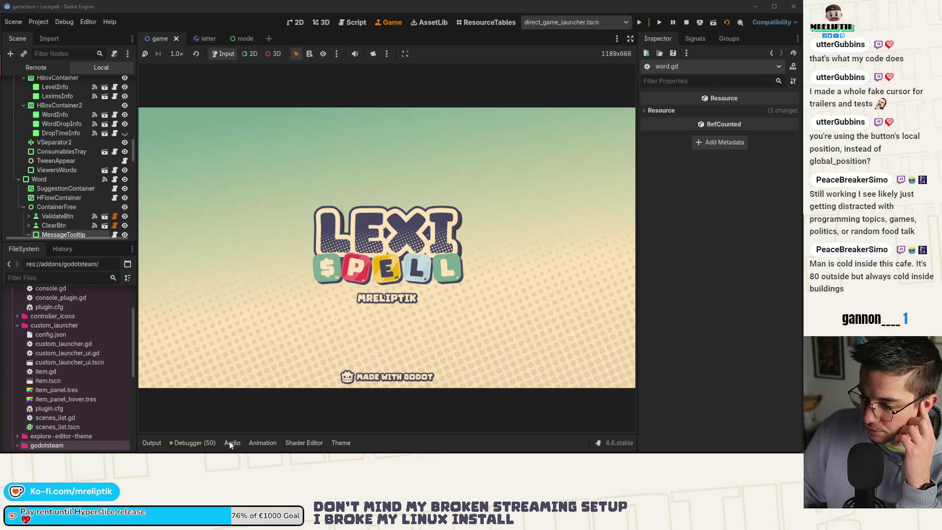
click(152, 443)
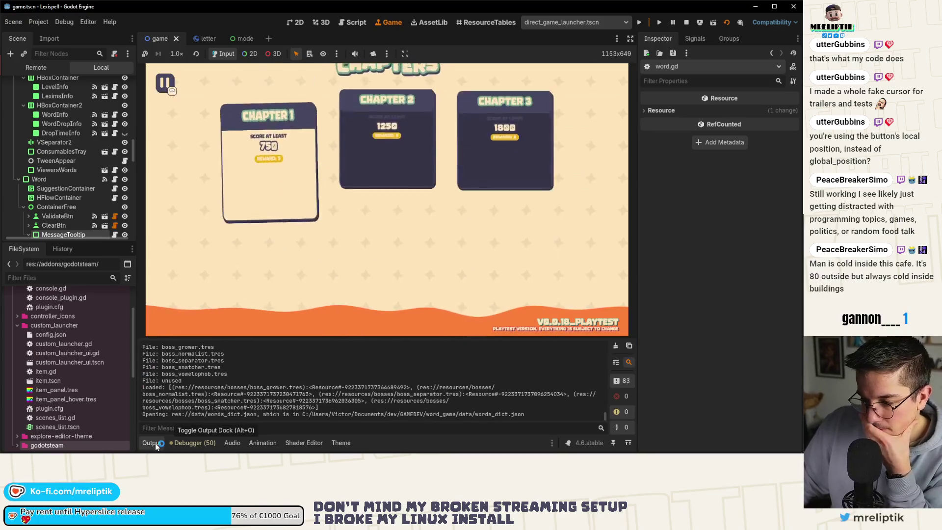
click(152, 442)
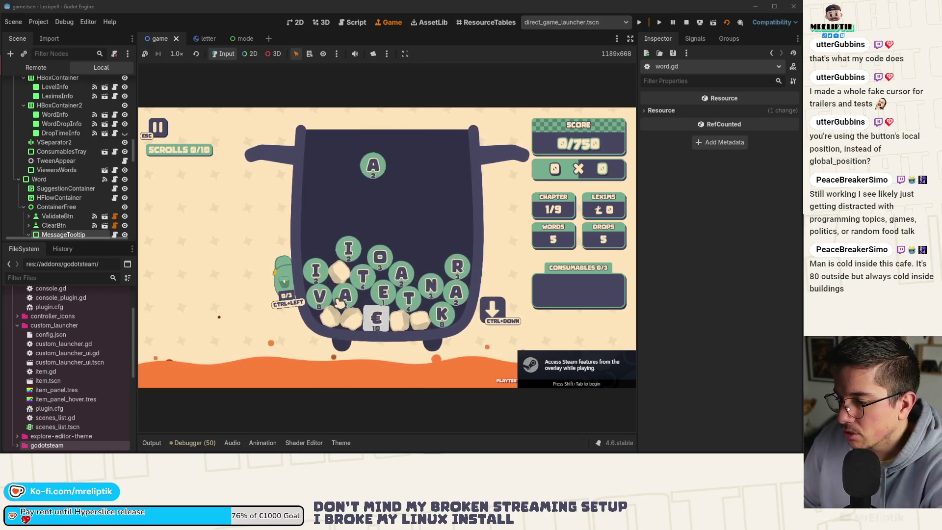
click(320, 295)
click(319, 273)
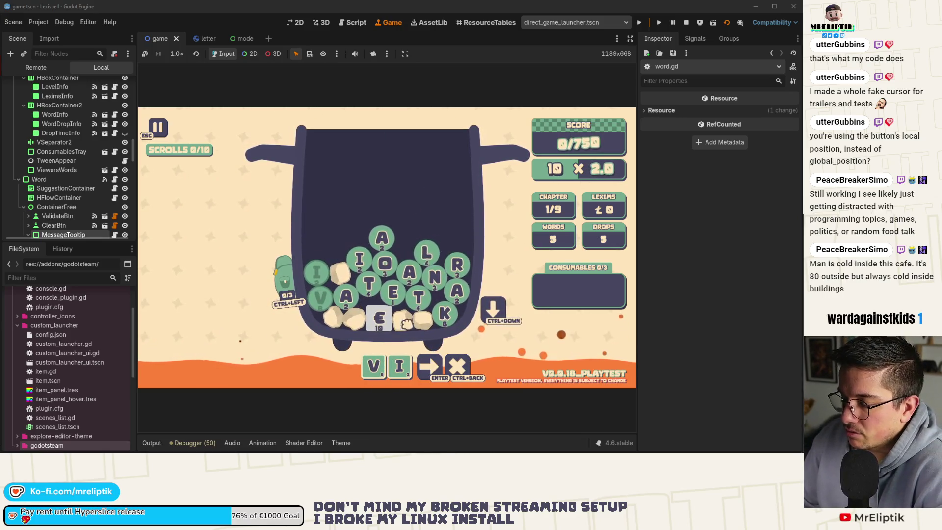
click(444, 313)
click(434, 260)
click(456, 374)
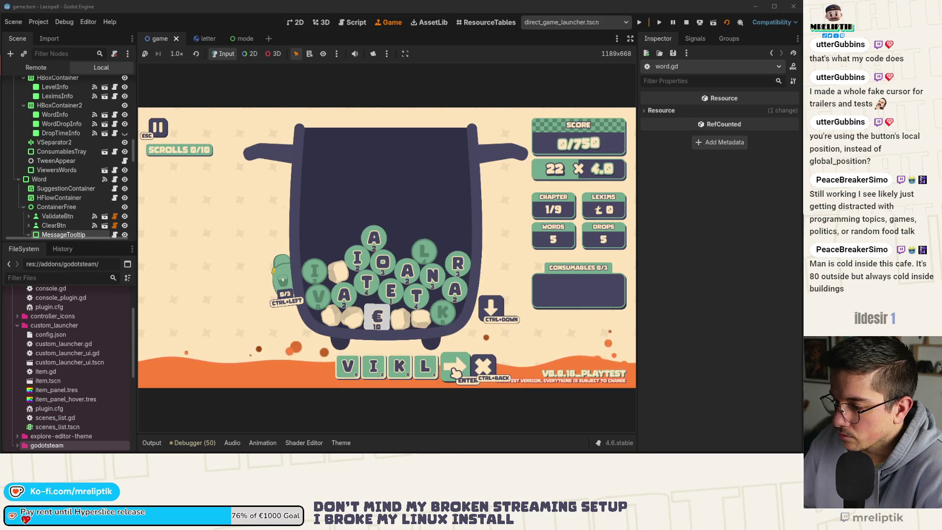
Change the on_word_not_valid tooltip duration to 4.0 seconds, save, and retest with VIKL
scroll(112, 167, down, 1)
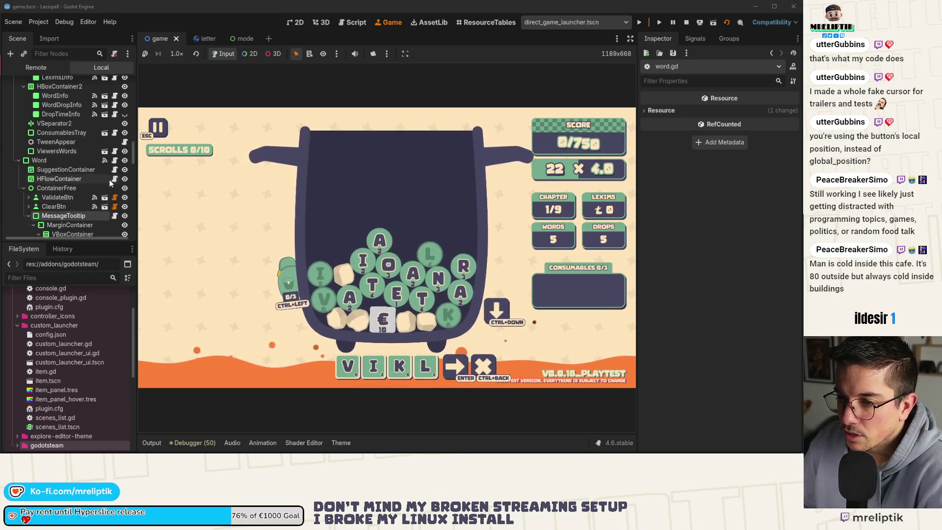
click(115, 161)
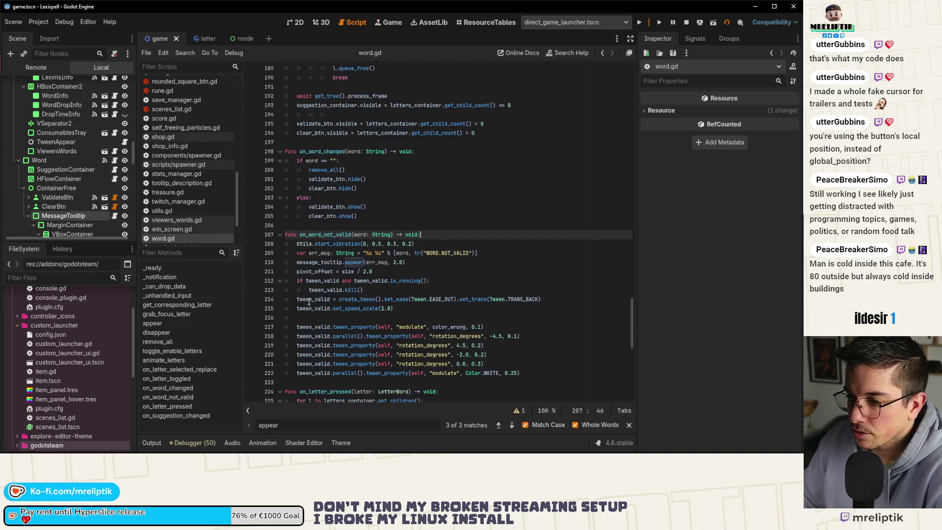
click(399, 266)
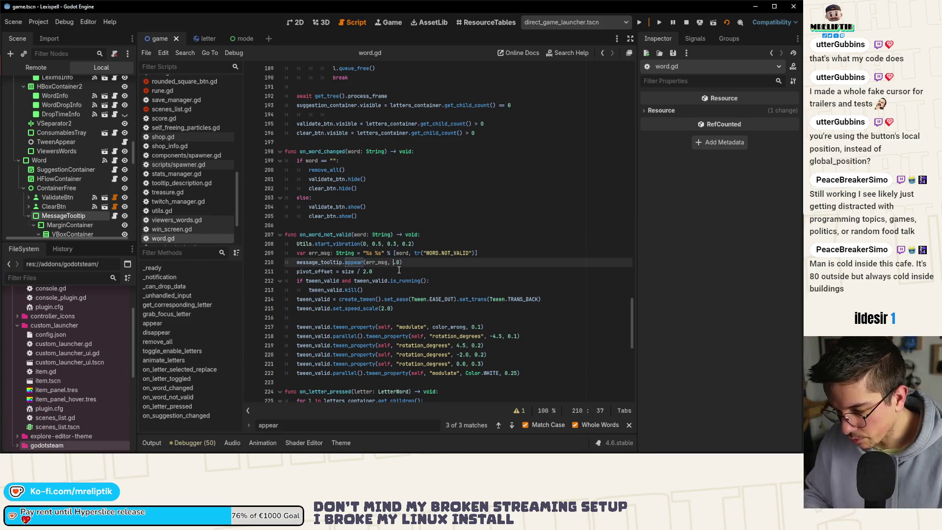
text(4)
key(ctrl+s)
click(396, 23)
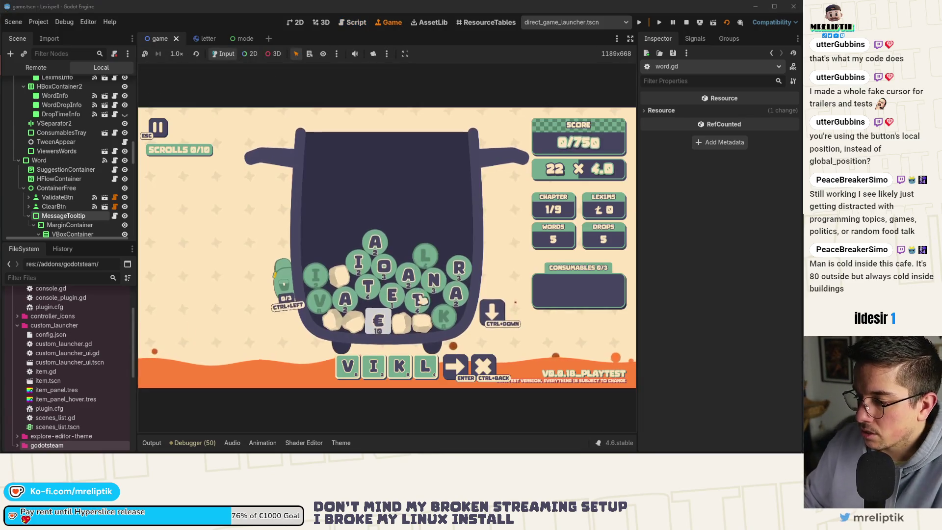
click(454, 375)
click(454, 375)
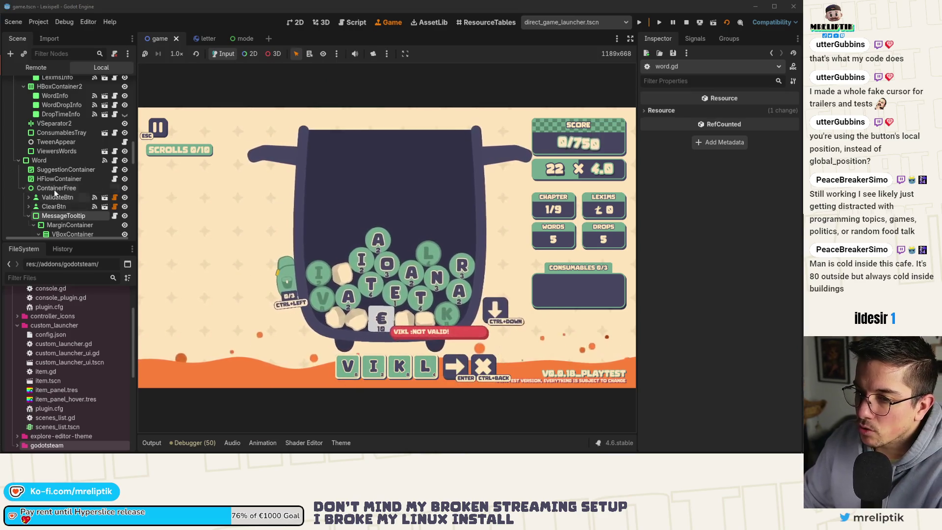
click(297, 23)
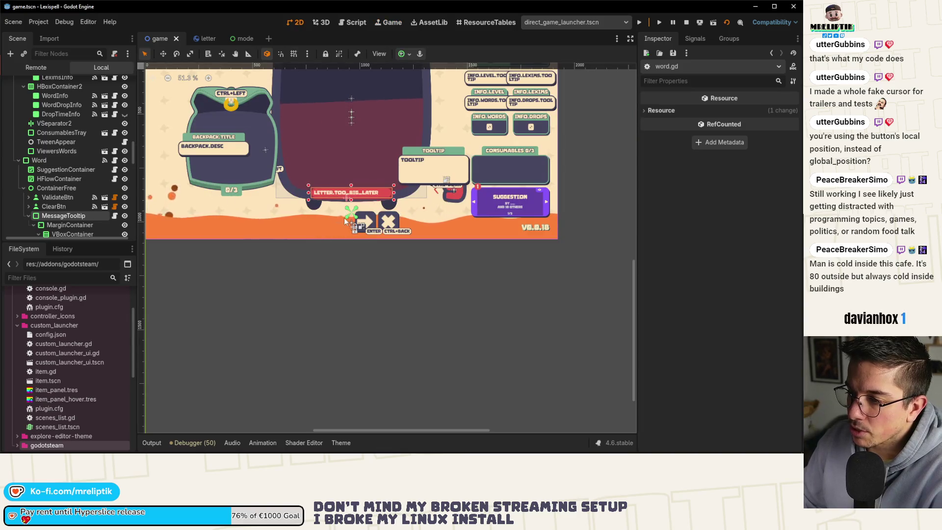
Inspect the ContainerFree and MessageTooltip nodes in the scene tree
scroll(351, 216, up, 3)
scroll(351, 217, up, 3)
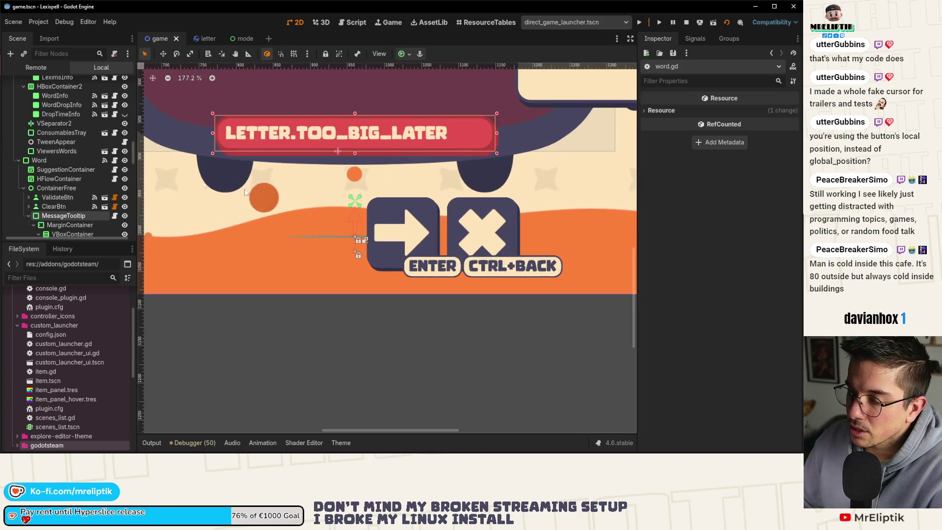
click(66, 188)
scroll(336, 205, down, 8)
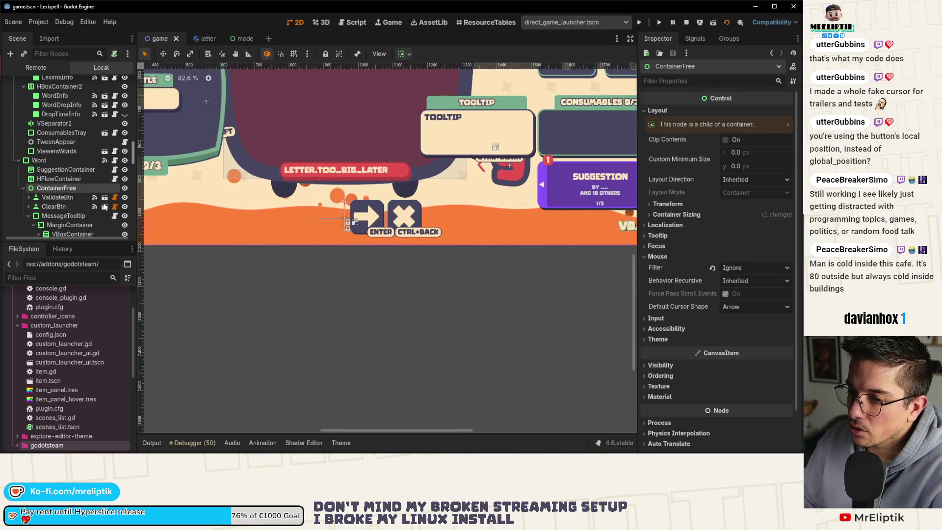
click(60, 216)
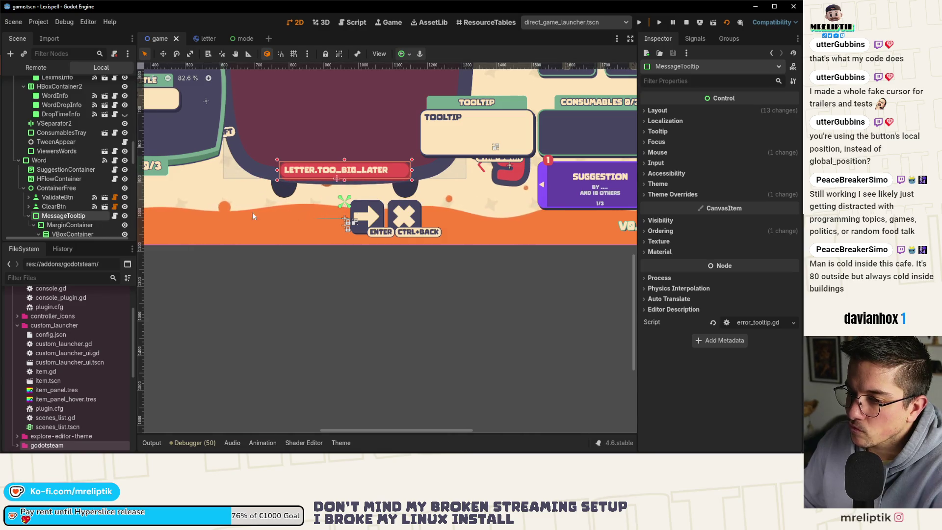
Instantiate the 'letter' scene as a child of HFlowContainer via Instantiate Child Scene
click(56, 179)
right_click(59, 178)
click(115, 211)
text(letter)
key(Down)
key(Return)
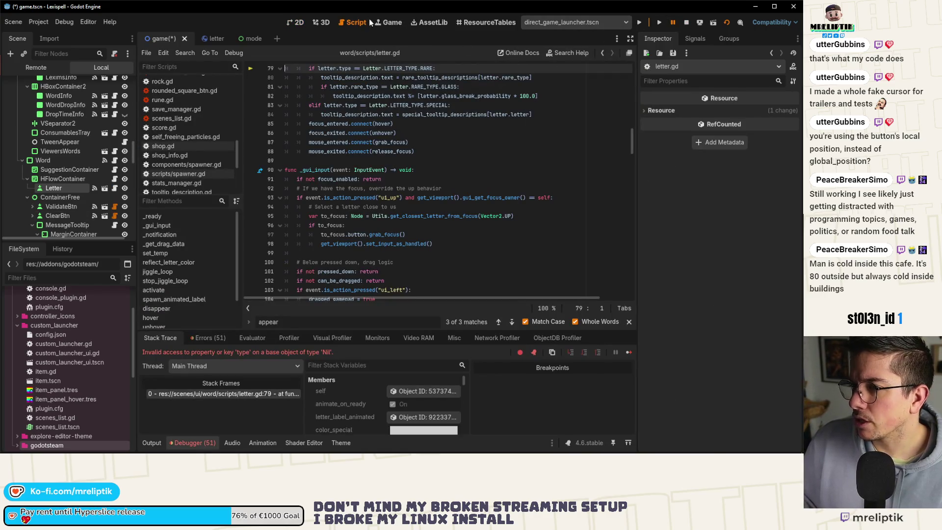
click(297, 22)
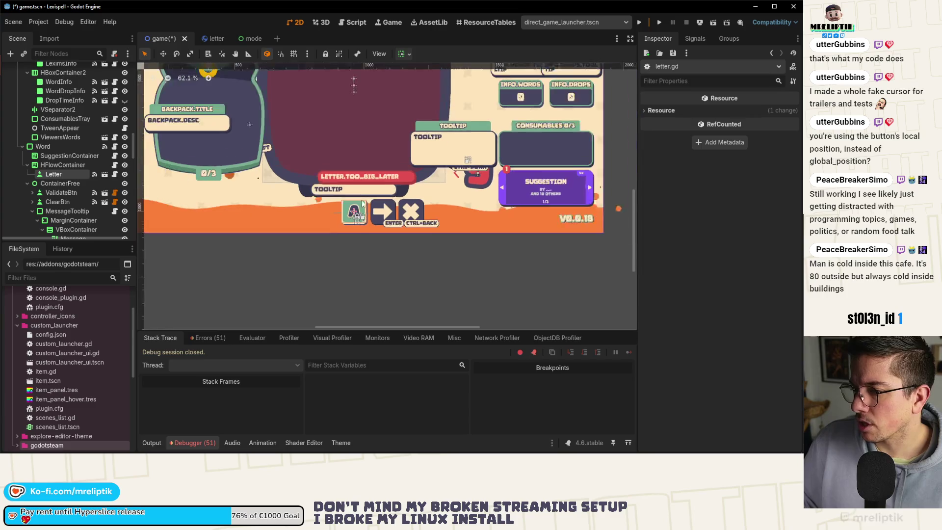
Undo a stray Letter duplicate and set HFlowContainer's custom minimum width to 400 px
click(55, 174)
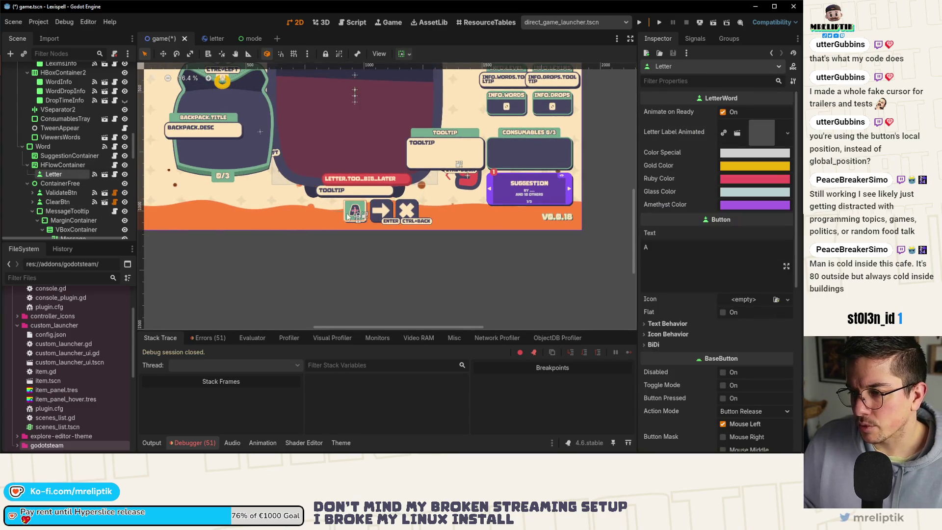
key(ctrl+d)
key(ctrl+d)
key(ctrl+z)
key(ctrl+z)
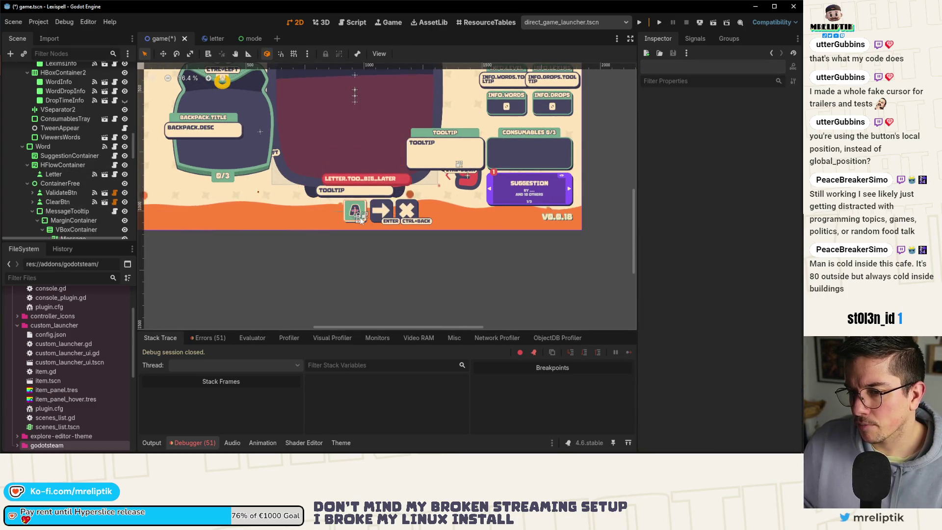
click(64, 165)
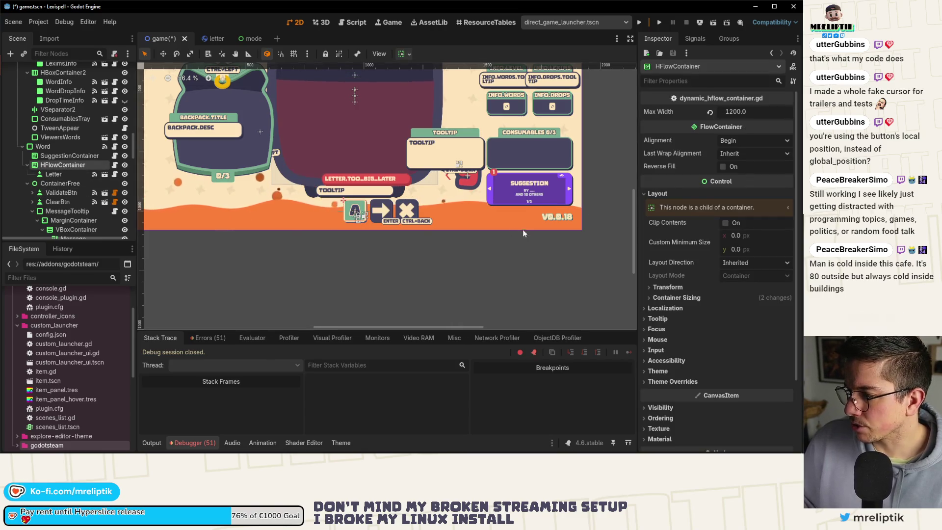
click(751, 235)
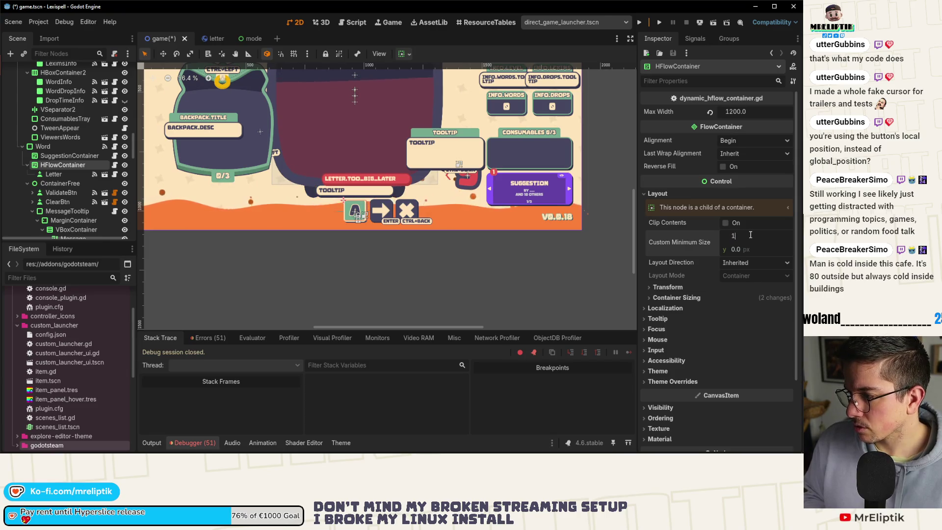
key(BackSpace)
key(BackSpace)
key(BackSpace)
text(400)
key(Return)
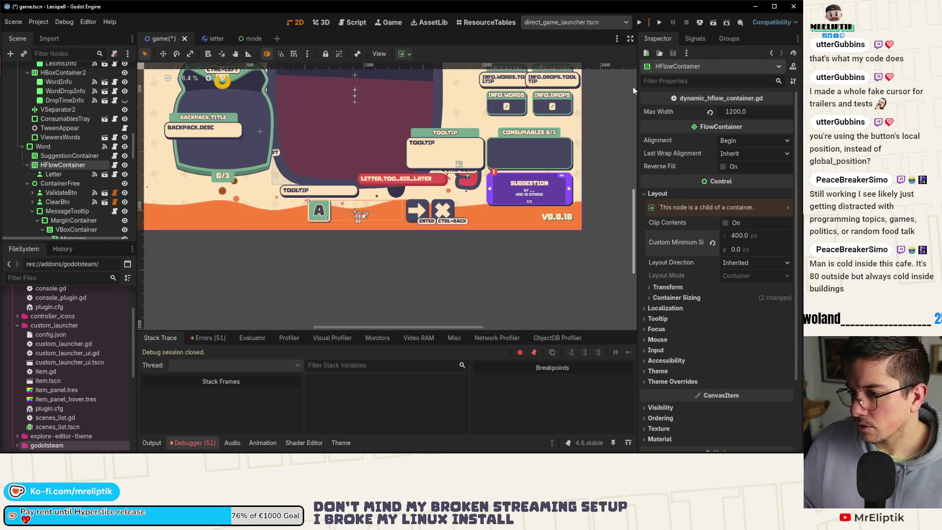
Inspect the BG sprite, ContainerFree and Word nodes, then open word.gd
click(344, 128)
scroll(108, 202, up, 1)
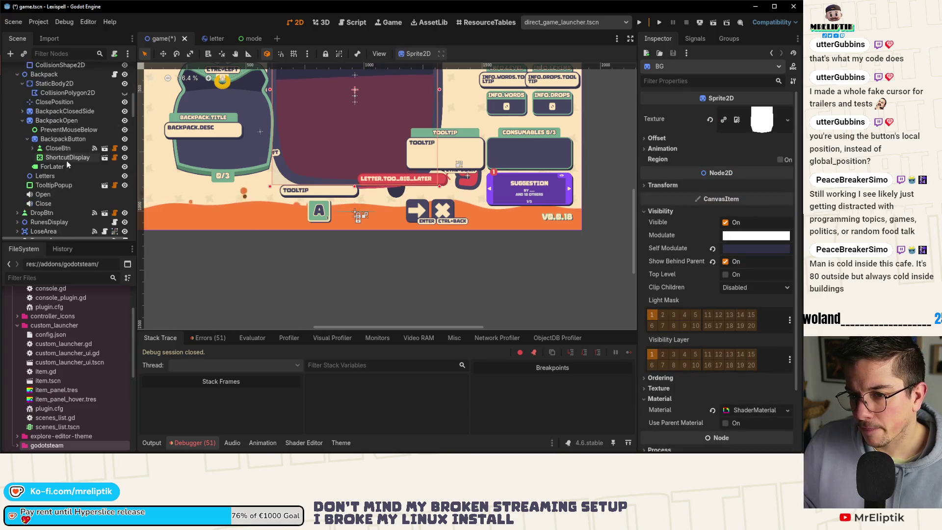
click(445, 183)
click(445, 182)
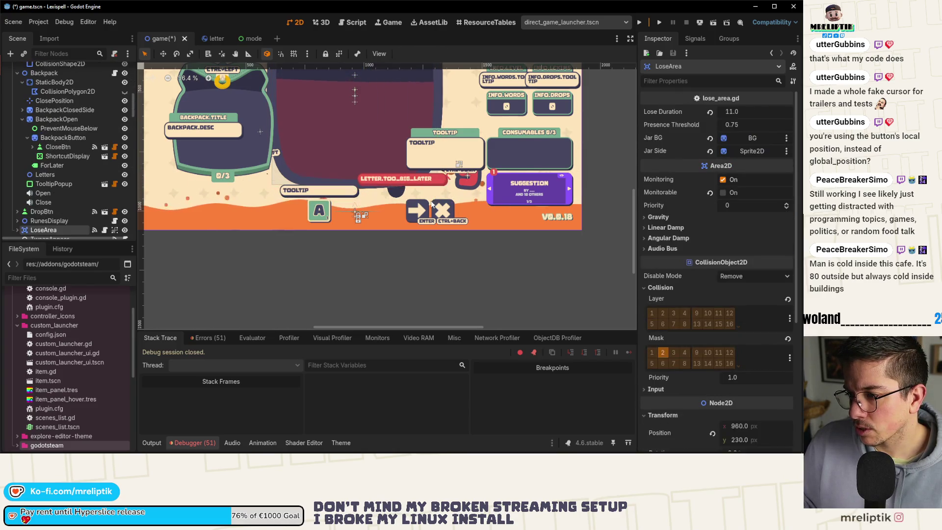
scroll(67, 167, down, 10)
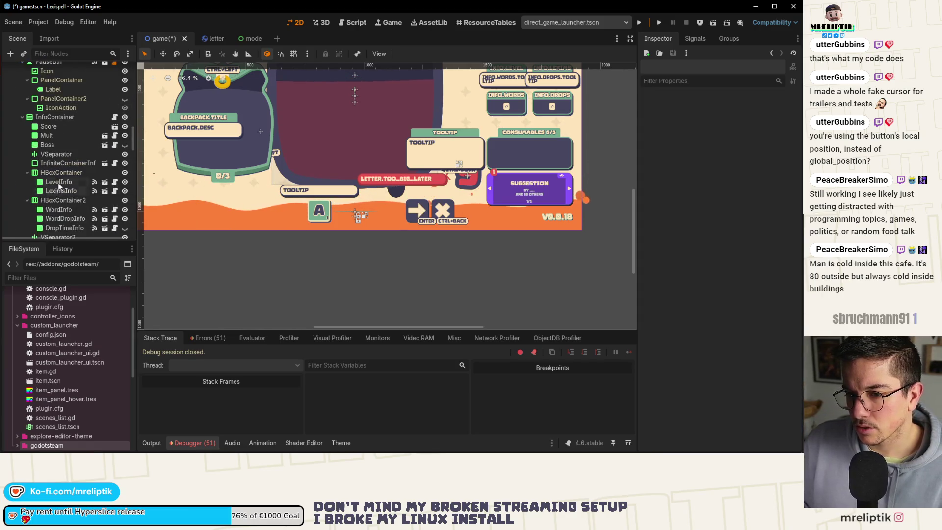
scroll(56, 192, down, 5)
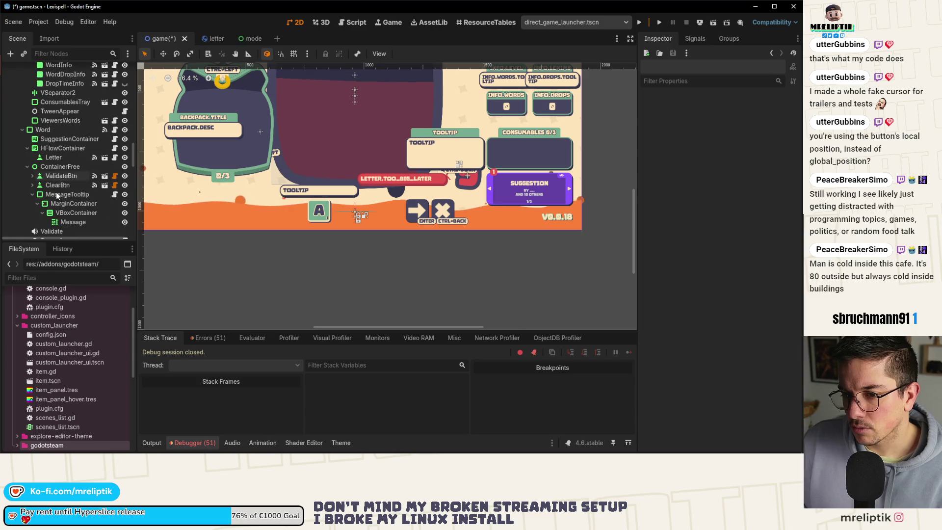
click(60, 167)
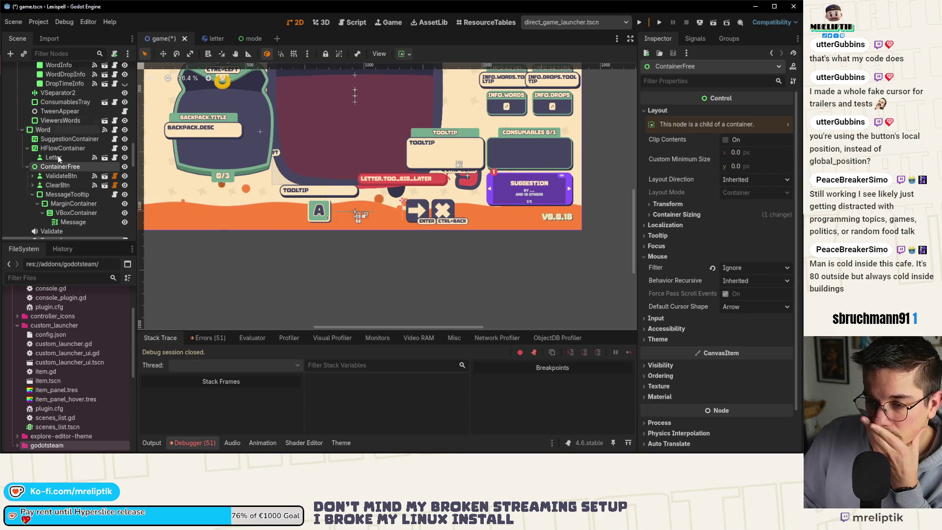
click(58, 130)
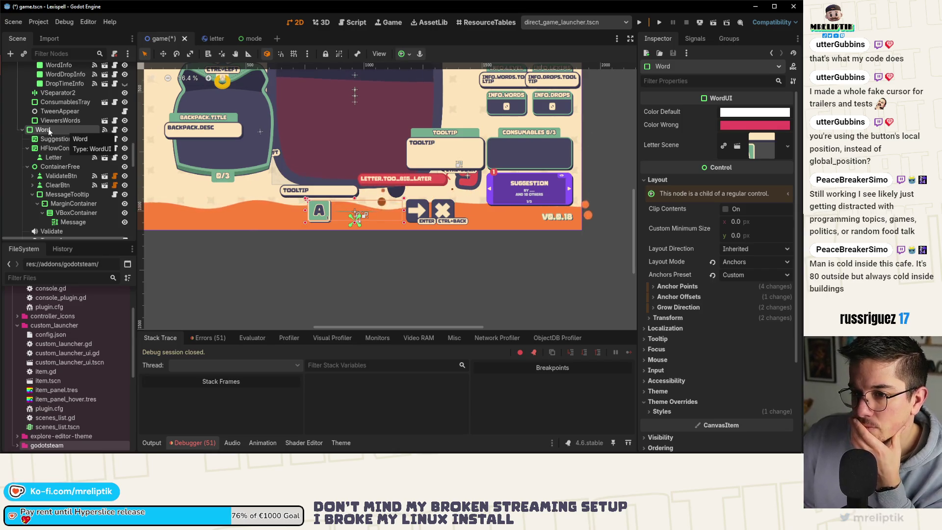
click(114, 129)
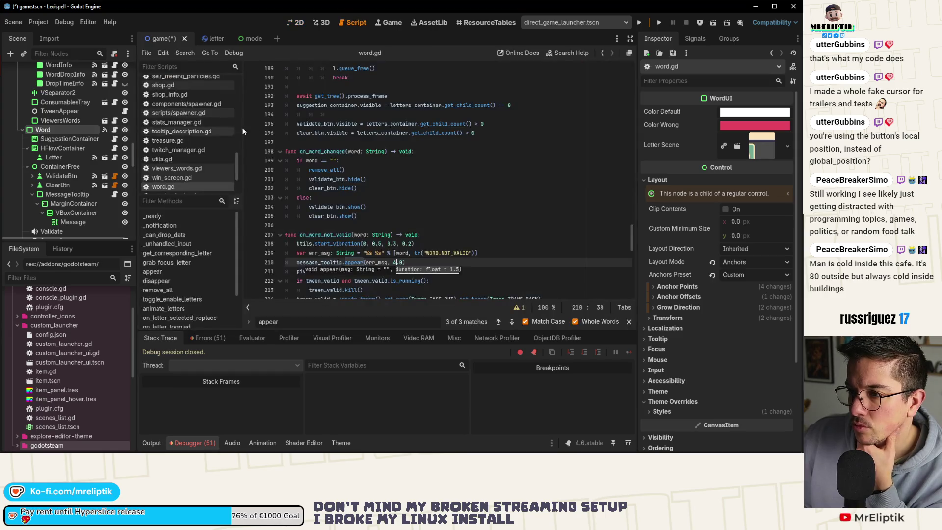
Compare the ContainerFree, SuggestionContainer and HFlowContainer node settings in the 2D view
drag(632, 185, 639, 43)
click(296, 22)
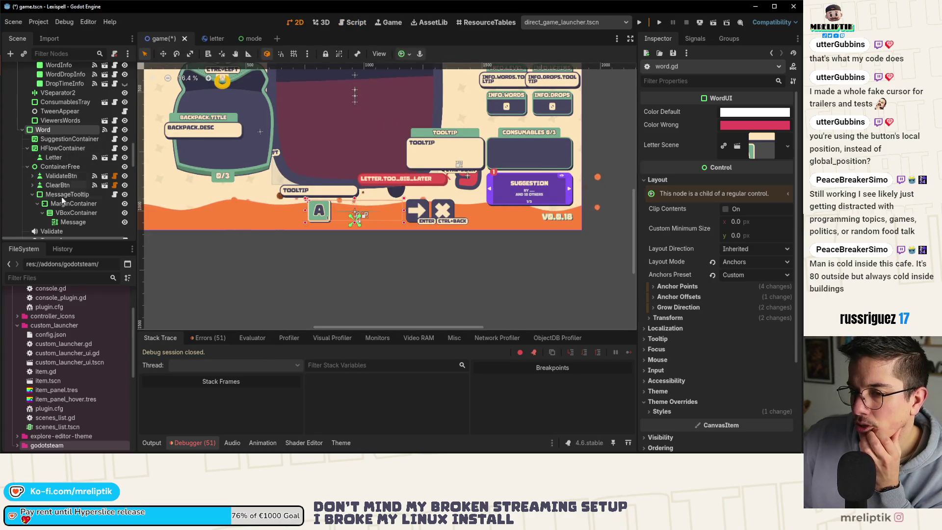
click(61, 167)
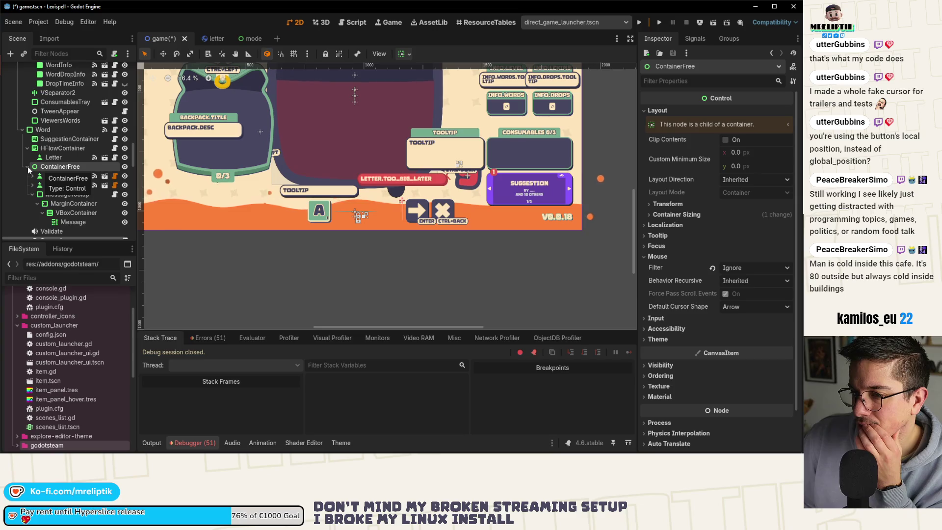
click(60, 139)
click(60, 145)
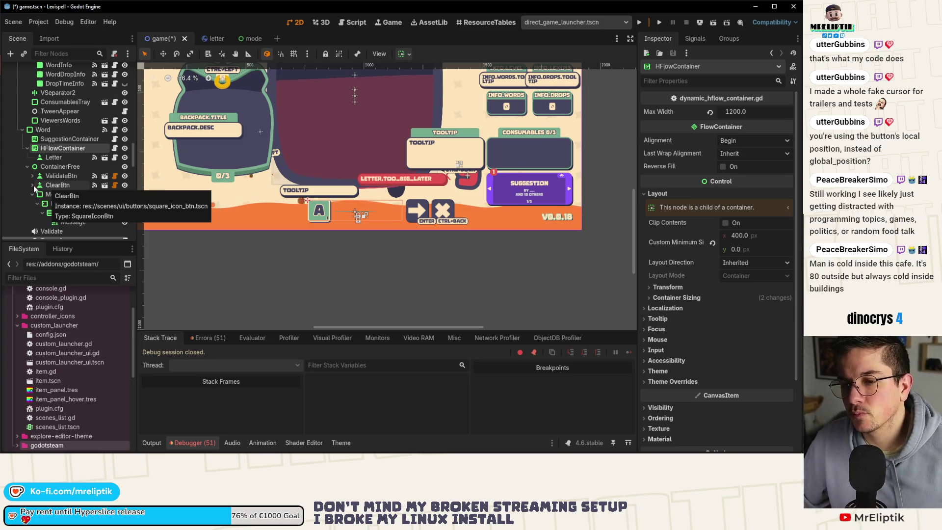
click(62, 167)
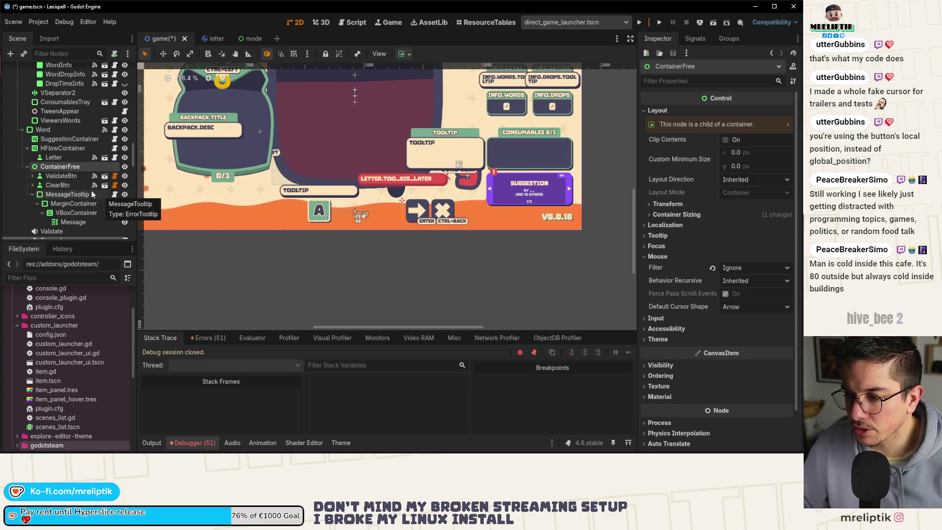
Review the logged errors and warnings, then clear them all
click(216, 343)
scroll(221, 397, down, 5)
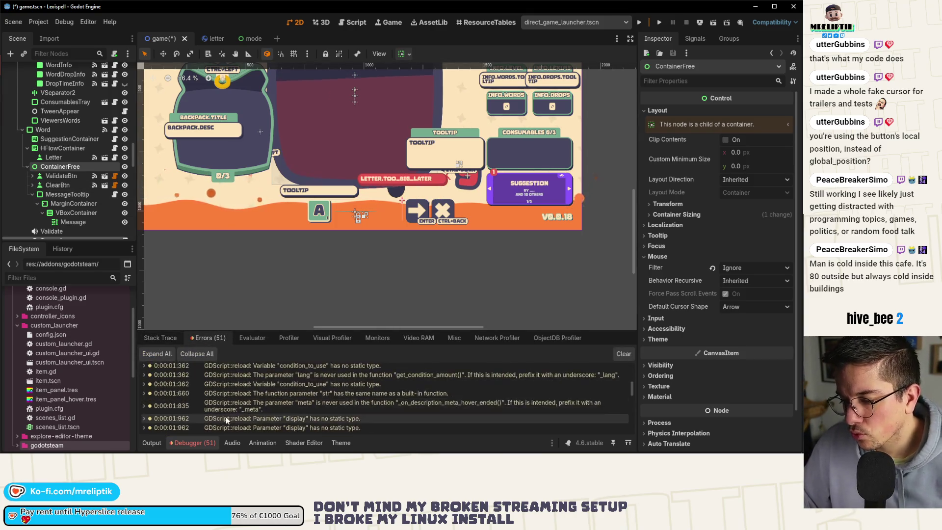
scroll(227, 420, down, 10)
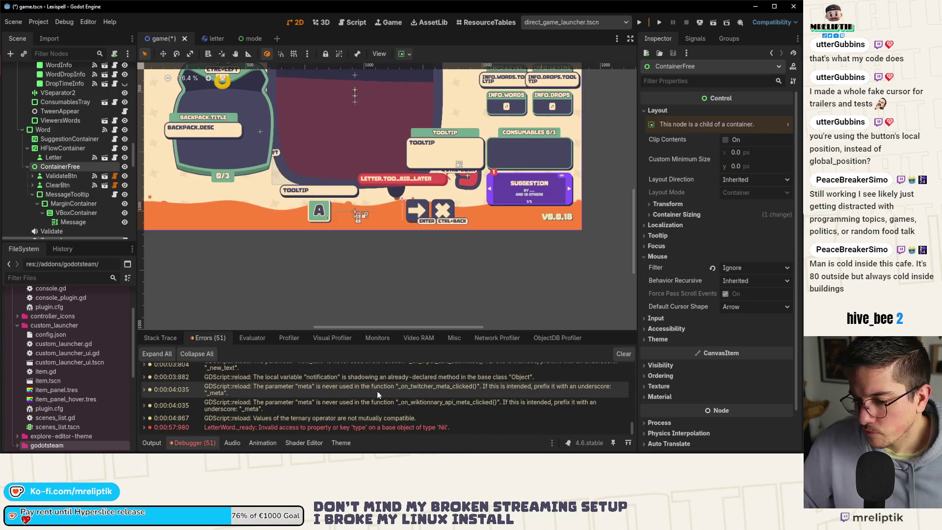
click(618, 353)
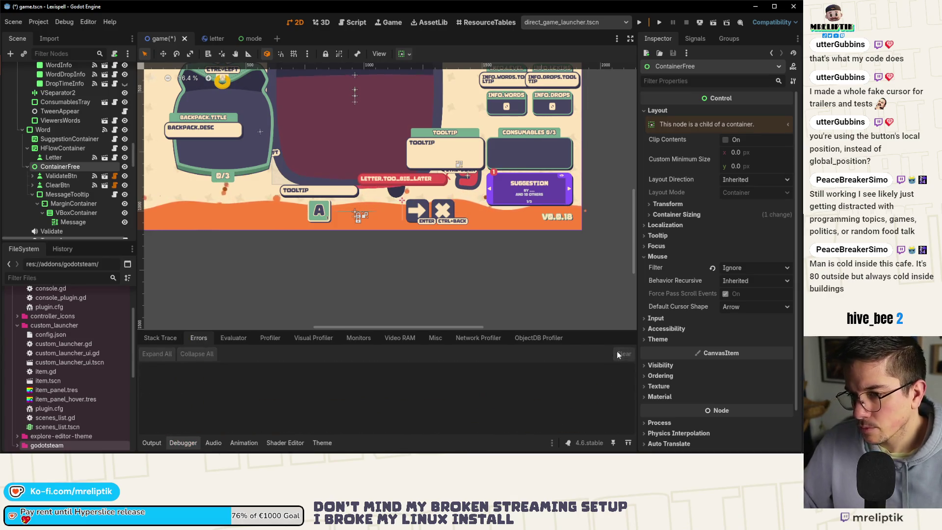
Compare the Word and ContainerFree node properties and collapse ContainerFree in the tree
click(42, 128)
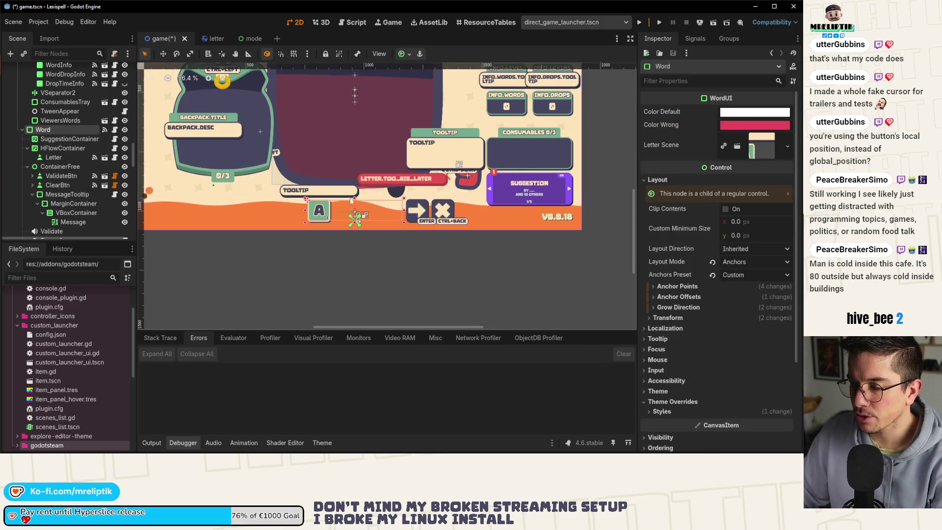
click(55, 169)
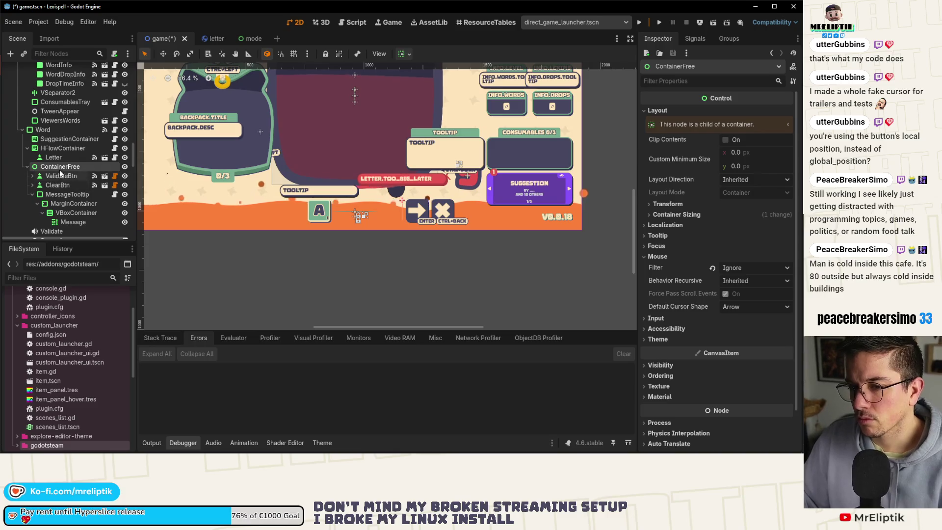
click(42, 130)
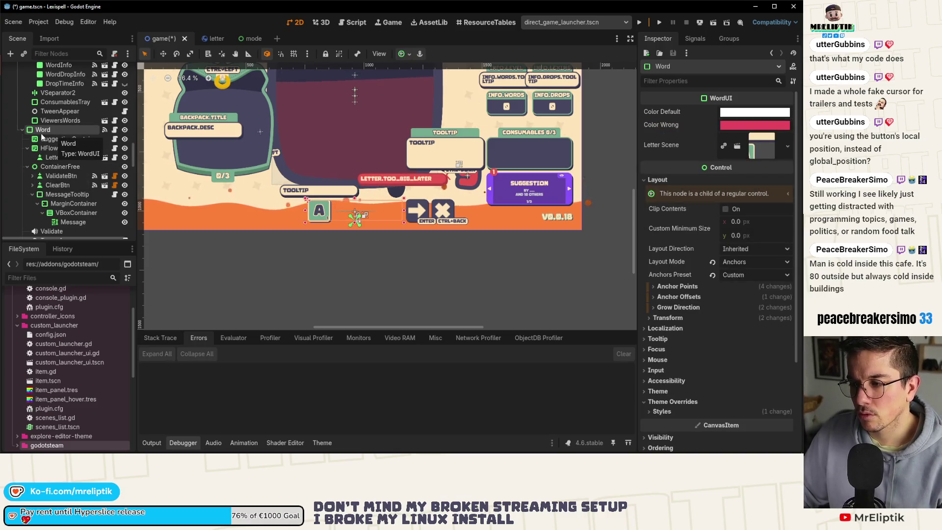
click(54, 167)
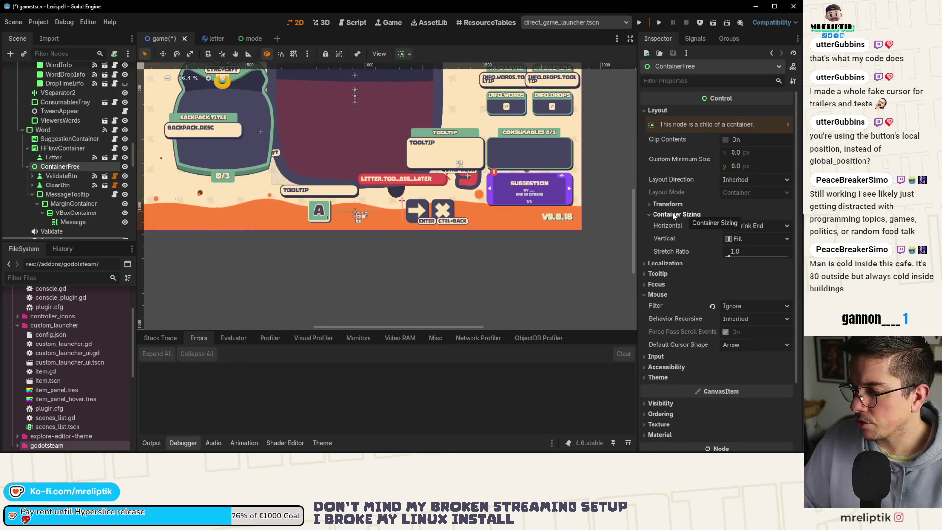
click(26, 166)
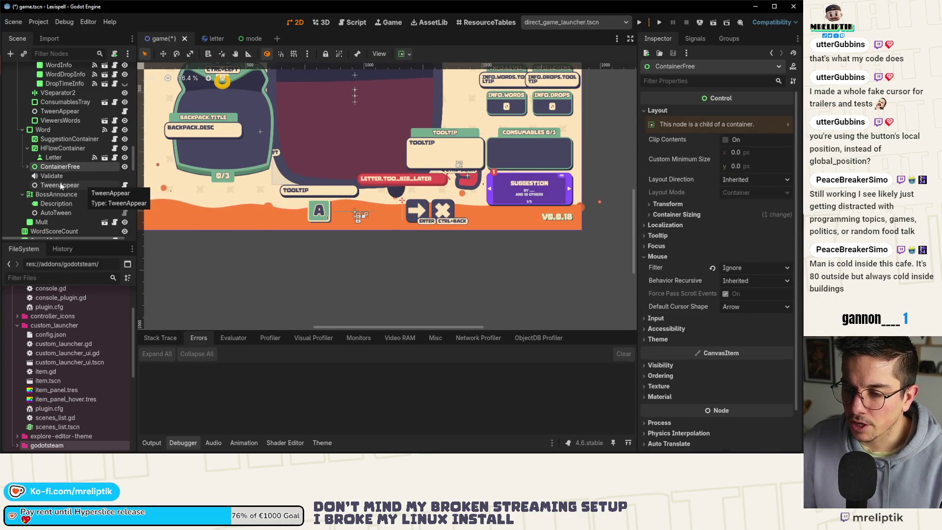
Add a child node to Word, filtering node types with the search 'container'
click(54, 130)
right_click(56, 130)
click(100, 153)
text(container)
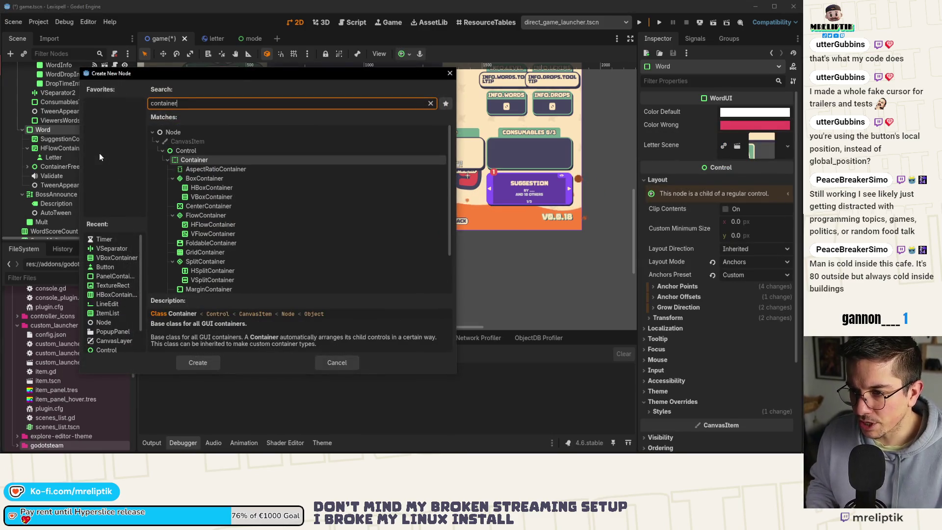
Create a Control node under Word, place it above ContainerFree, and name it ContainerFreeExpand
key(Down)
key(Up)
key(Up)
key(Return)
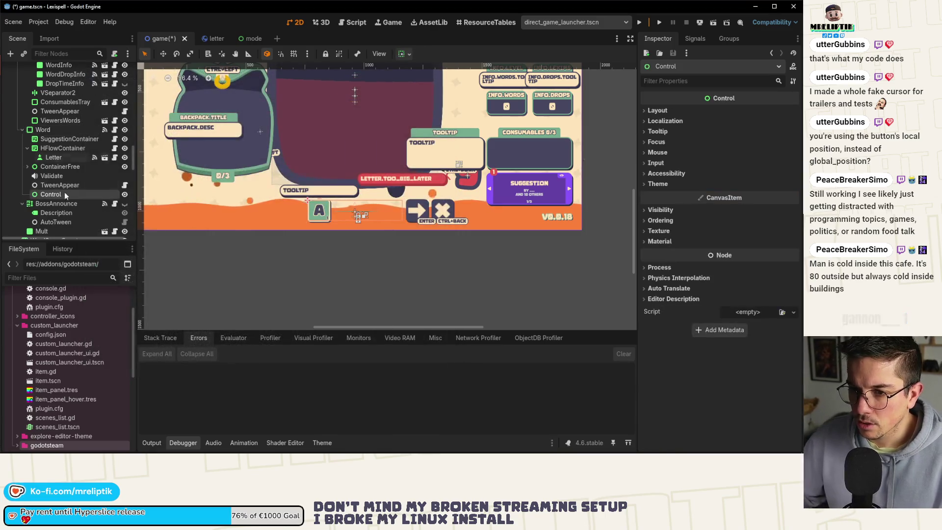
drag(48, 195, 47, 167)
text(ContainerFreeExpand)
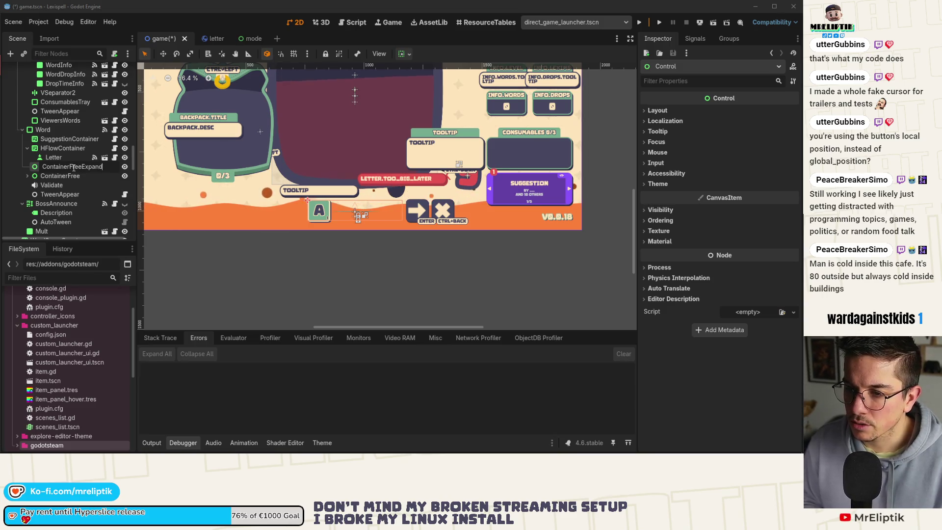
key(Return)
Change ContainerFreeExpand's Mouse Filter setting in the Inspector
click(664, 141)
click(723, 141)
click(736, 153)
click(742, 156)
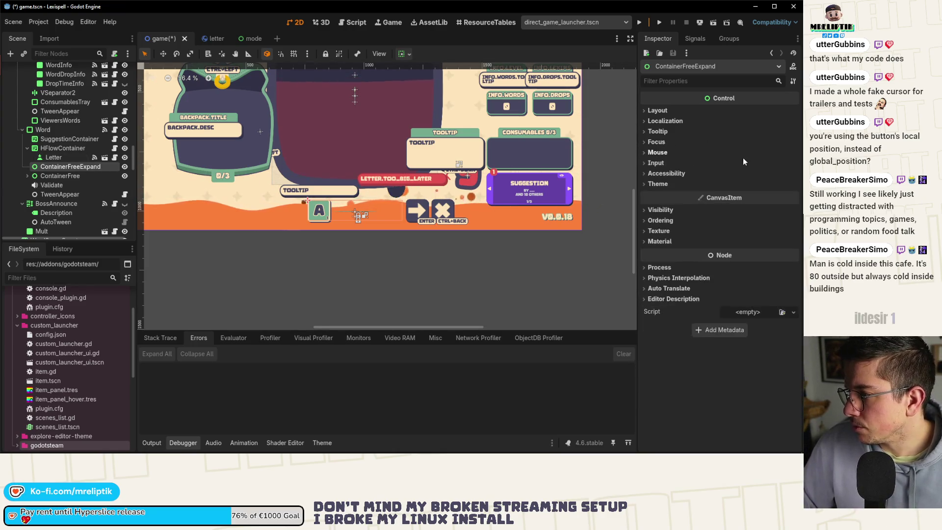
click(738, 153)
click(723, 164)
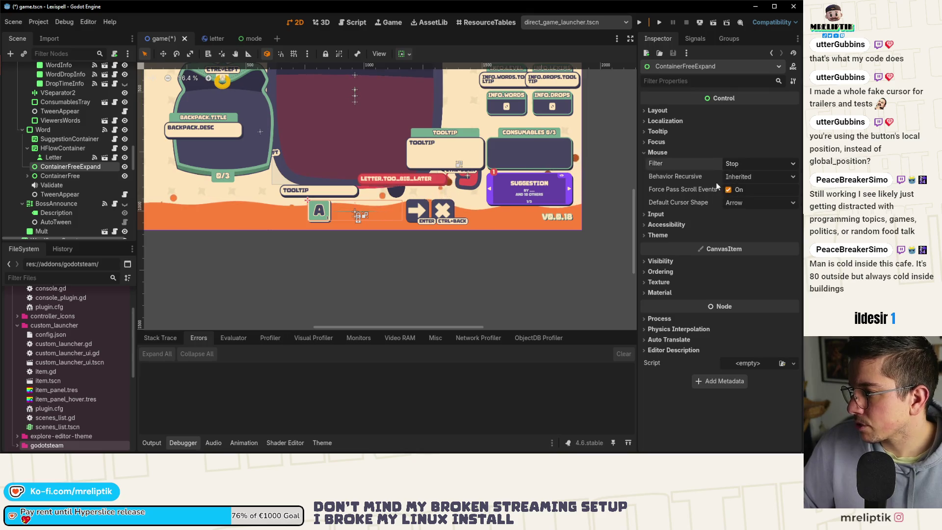
click(656, 153)
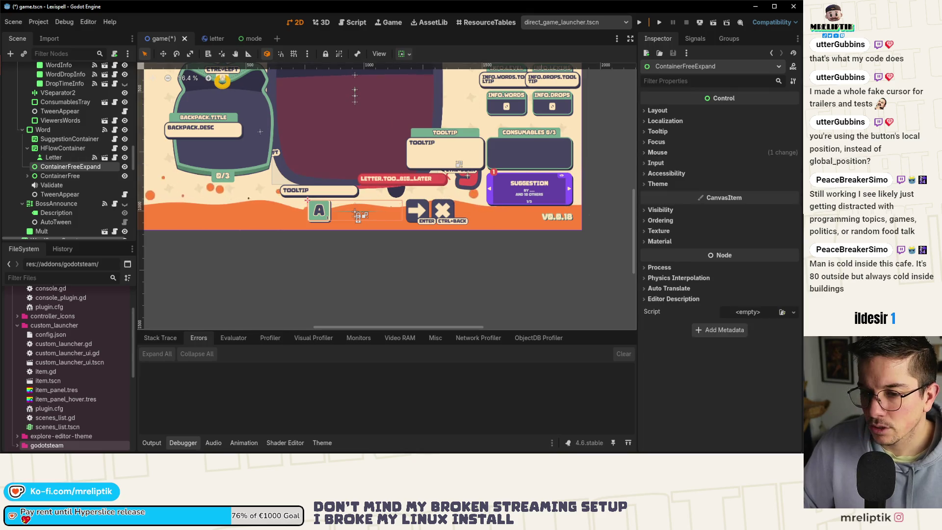
Move MessageTooltip out of ContainerFree and into ContainerFreeExpand
click(28, 175)
click(96, 167)
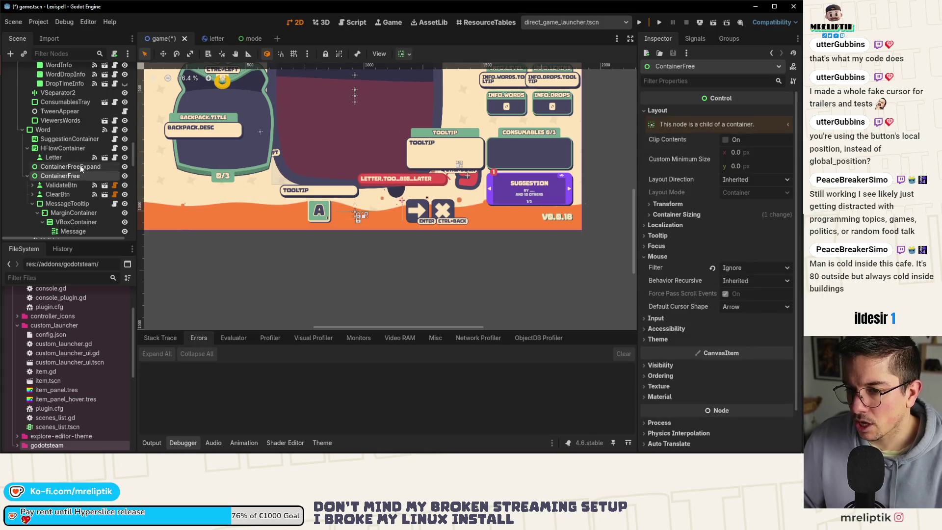
drag(59, 205, 59, 175)
drag(59, 167, 59, 167)
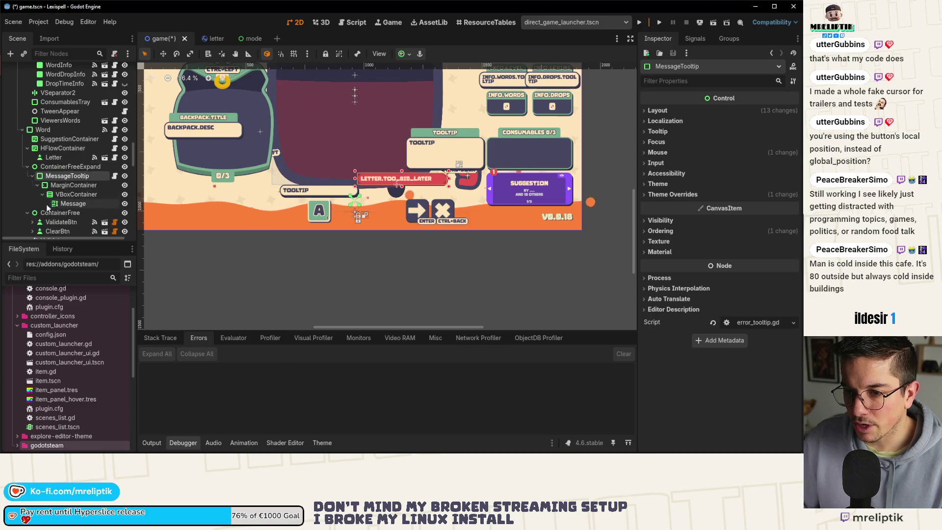
click(29, 213)
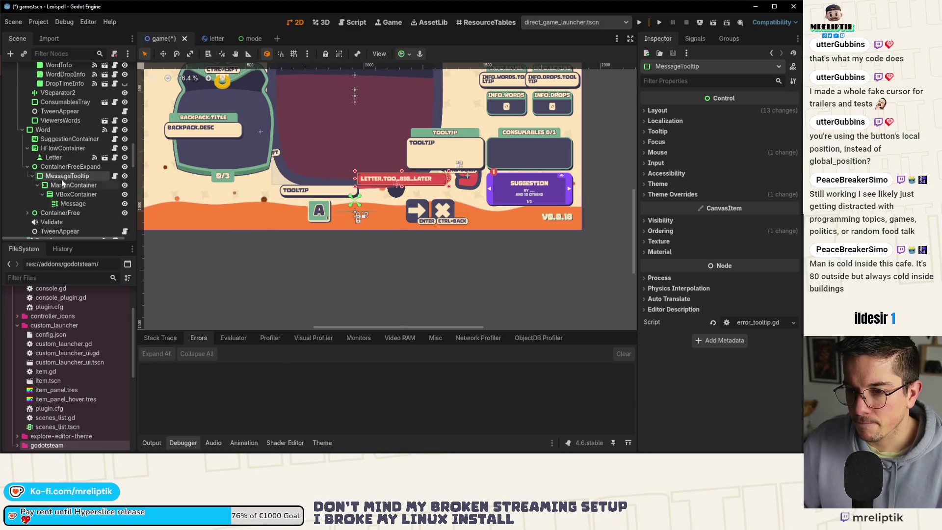
Apply an anchor preset to the tooltip and save the scene
click(402, 56)
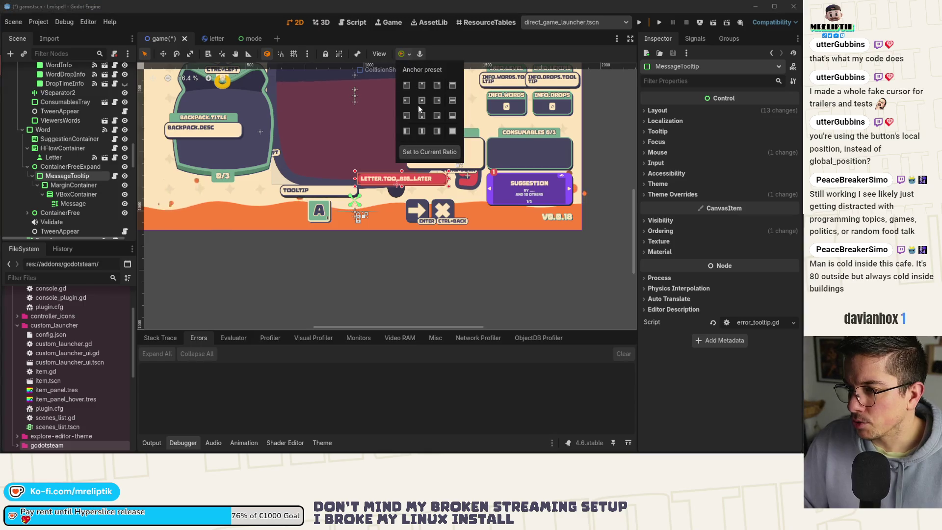
click(419, 88)
click(70, 178)
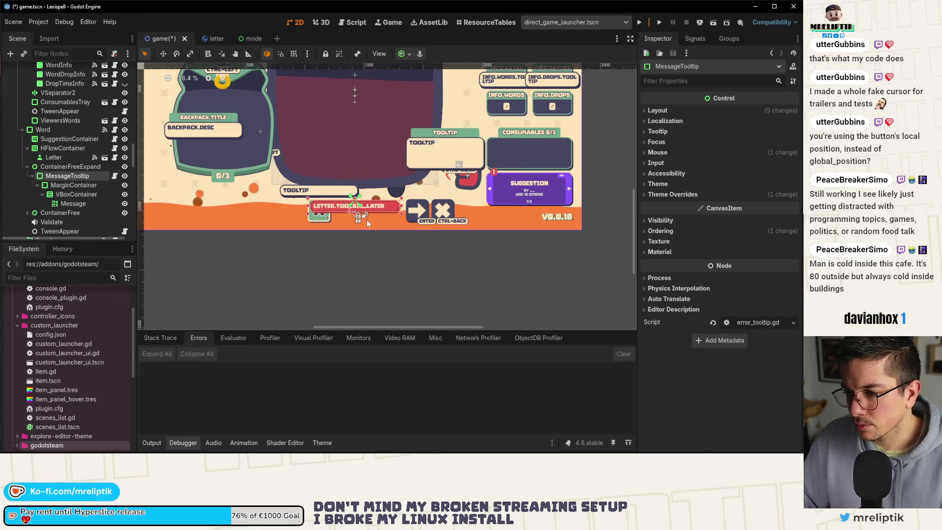
scroll(360, 199, up, 5)
click(360, 197)
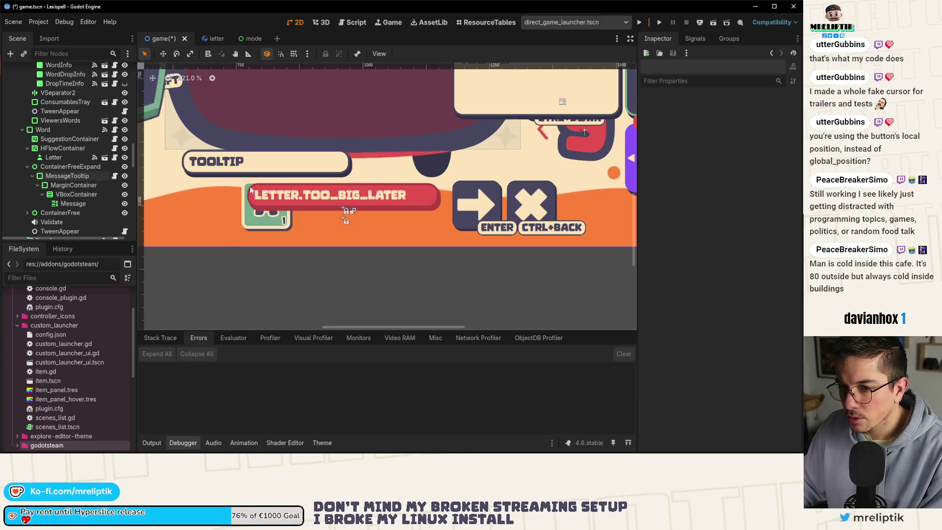
click(349, 196)
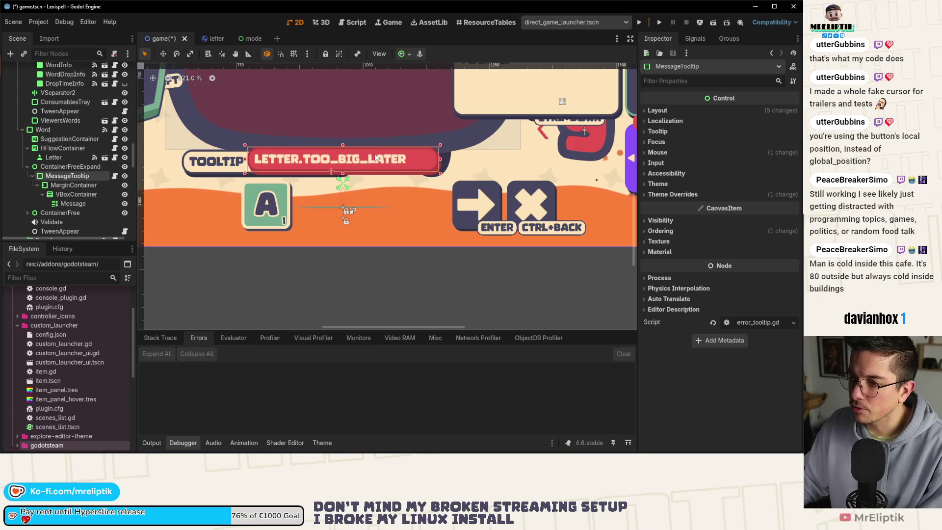
key(ctrl+s)
Delete the test Letter node and save the scene again
click(53, 156)
click(62, 148)
click(54, 157)
key(Delete)
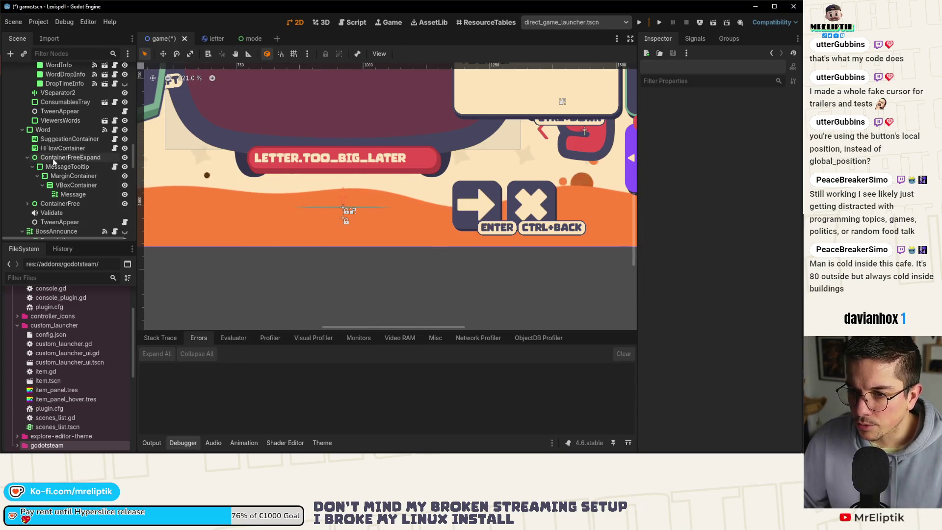
key(ctrl+s)
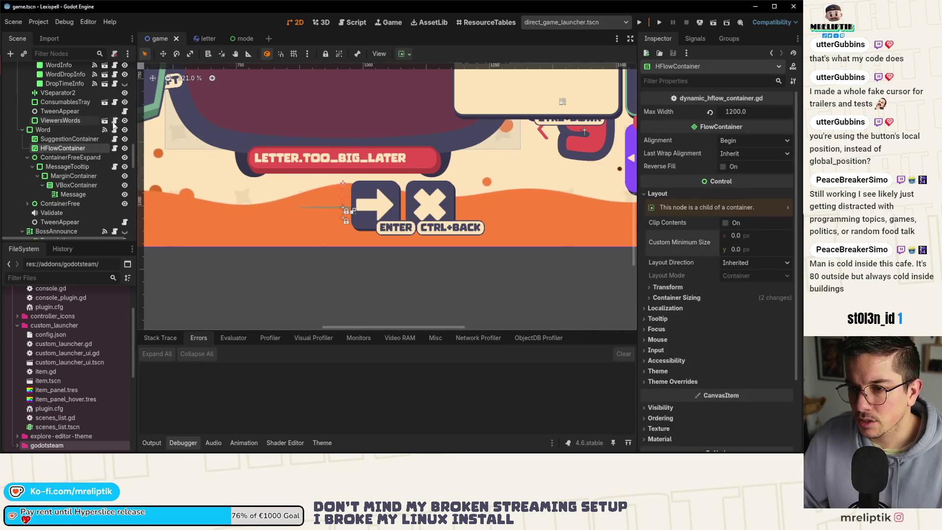
click(115, 129)
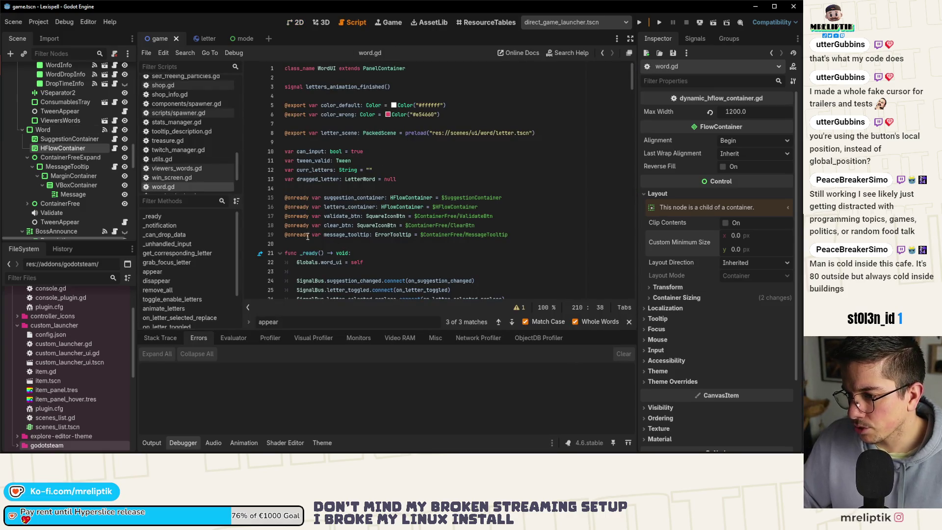
Replace the old message_tooltip declaration on line 19 with a dragged-in MessageTooltip reference
triple_click(343, 234)
key(BackSpace)
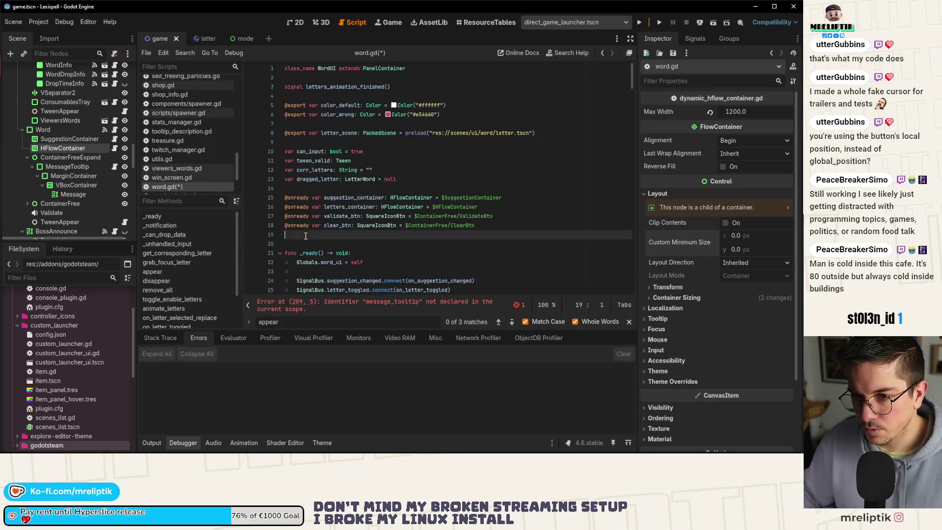
drag(67, 166, 165, 196)
drag(324, 237, 323, 239)
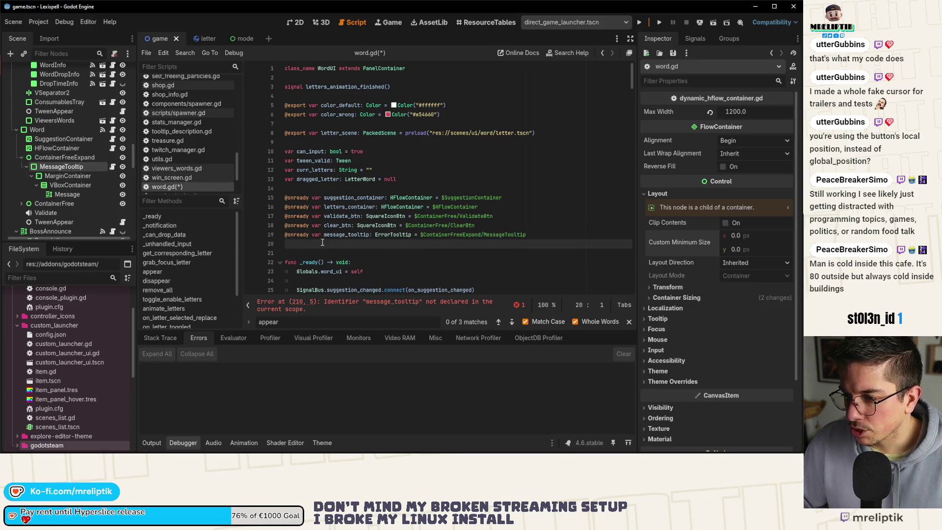
Run the game and try the words mnveoezin, denim and oi* in the word tray
click(638, 22)
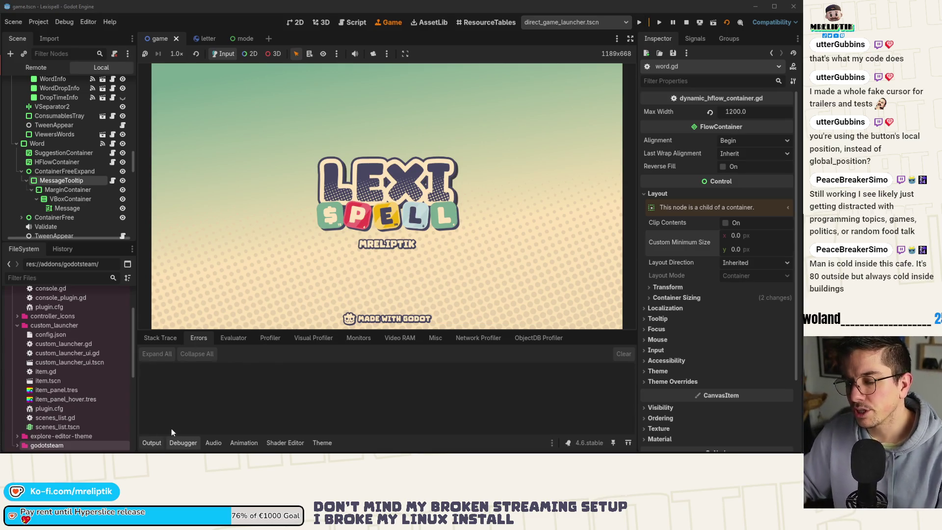
click(150, 442)
click(147, 442)
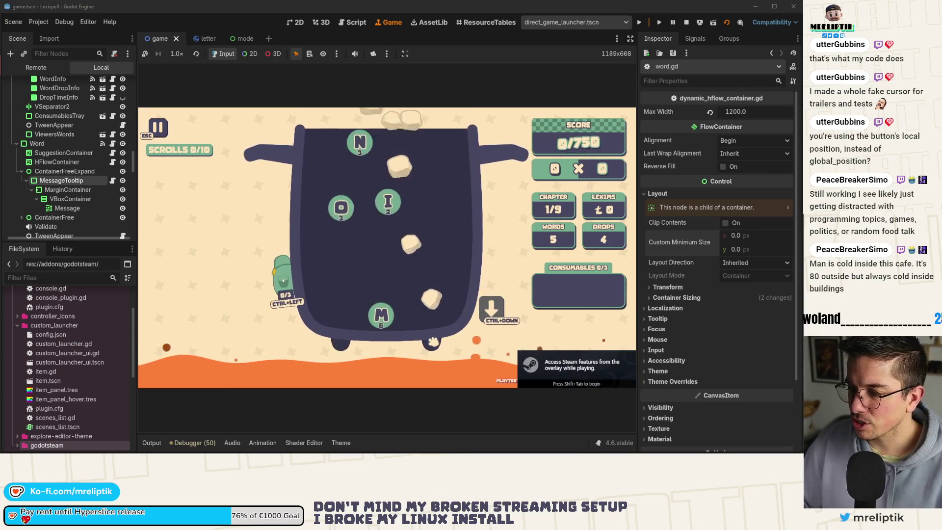
text(mnveoezi)
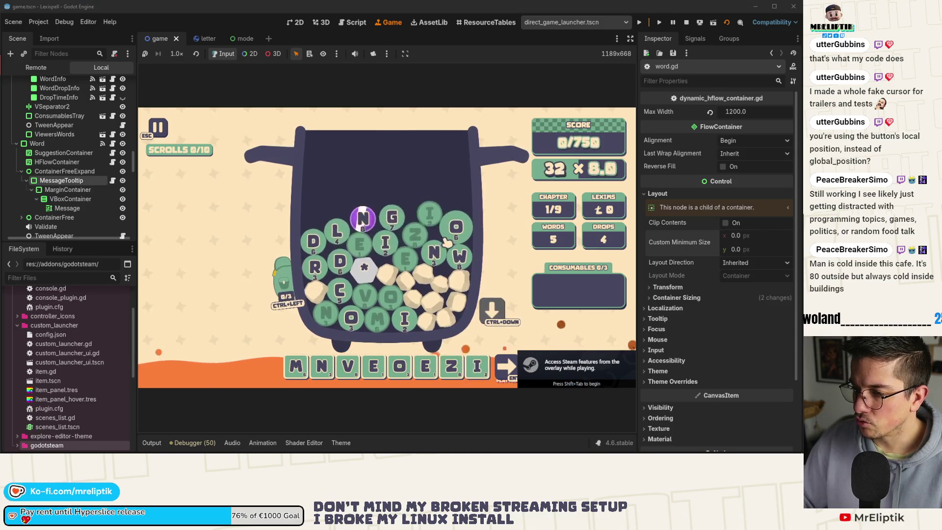
text(n)
key(ctrl+BackSpace)
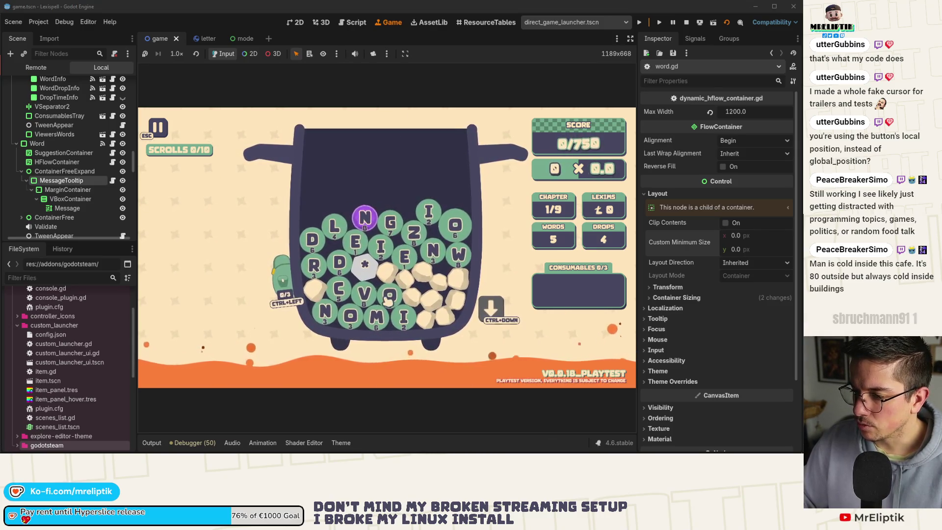
text(denim)
key(ctrl+BackSpace)
text(oi*)
click(451, 373)
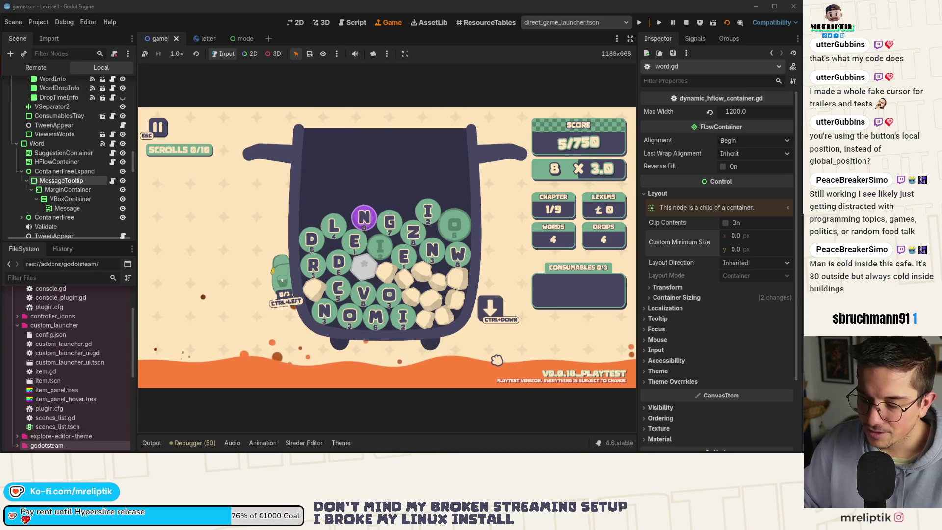
Submit the invalid word VLBINDM several times, then open error_tooltip.gd
text(vlbindm)
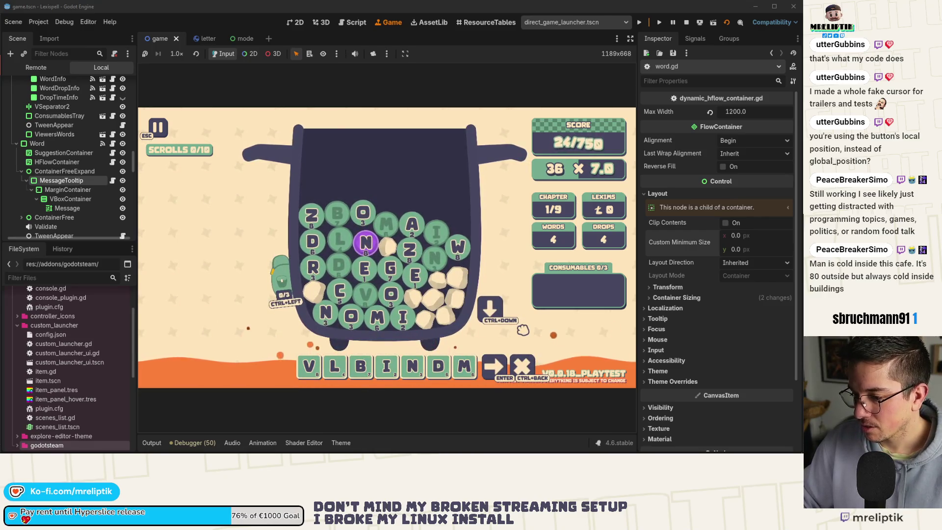
click(491, 378)
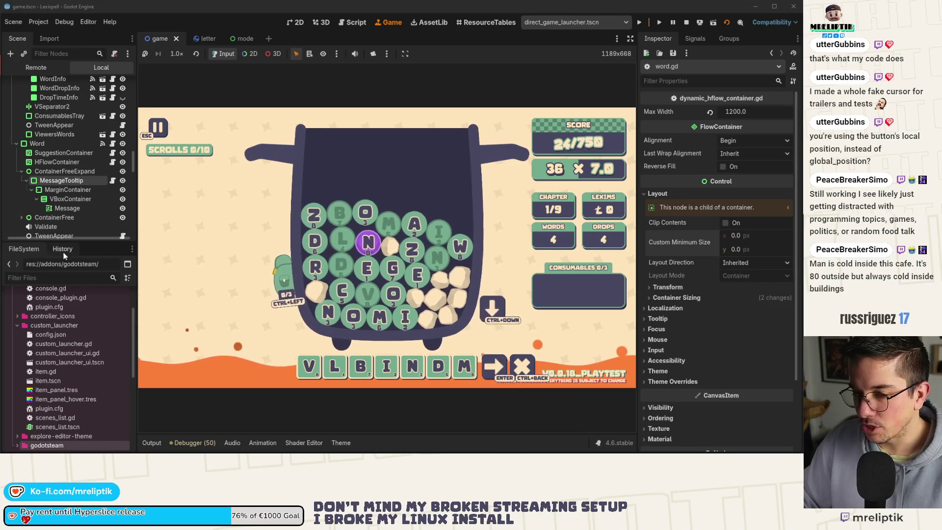
click(491, 378)
click(491, 378)
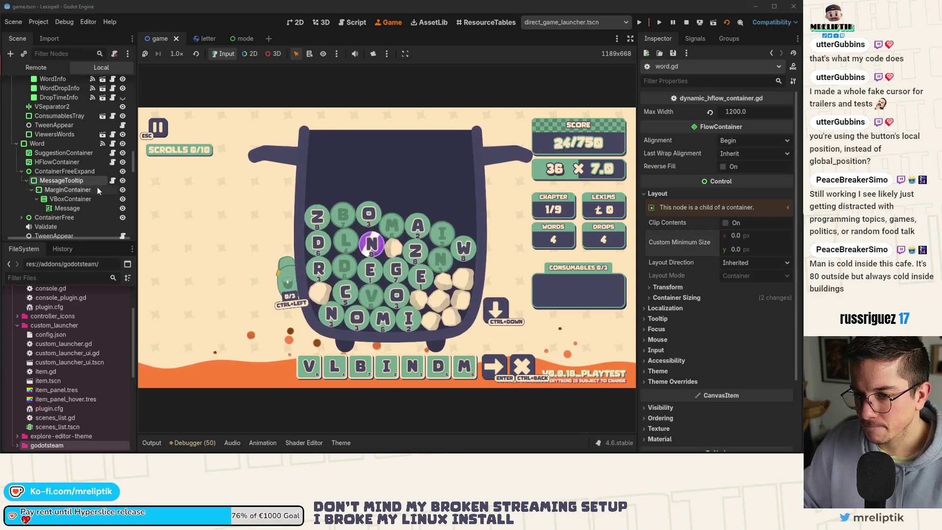
click(112, 180)
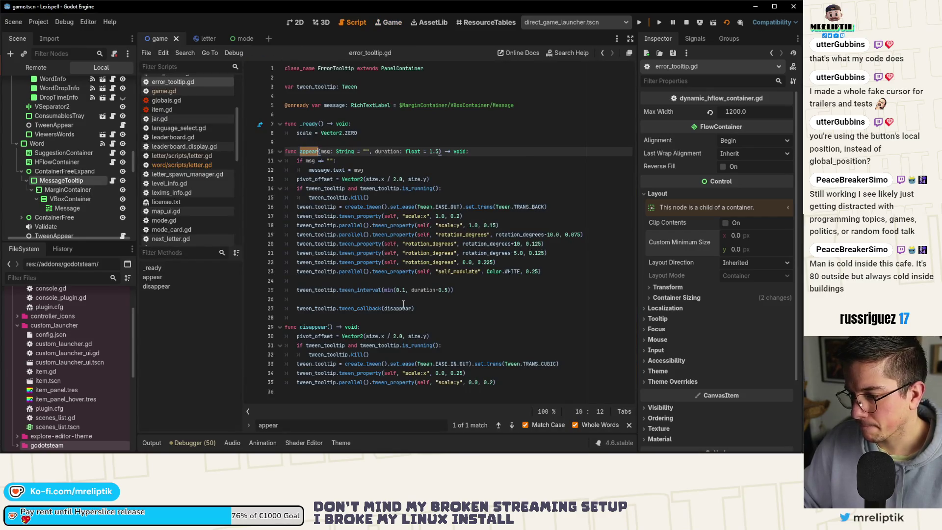
In word.gd, change the tooltip duration to appear(err_msg, 6.0) and save
mouse_move(342, 271)
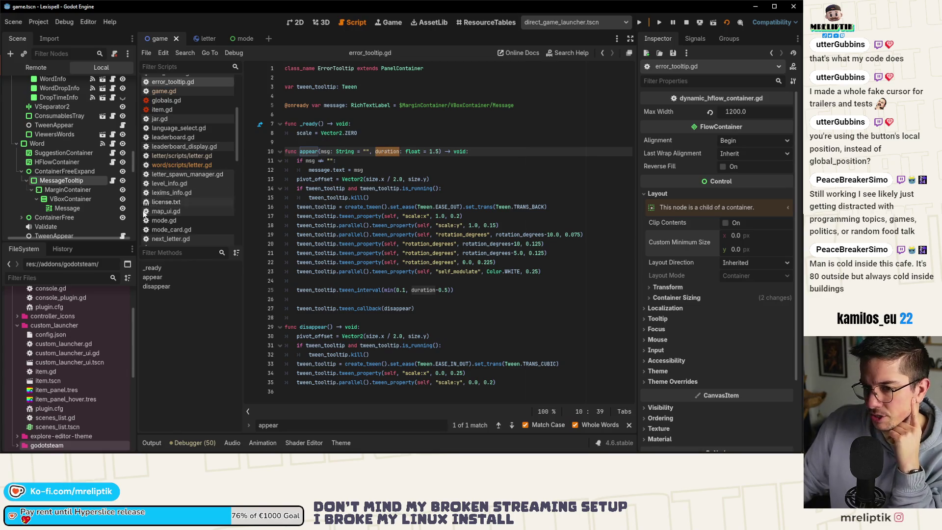
click(112, 144)
scroll(375, 332, down, 20)
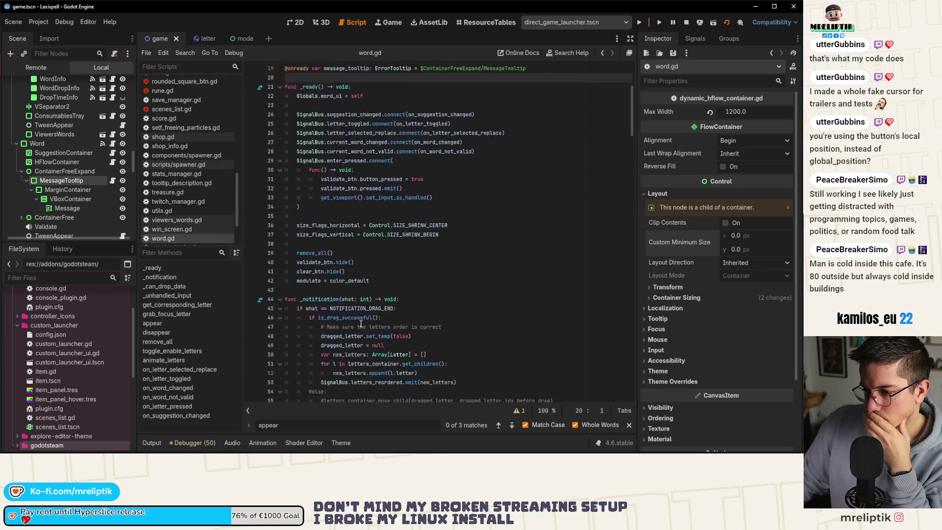
scroll(344, 328, down, 15)
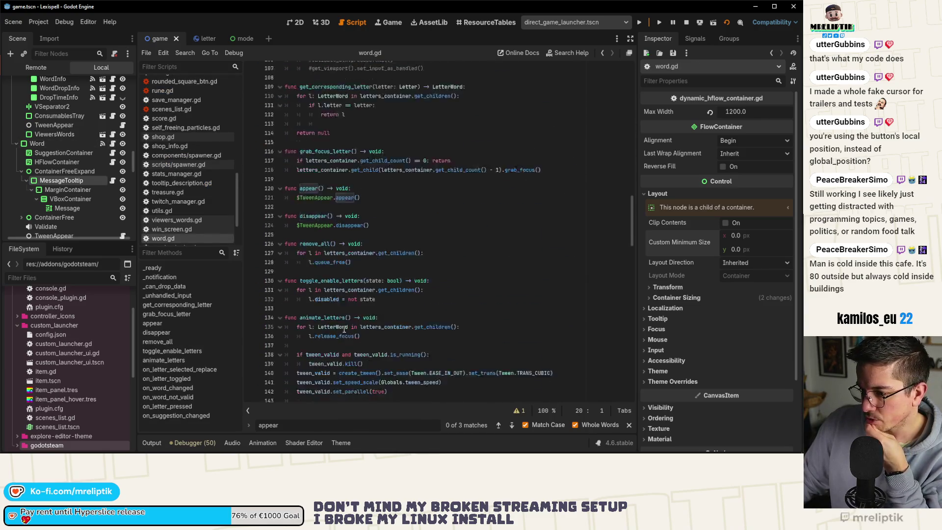
scroll(346, 327, down, 14)
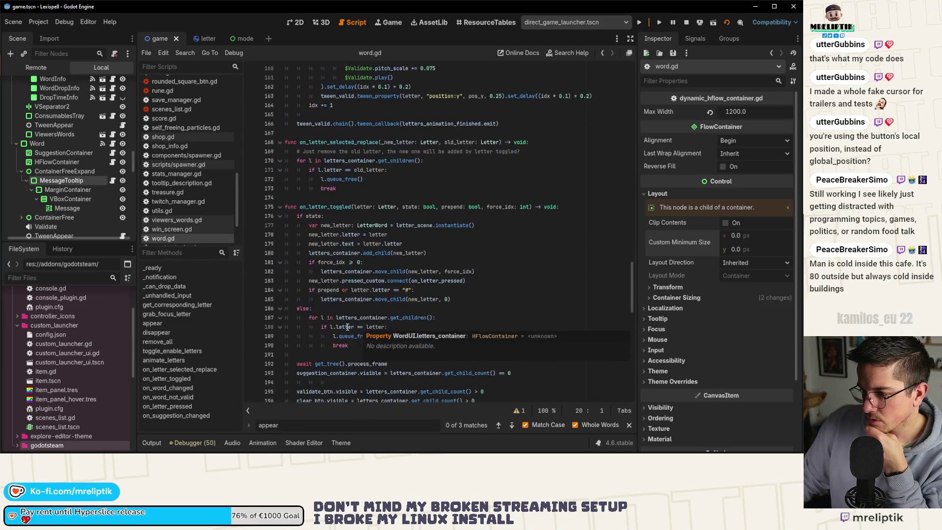
click(393, 281)
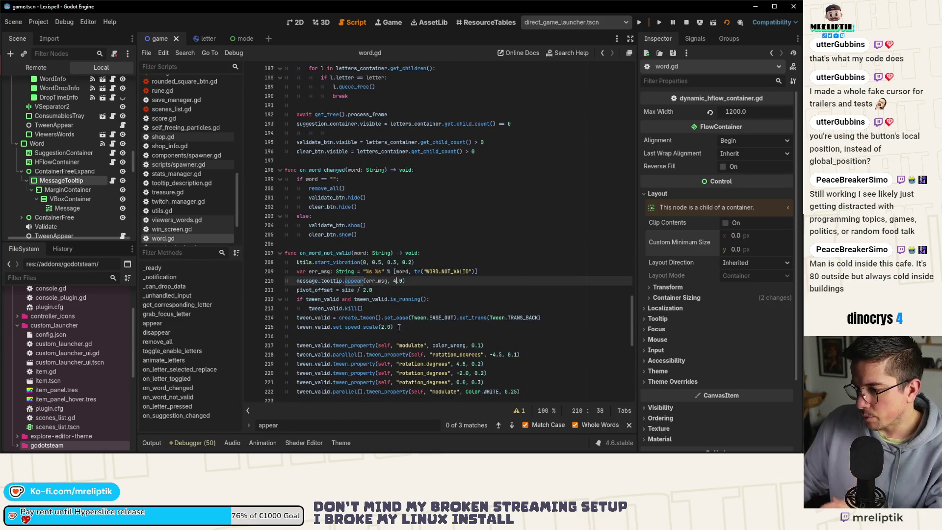
text(6)
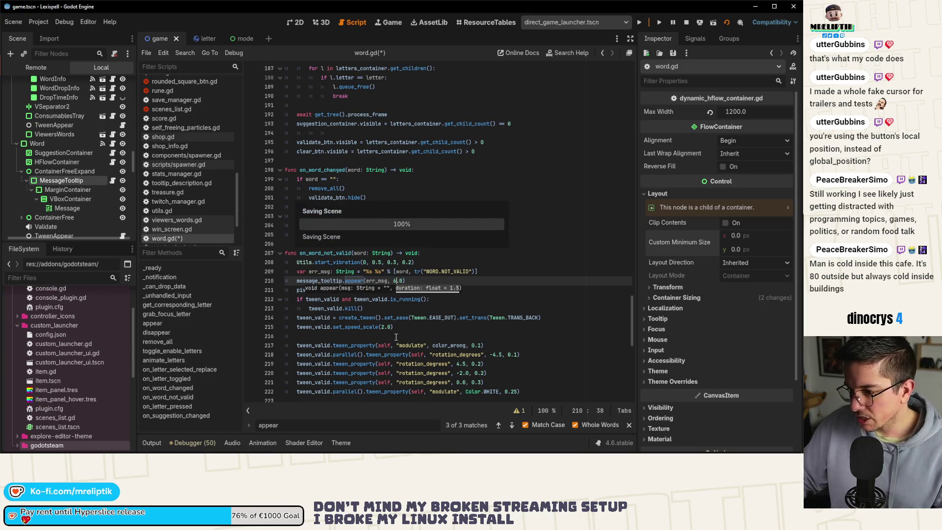
key(End)
key(ctrl+s)
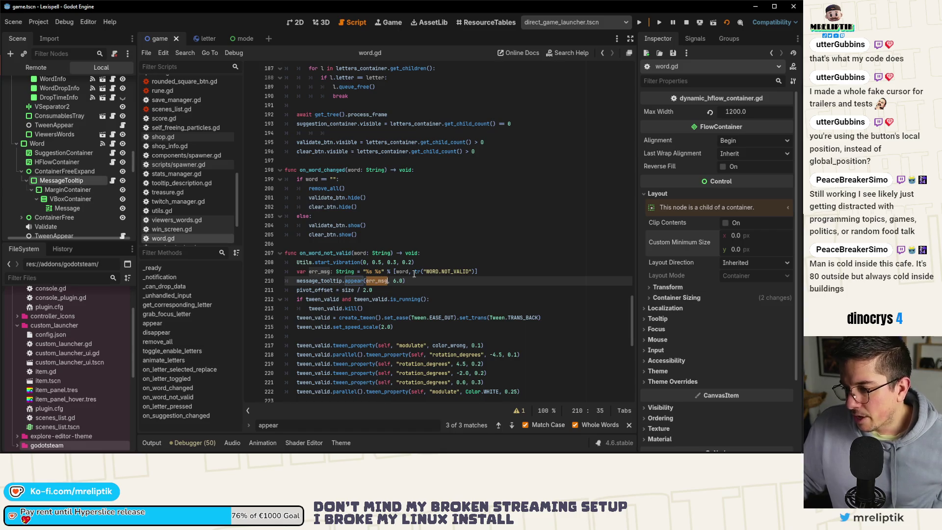
Run the game and submit VLBINDM to test the longer tooltip
click(376, 272)
key(F5)
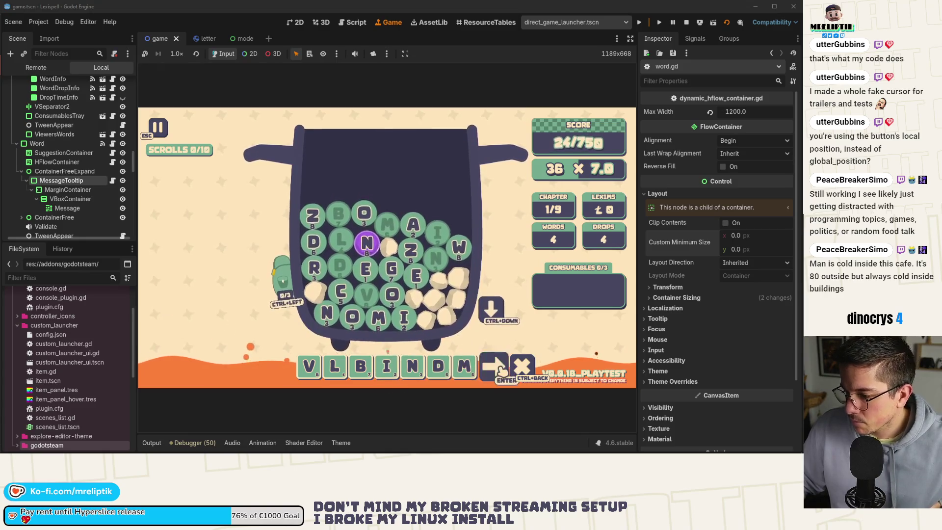
click(500, 374)
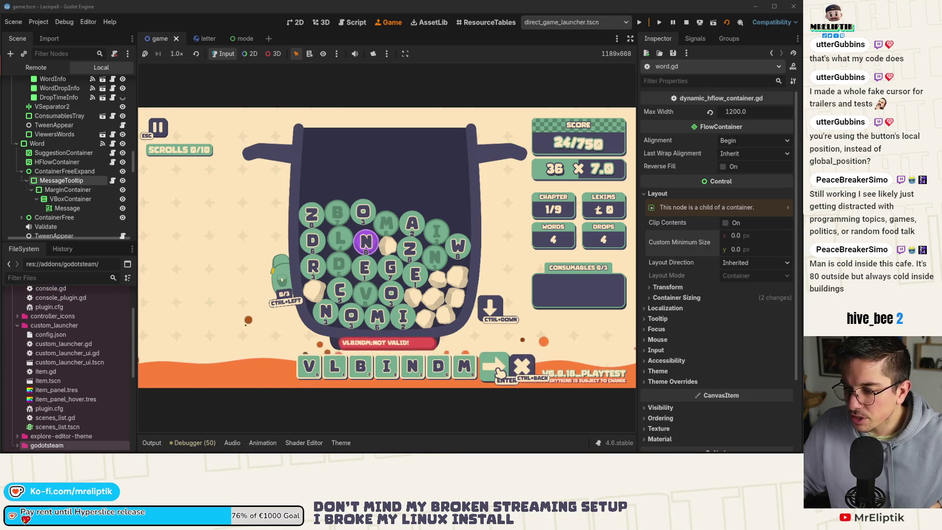
In error_tooltip.gd, change the hold interval to max(0.1, duration-0.5) instead of min
click(112, 179)
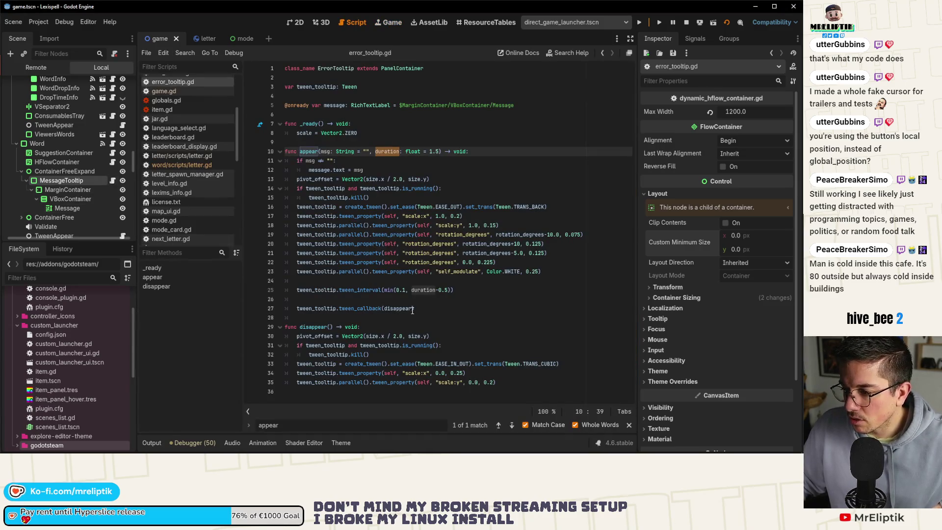
click(422, 290)
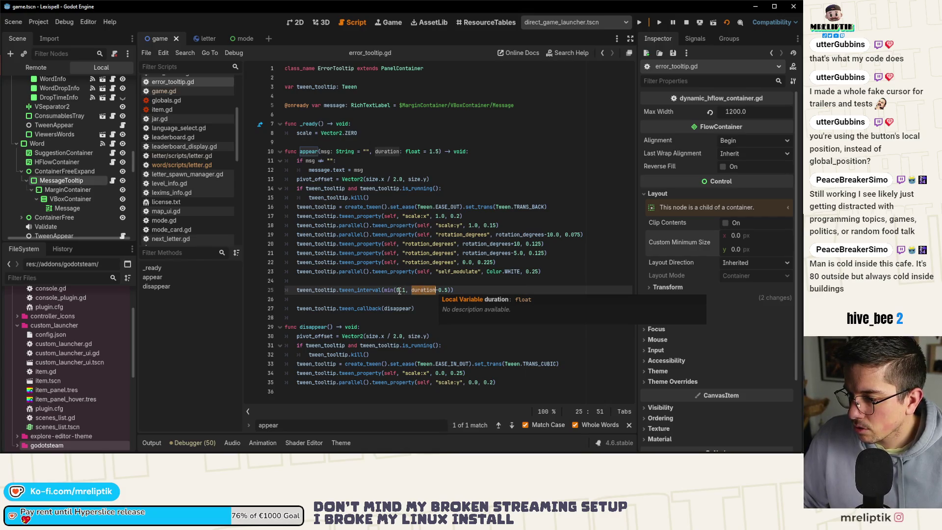
mouse_move(391, 291)
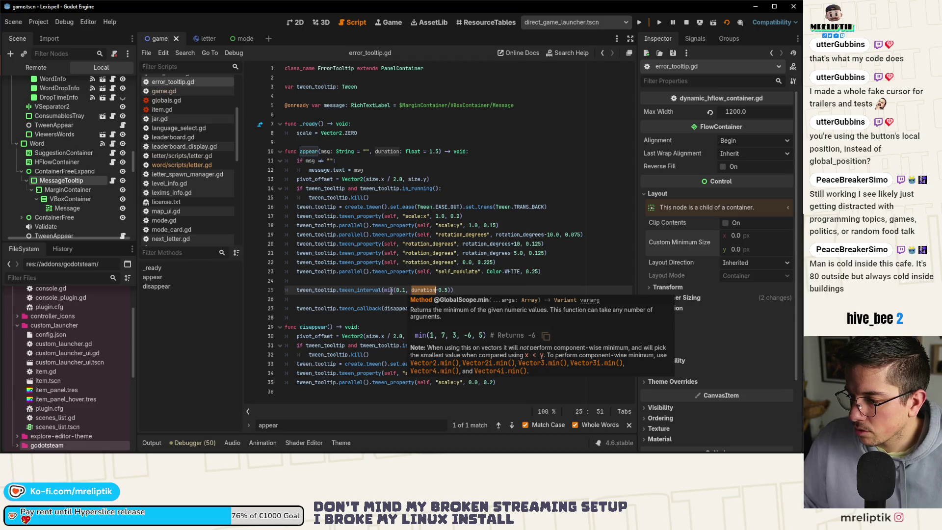
click(391, 291)
text(ax)
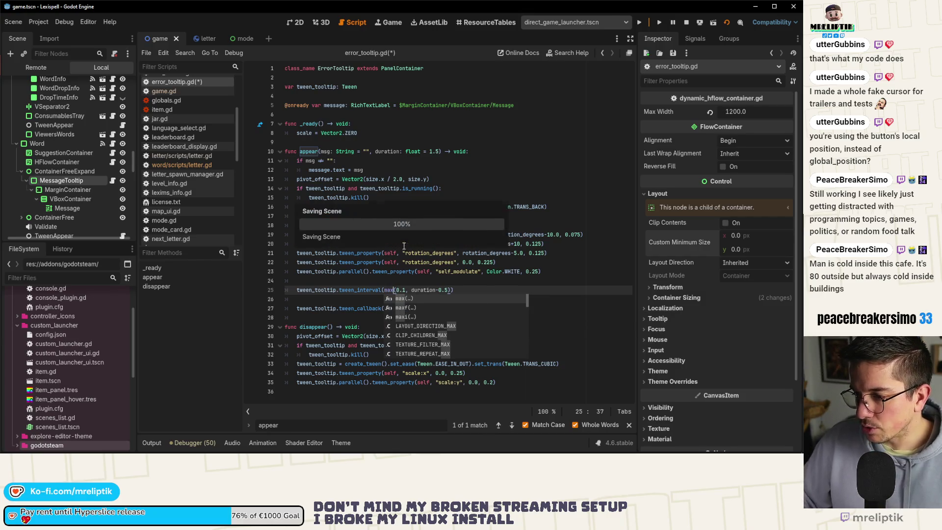
Resubmit VLBINDM in the running game to check the NOT VALID! tooltip, then reopen word.gd
click(391, 23)
click(493, 365)
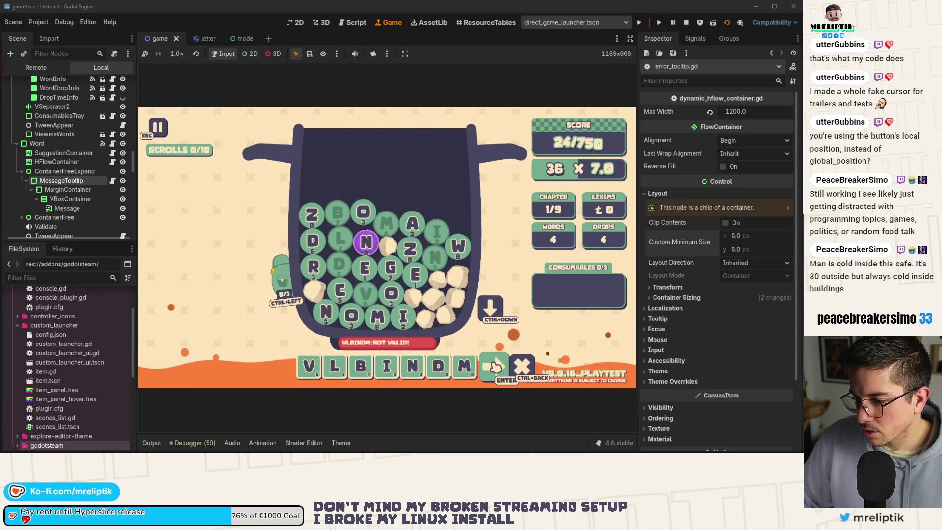
click(113, 180)
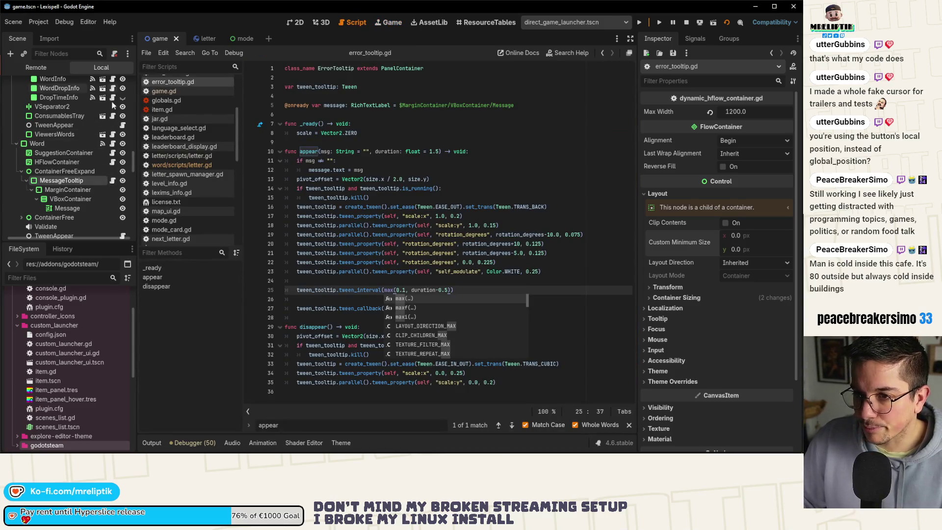
click(112, 143)
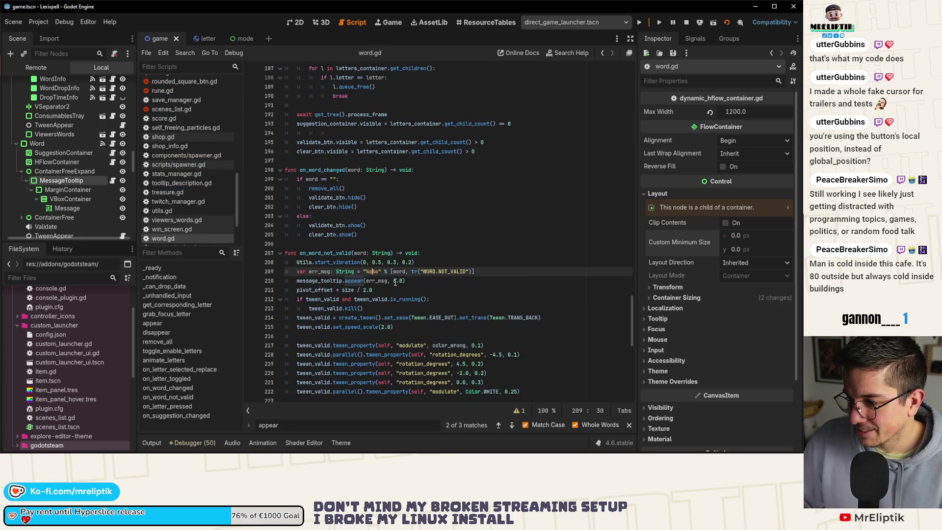
Run the game and submit the invalid word repeatedly to check the tooltip
click(393, 281)
key(F5)
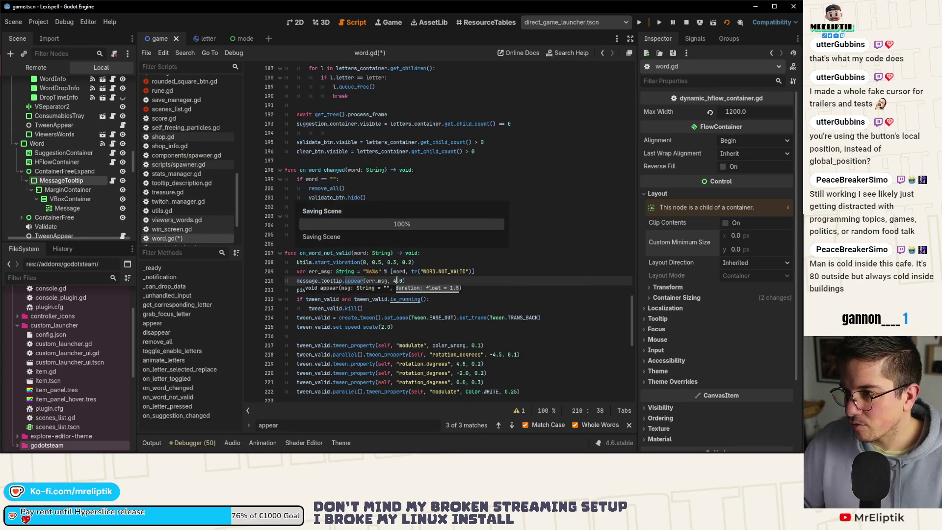
click(488, 368)
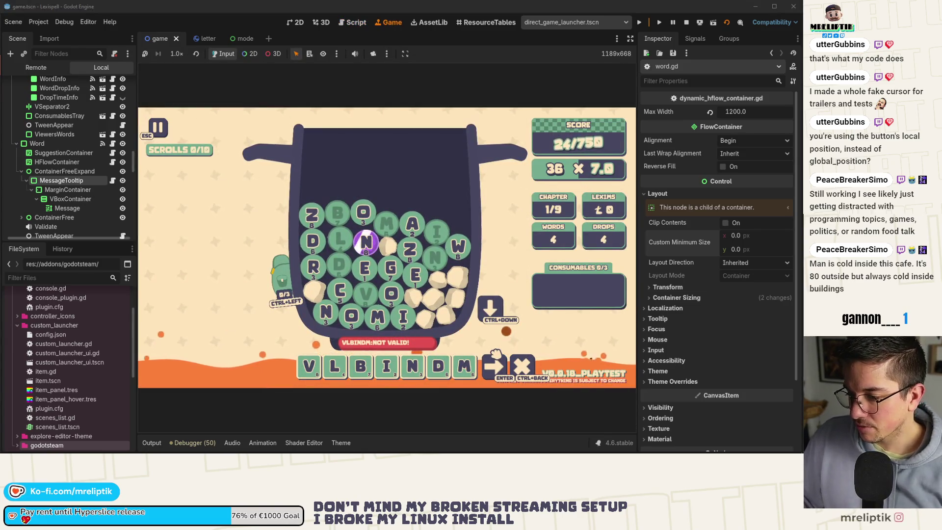
click(492, 383)
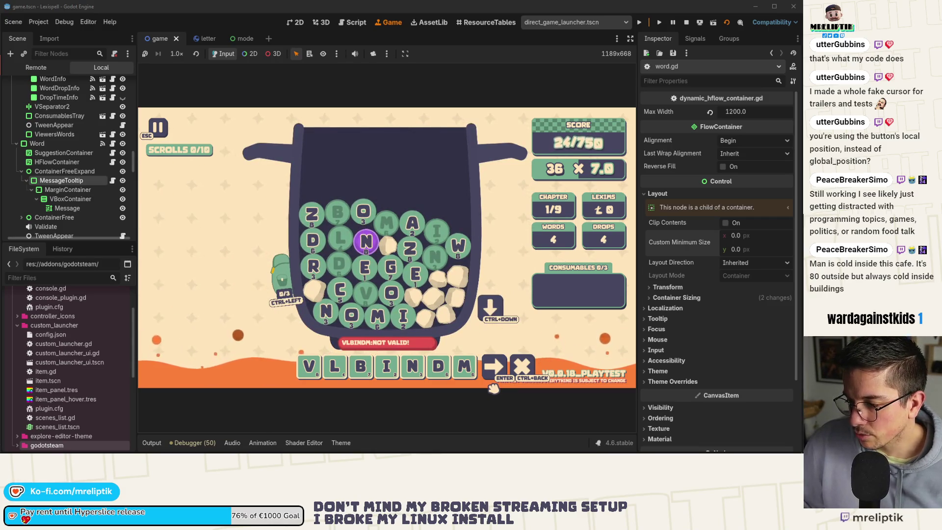
click(495, 368)
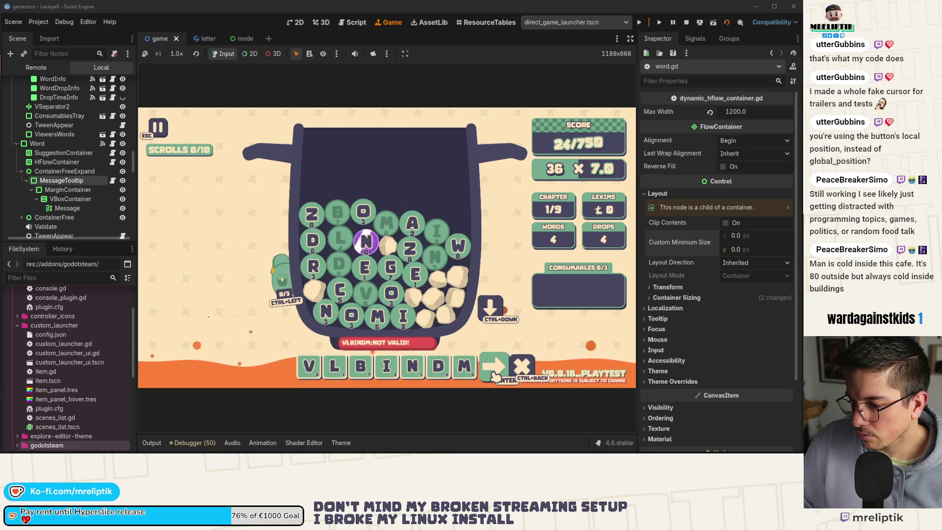
Return to word.gd, save it, and relaunch the game
key(ctrl+F3)
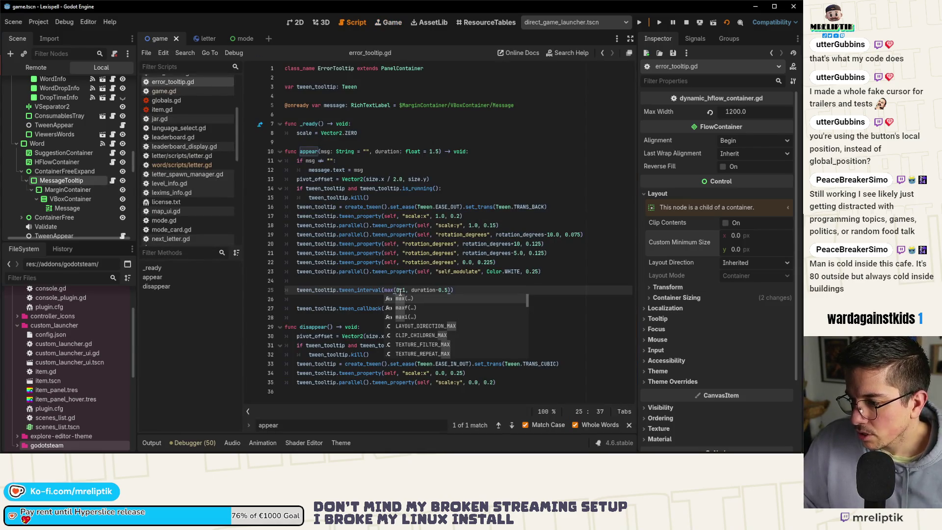
click(411, 290)
click(113, 144)
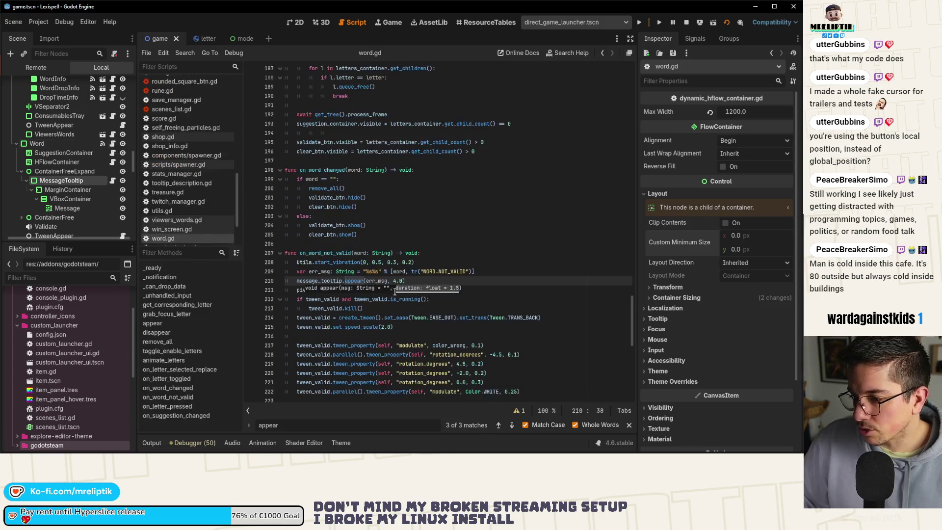
text(3)
key(ctrl+s)
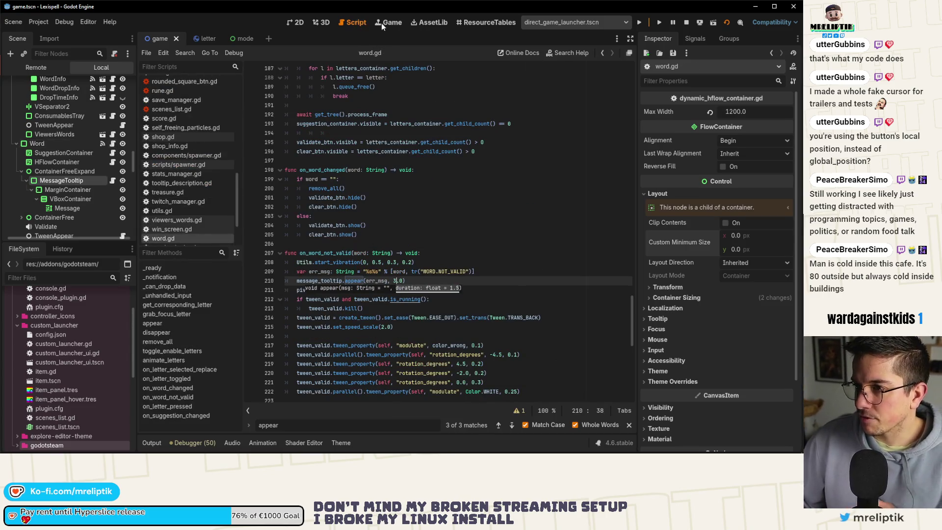
key(ctrl+F4)
Resubmit the invalid word six times to recheck the tooltip's timing
click(500, 373)
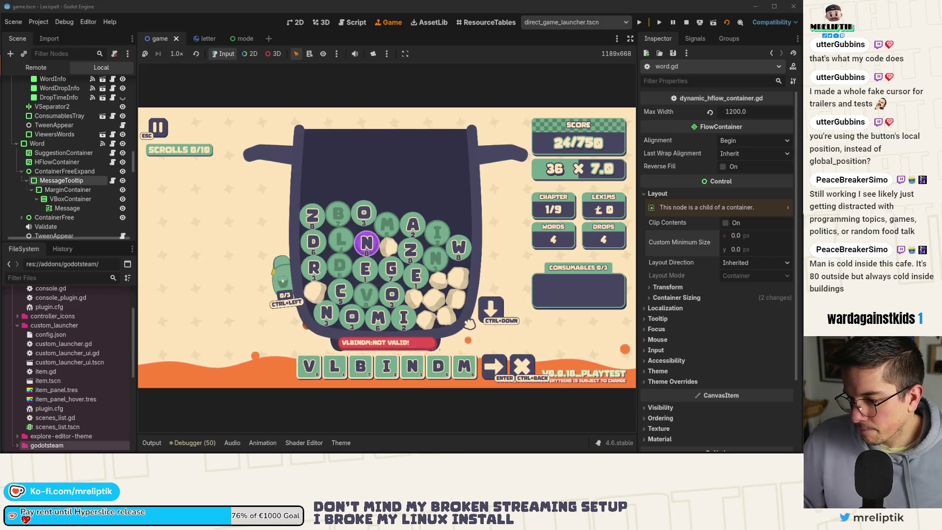
click(499, 374)
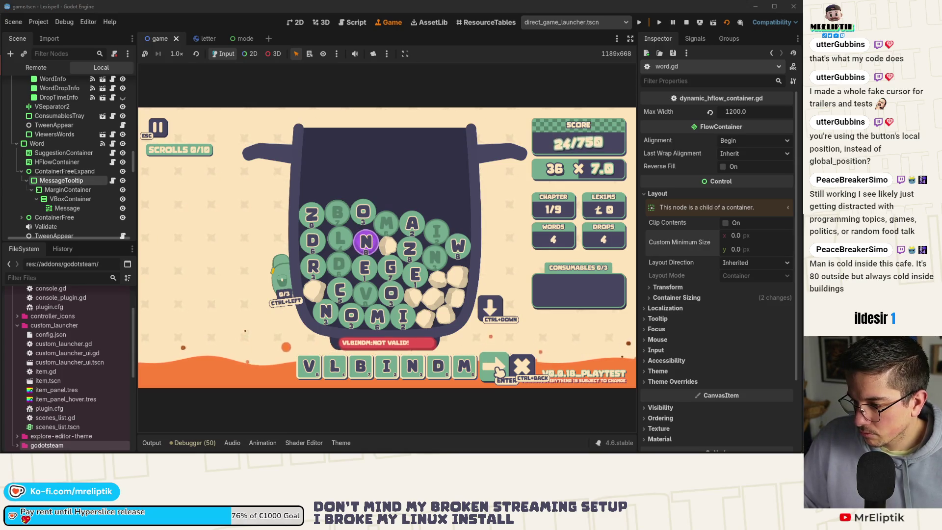
click(499, 374)
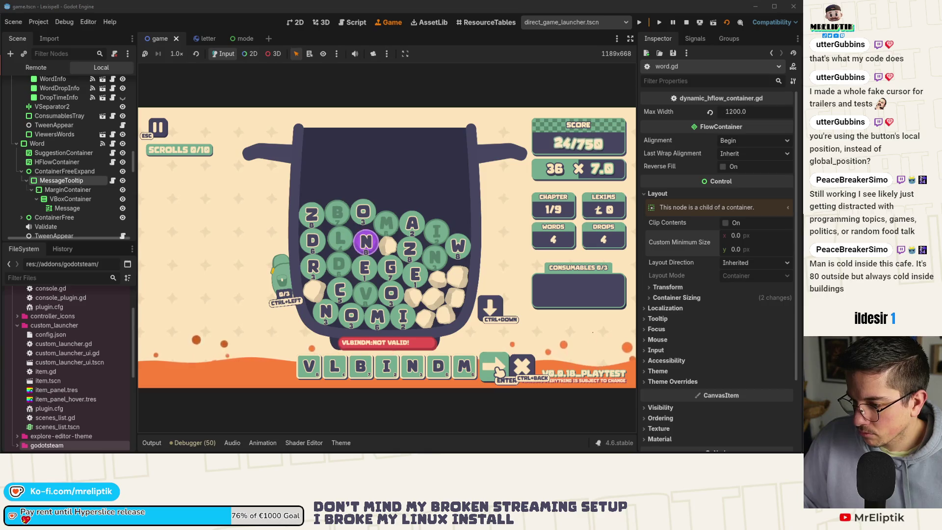
click(499, 374)
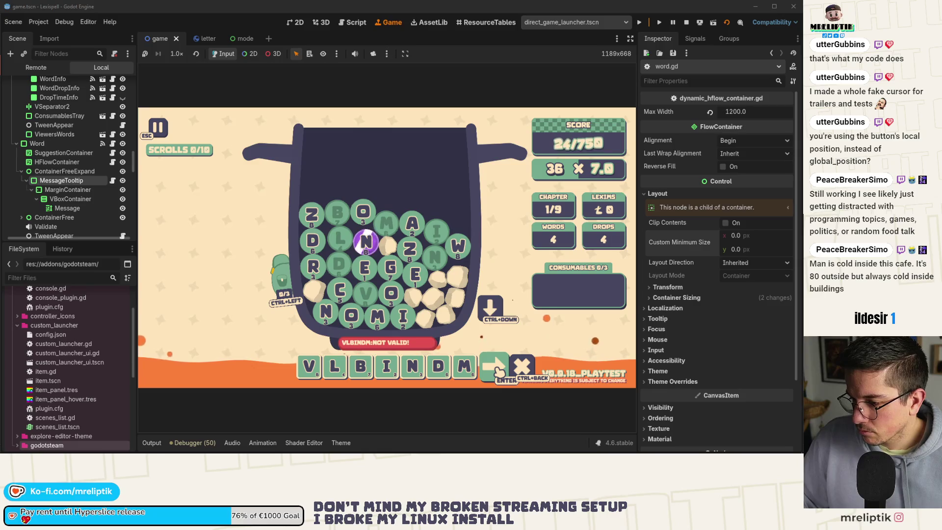
click(500, 374)
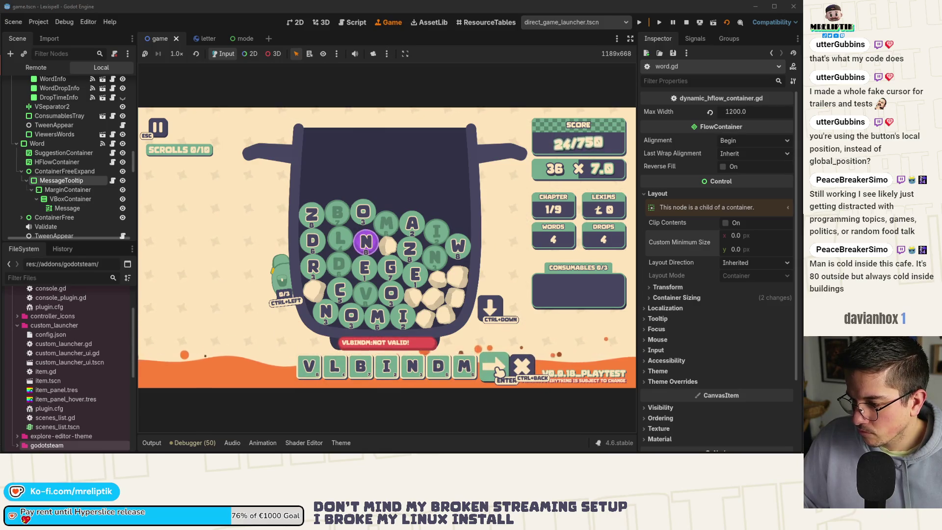
click(499, 373)
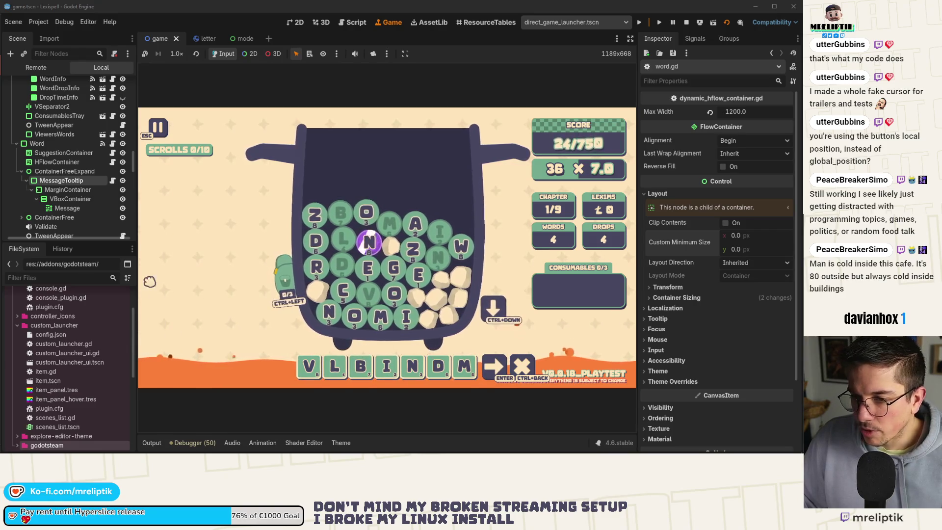
Change word.gd's tooltip message format on line 209 to "%s %s" and save
click(113, 180)
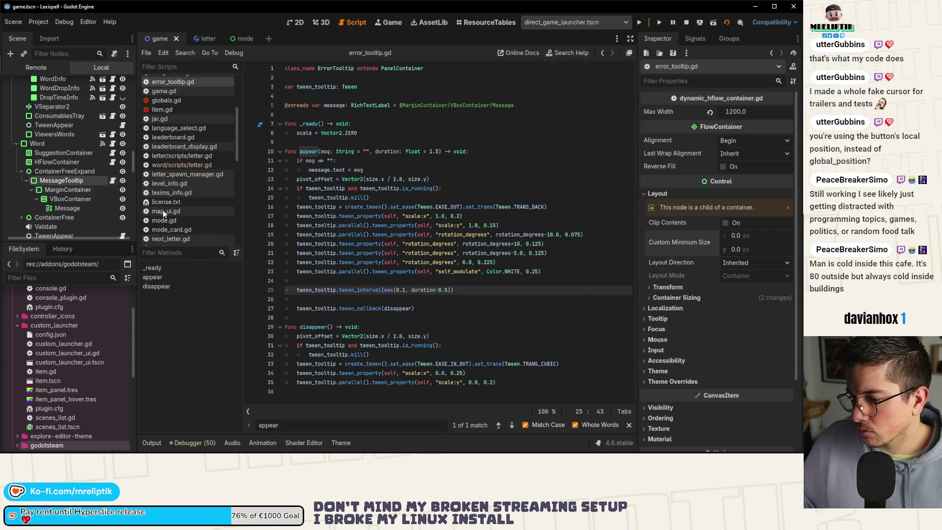
click(113, 143)
click(371, 271)
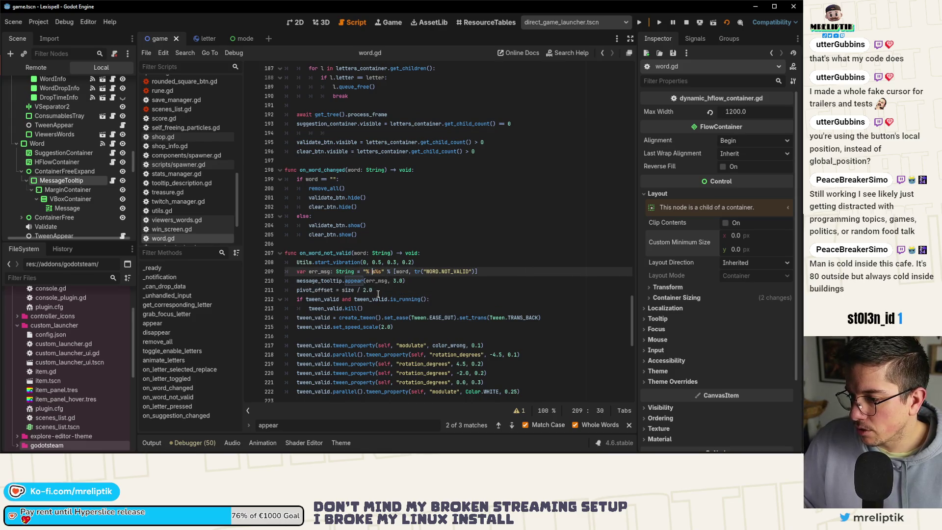
text(s)
key(ctrl+s)
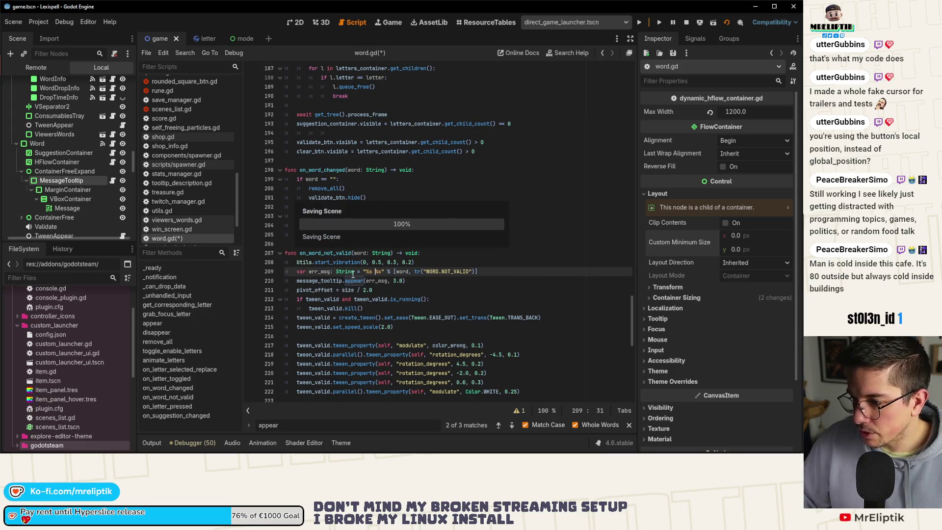
key(alt+Tab)
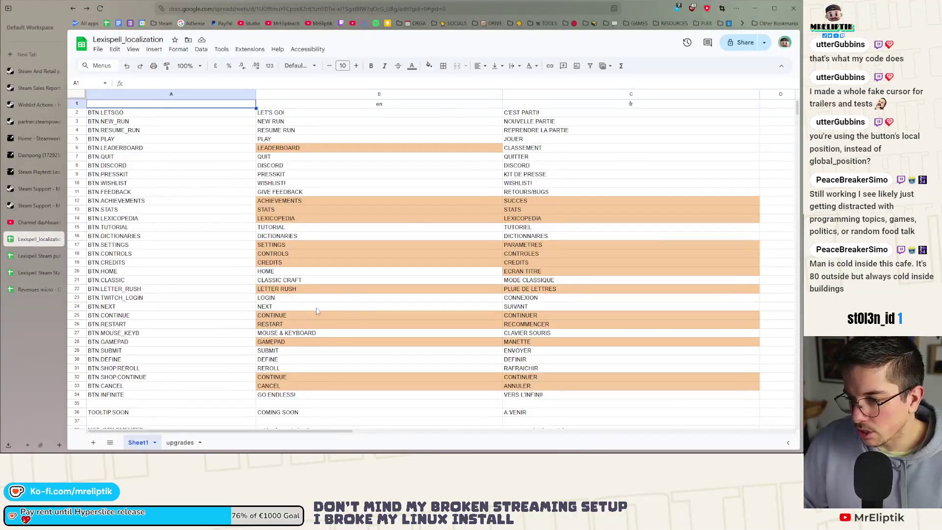
Correct the French NON VALIDE! translation in cell C258 for WORD.NOT_VALID
scroll(314, 281, down, 5)
scroll(308, 209, down, 10)
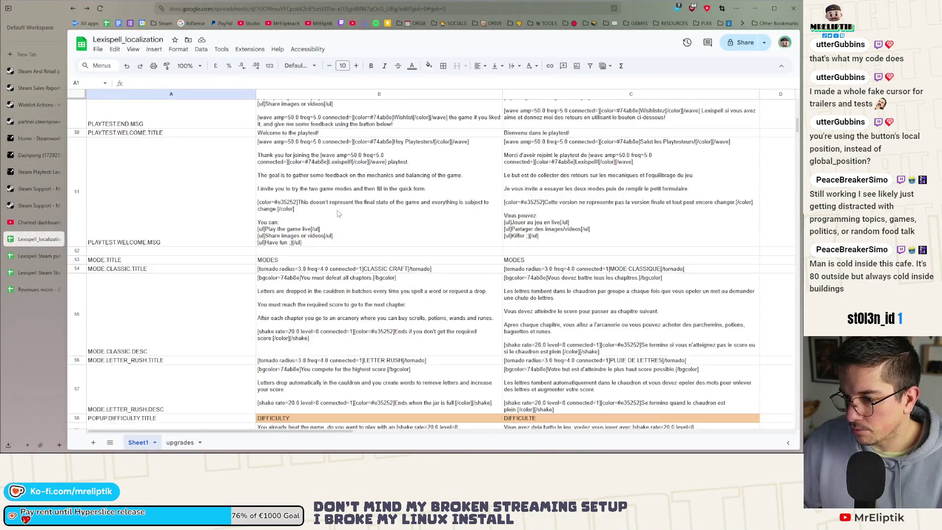
scroll(165, 311, down, 20)
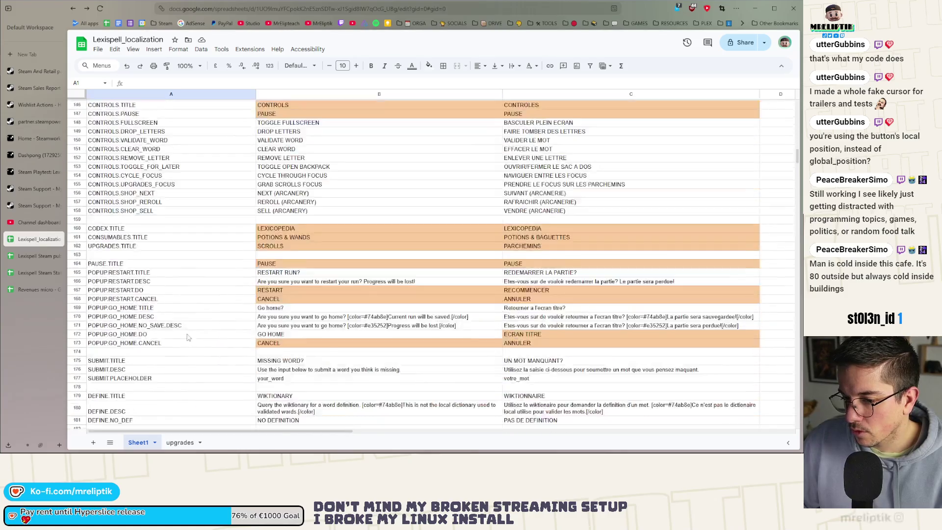
scroll(151, 333, up, 20)
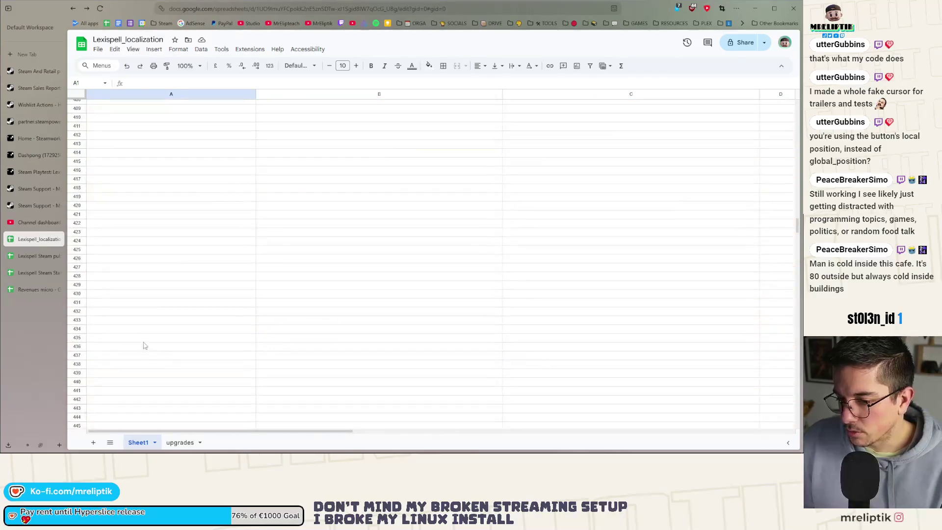
scroll(276, 351, up, 10)
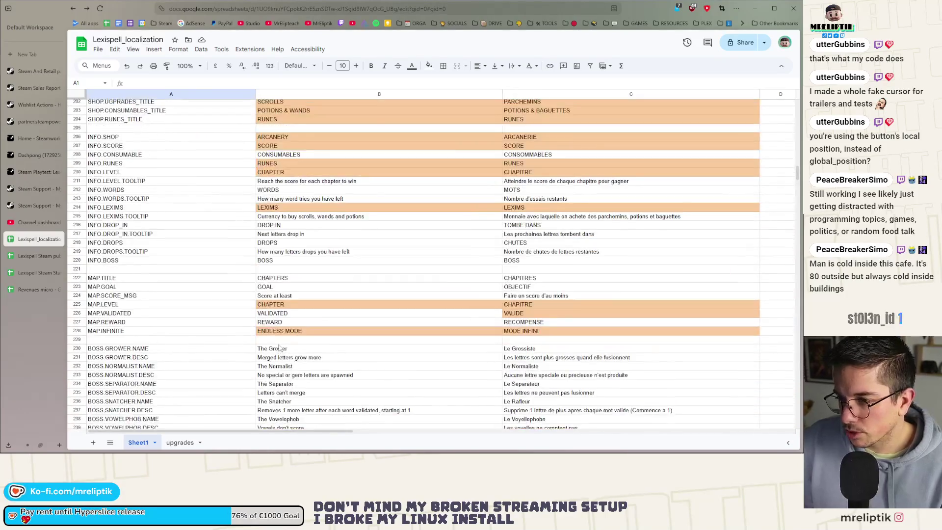
click(298, 341)
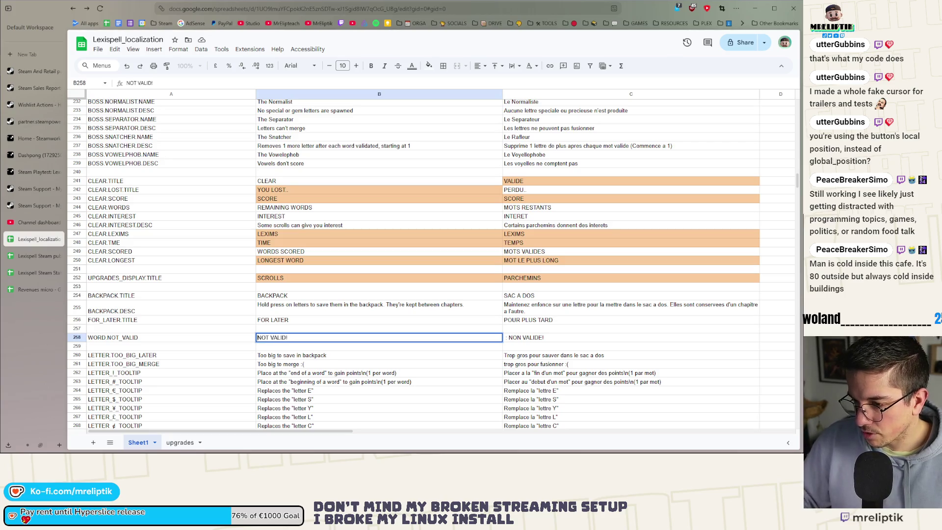
double_click(510, 341)
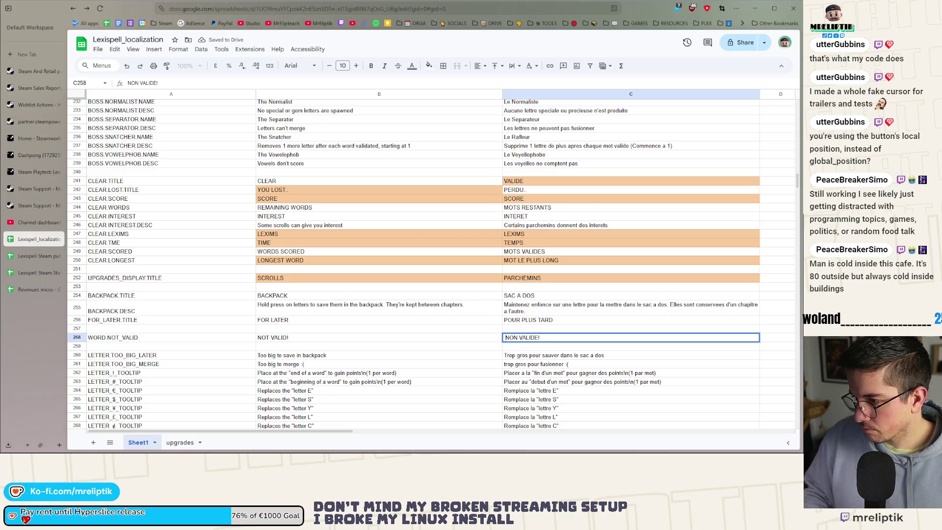
key(Return)
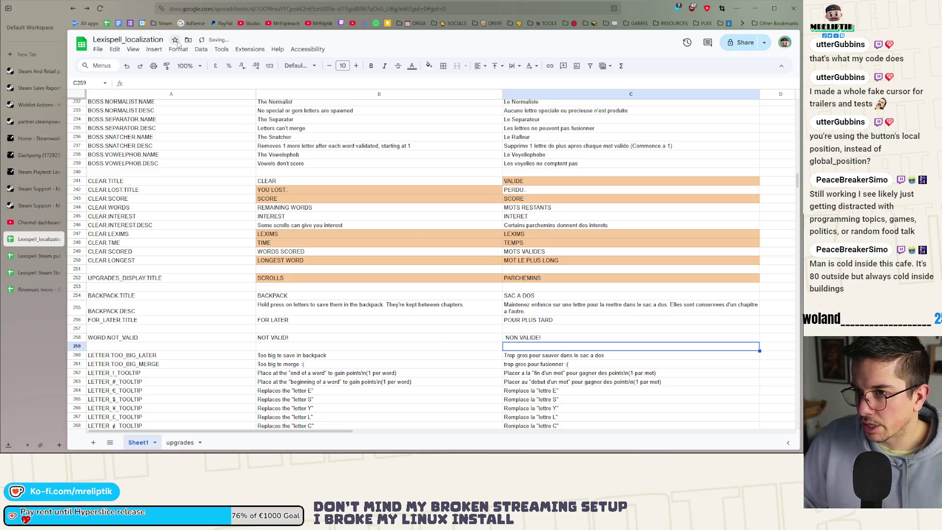
Download the localization sheet as a CSV file and minimize the browser
click(97, 51)
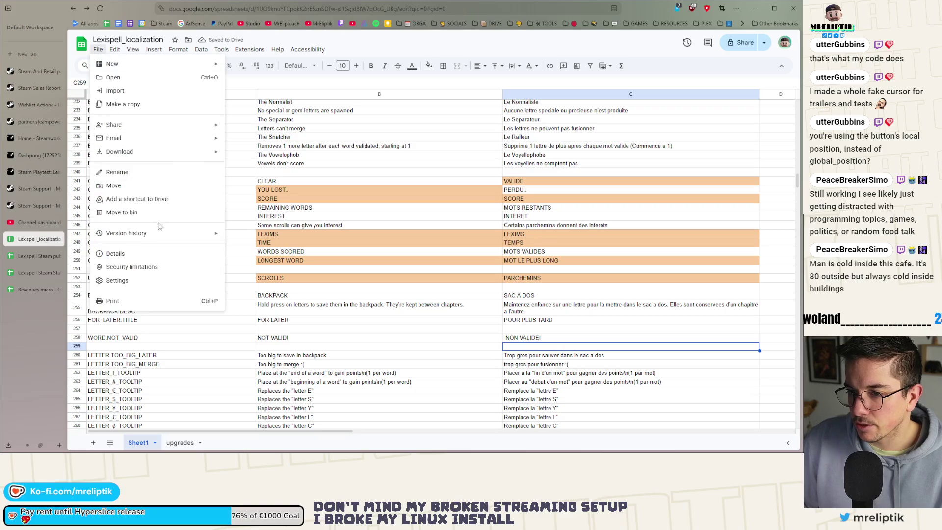
mouse_move(152, 151)
click(284, 208)
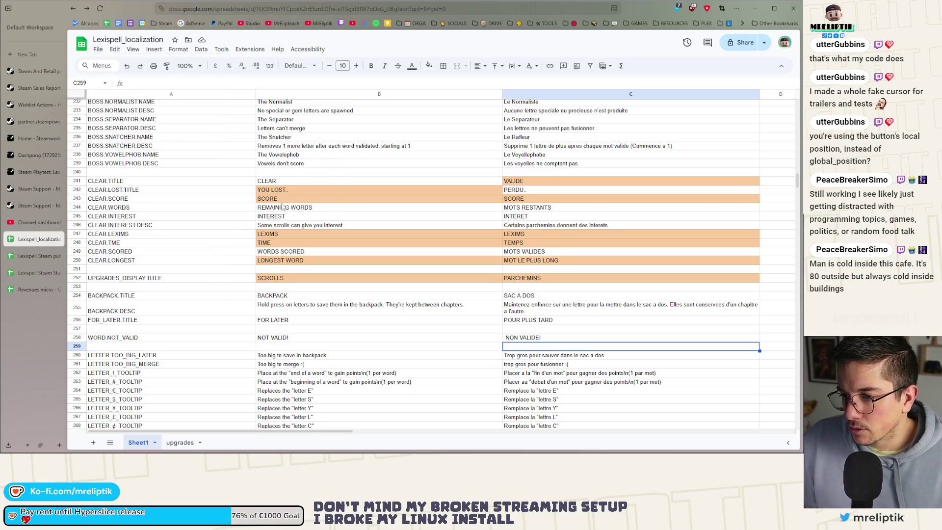
click(758, 15)
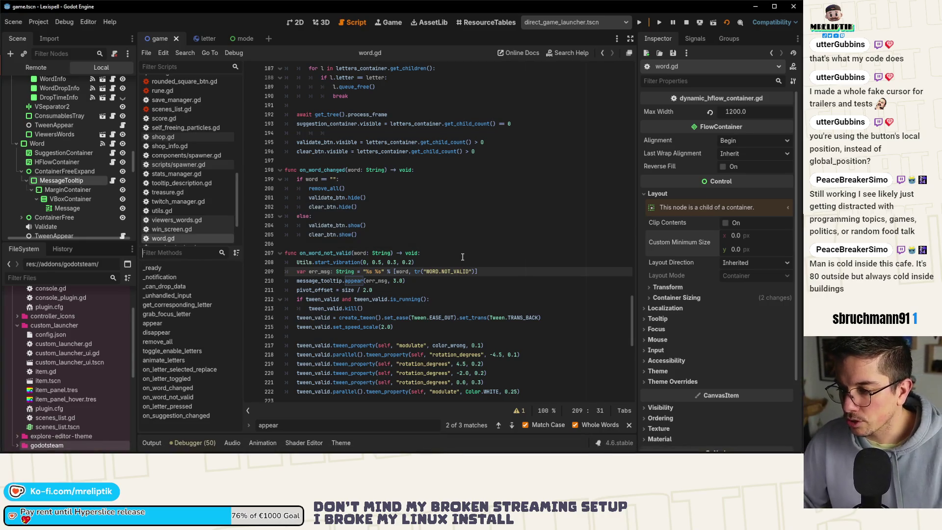
Set the tooltip Message label's Autowrap Mode to Off
click(296, 23)
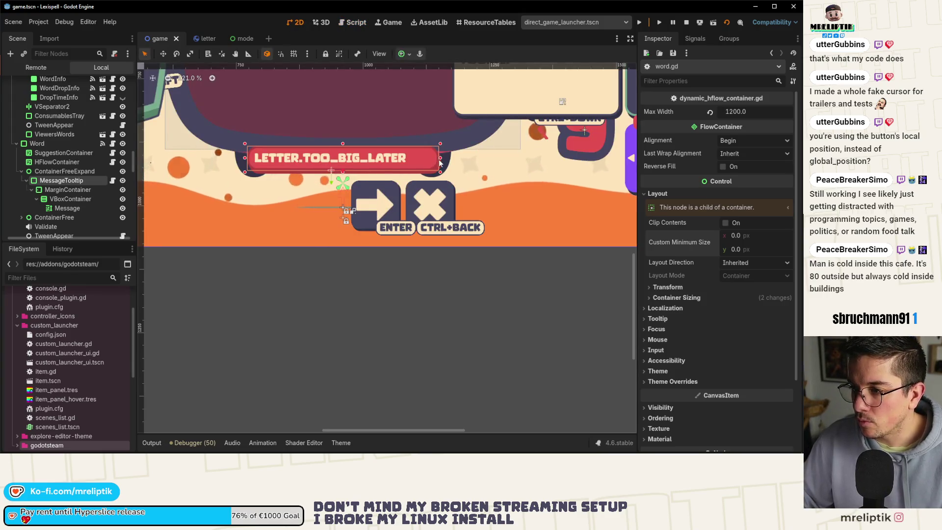
mouse_move(409, 159)
mouse_down()
mouse_move(387, 160)
mouse_move(427, 161)
mouse_move(415, 162)
mouse_up()
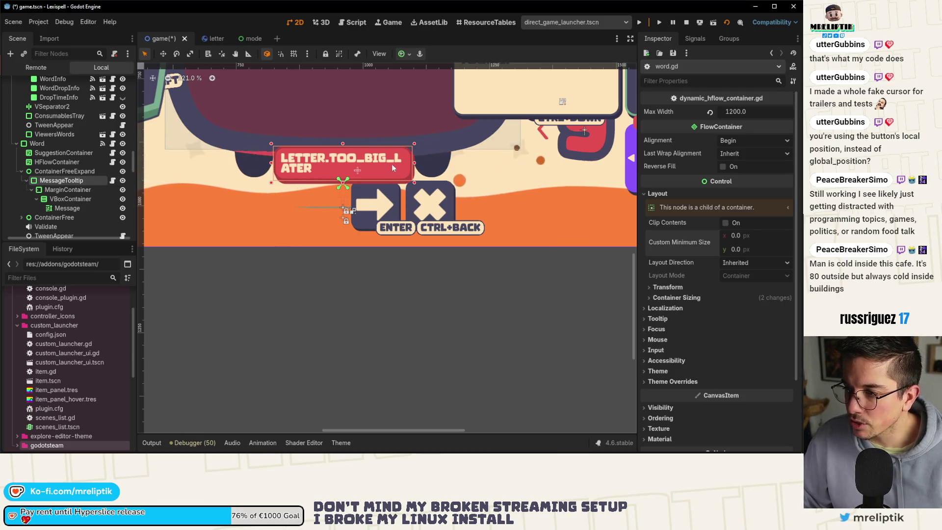
click(74, 207)
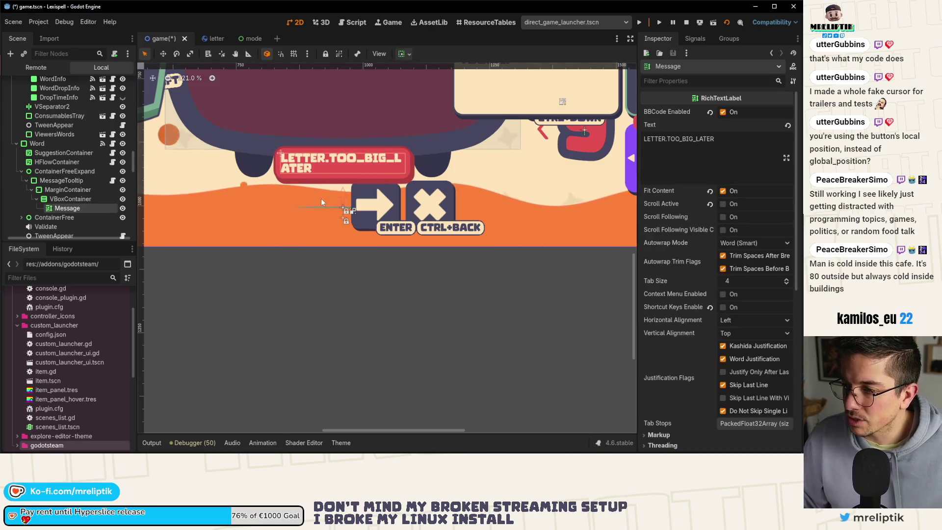
click(753, 242)
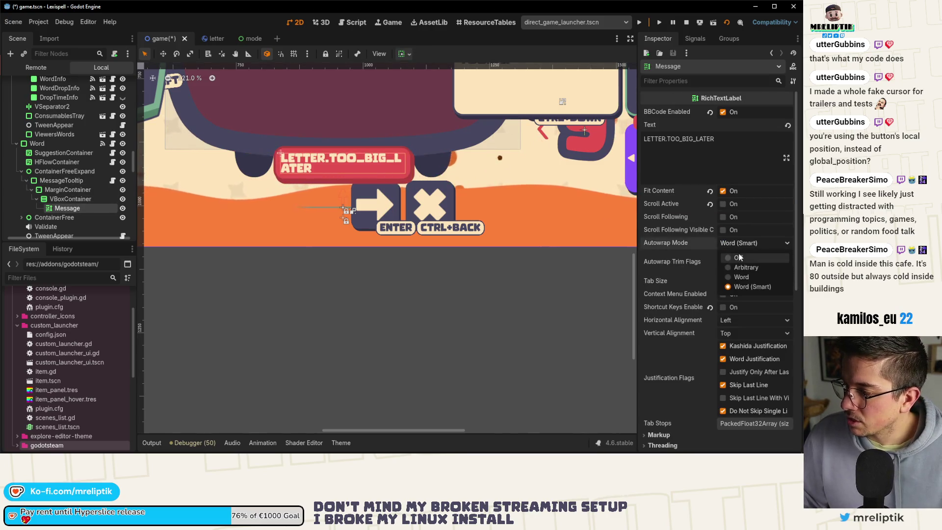
click(740, 256)
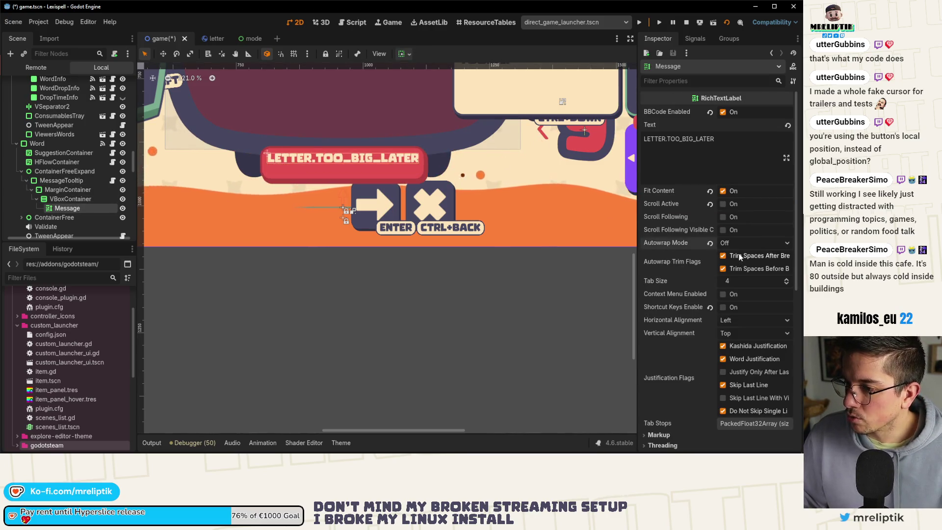
Leave the MessageTooltip width unchanged, save the scene, and restart the game
click(68, 181)
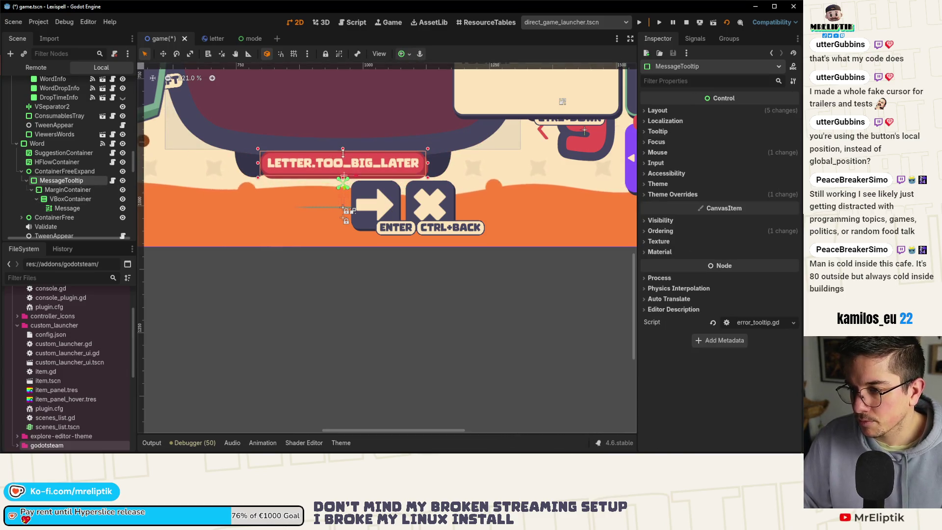
drag(428, 163, 434, 164)
key(ctrl+z)
key(ctrl+s)
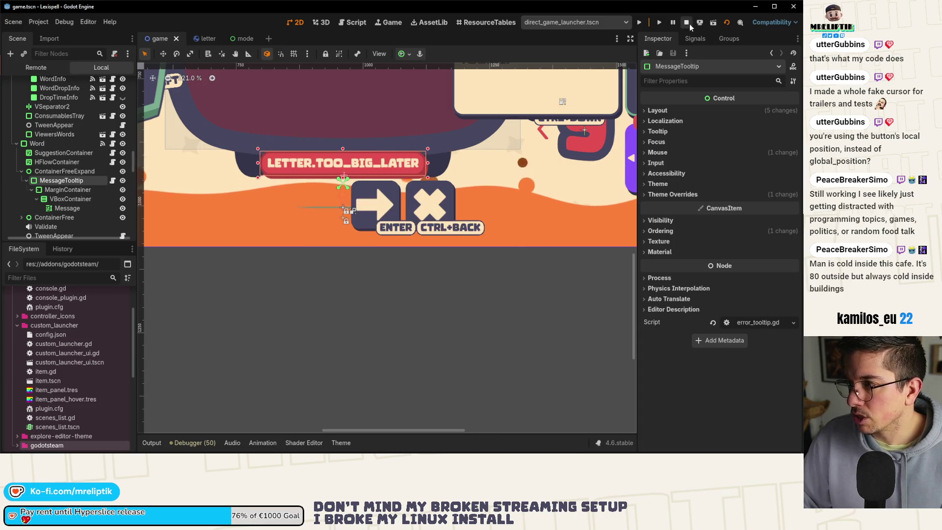
click(688, 23)
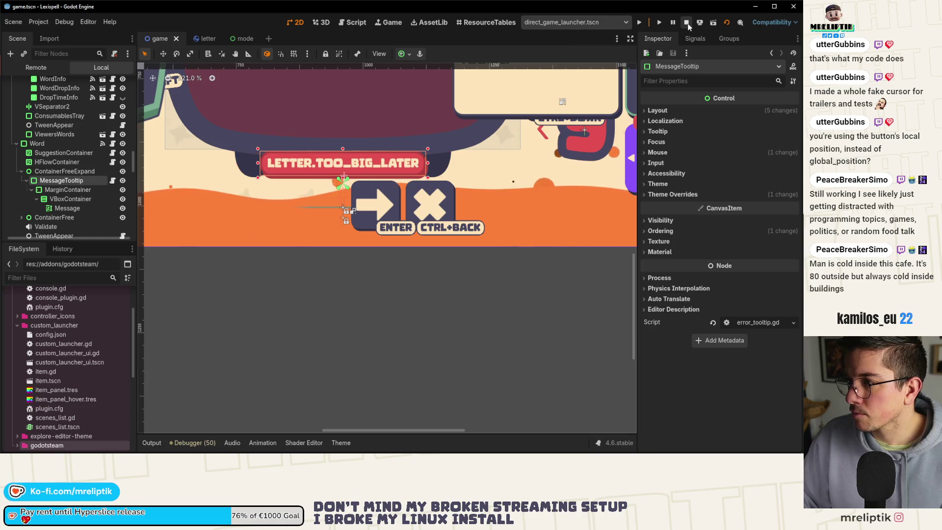
click(640, 23)
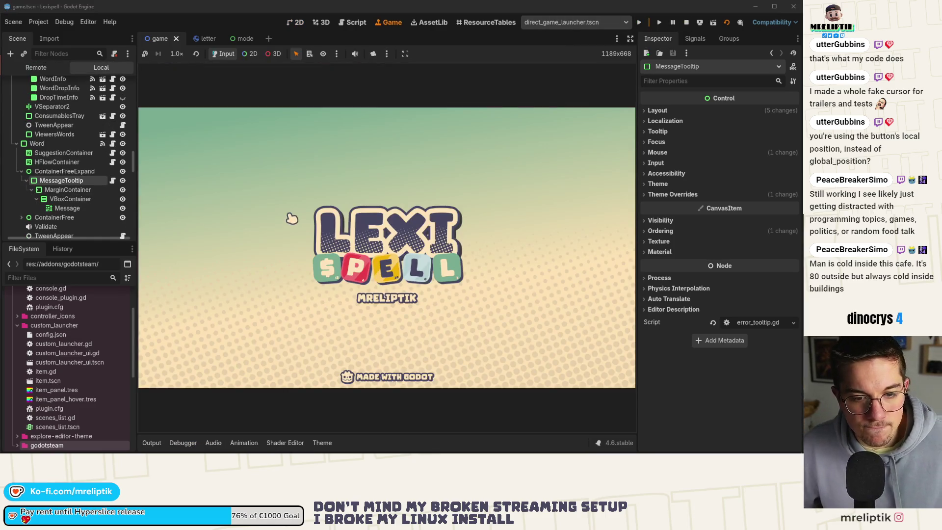
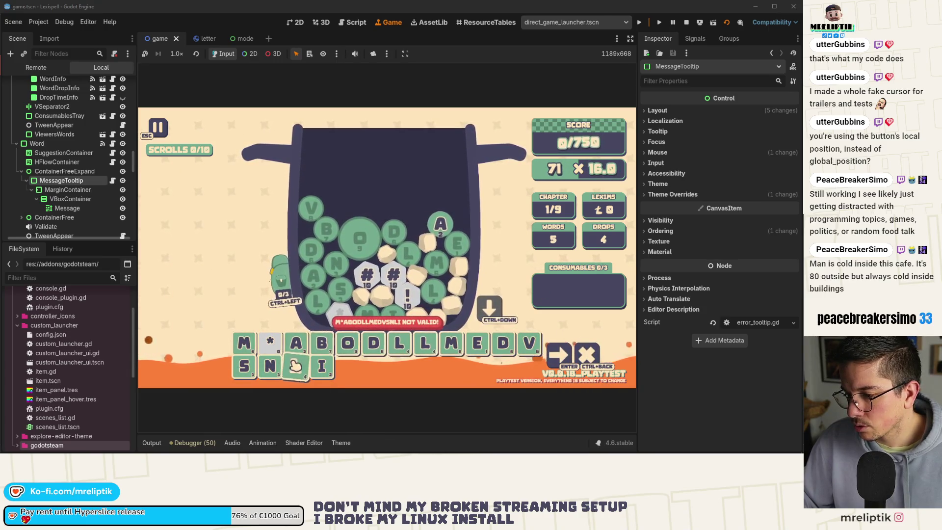
Move the I and B tiles to rearrange the word, clear it, and return to the 2D view
drag(328, 375, 296, 336)
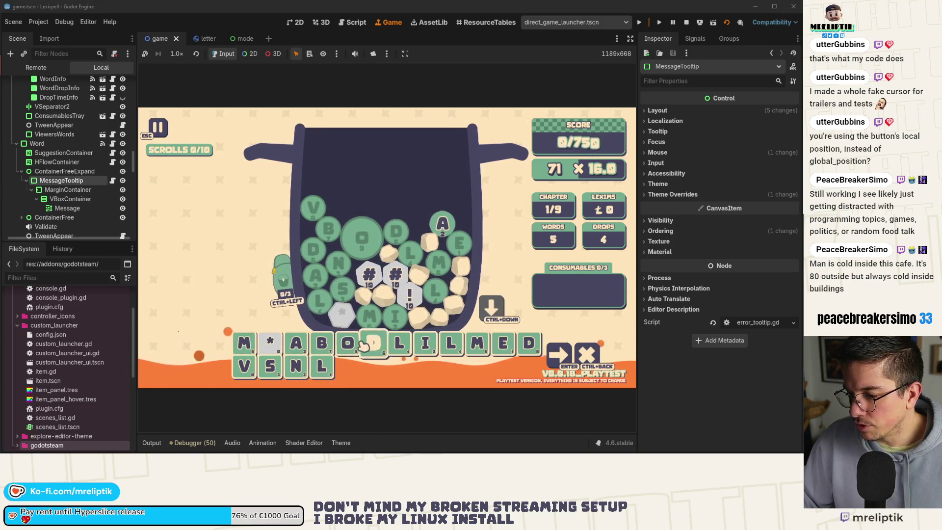
mouse_move(321, 343)
mouse_down()
mouse_move(270, 365)
mouse_move(338, 348)
mouse_move(526, 358)
mouse_up()
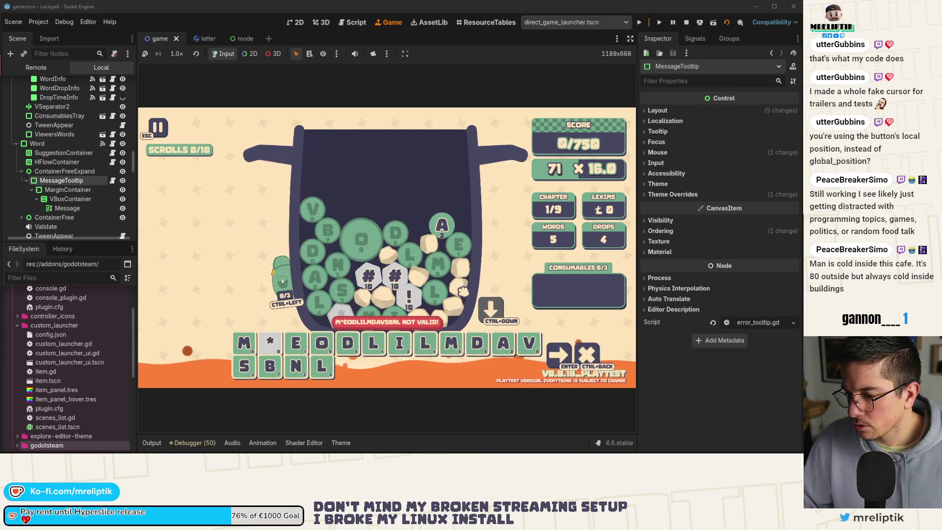
key(ctrl+BackSpace)
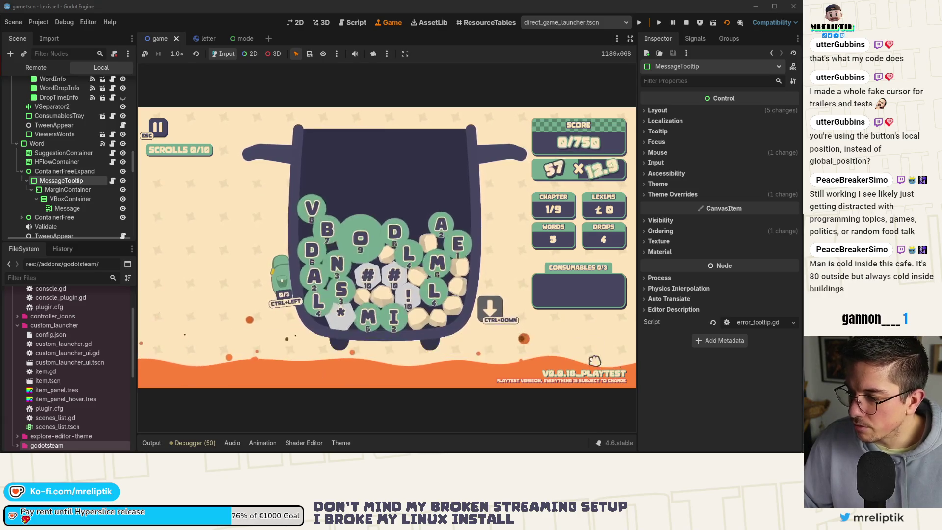
click(296, 22)
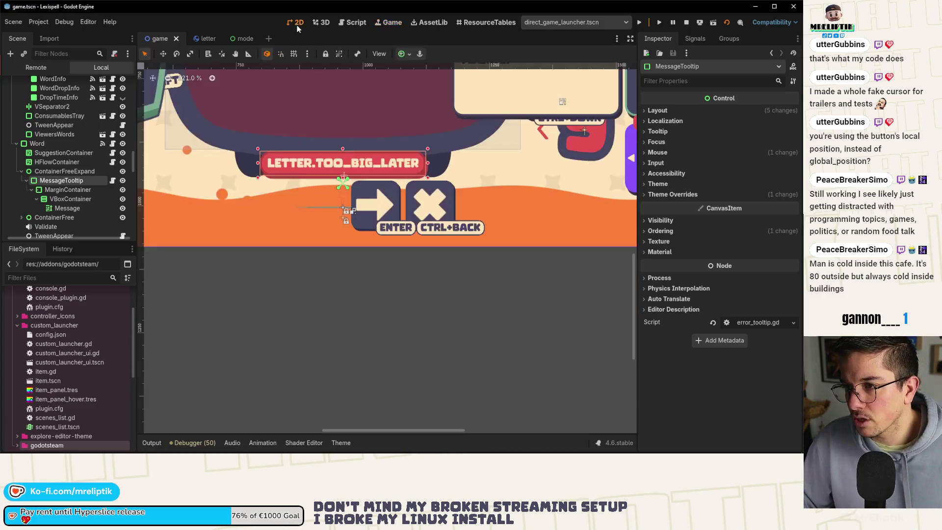
Nudge the message tooltip up one step, save the scene, and select the Message label
key(Up)
key(Up)
key(Up)
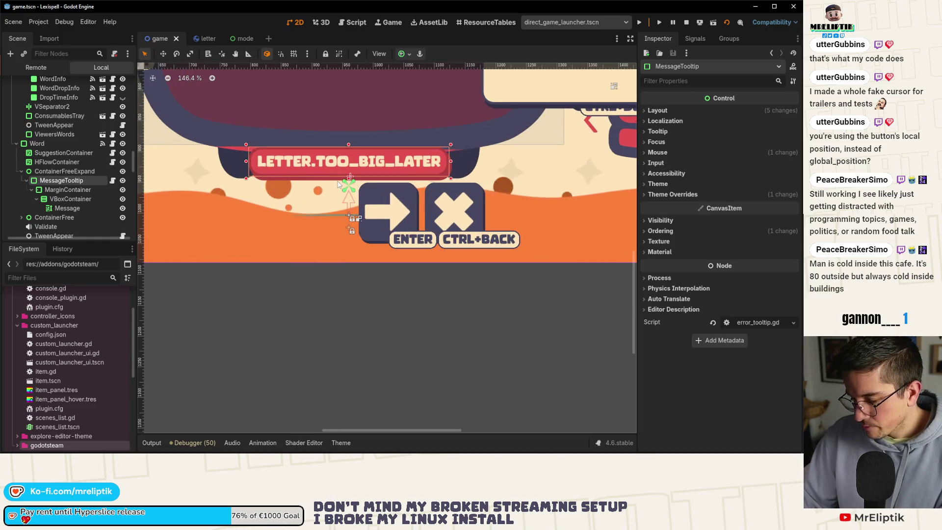
key(ctrl+s)
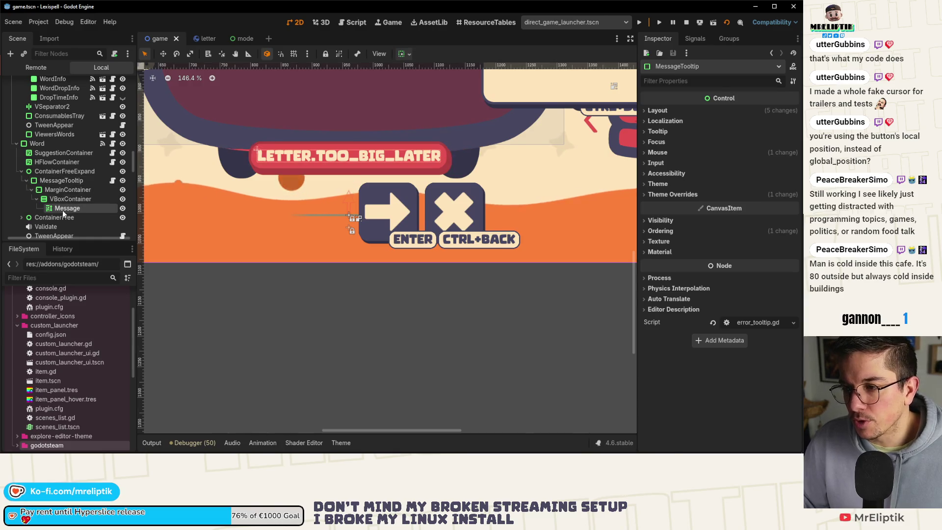
click(63, 208)
scroll(660, 344, down, 10)
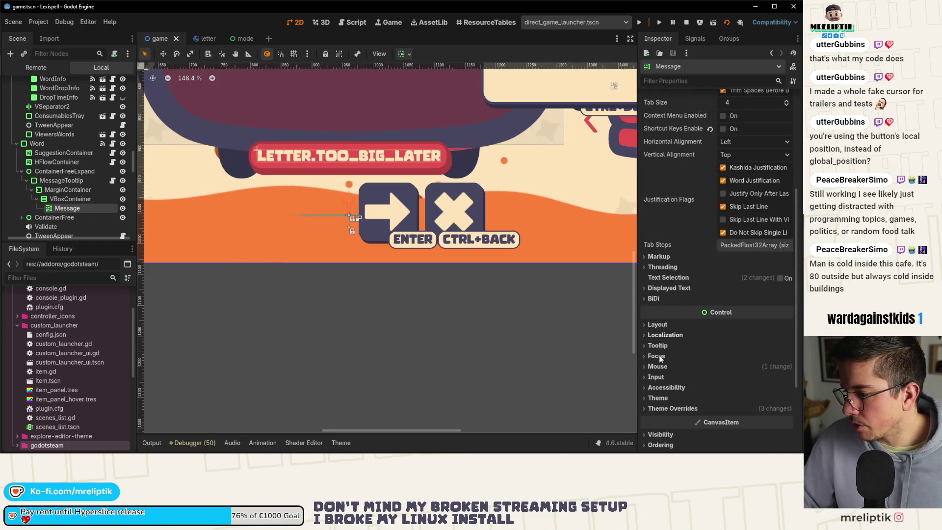
Give the Message label a 24 px Normal Font Size theme override and save the scene
click(655, 368)
click(656, 367)
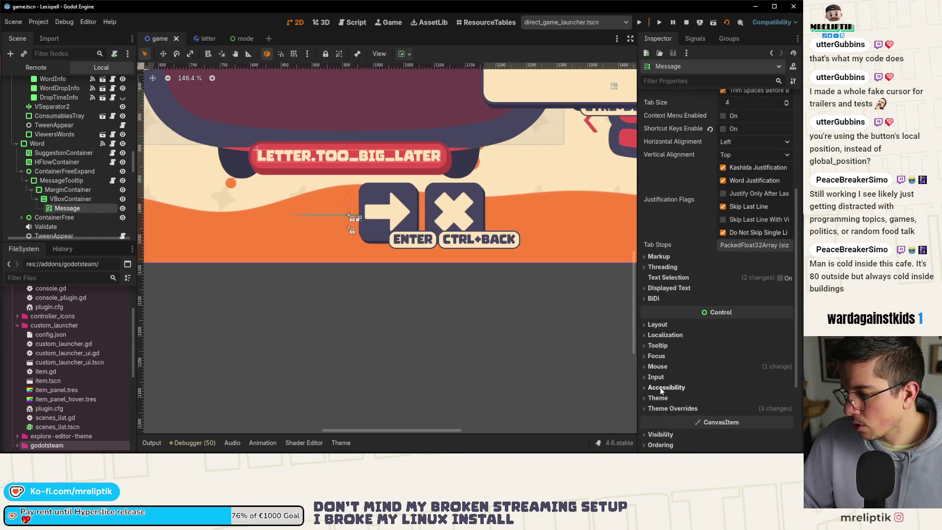
click(667, 347)
click(658, 345)
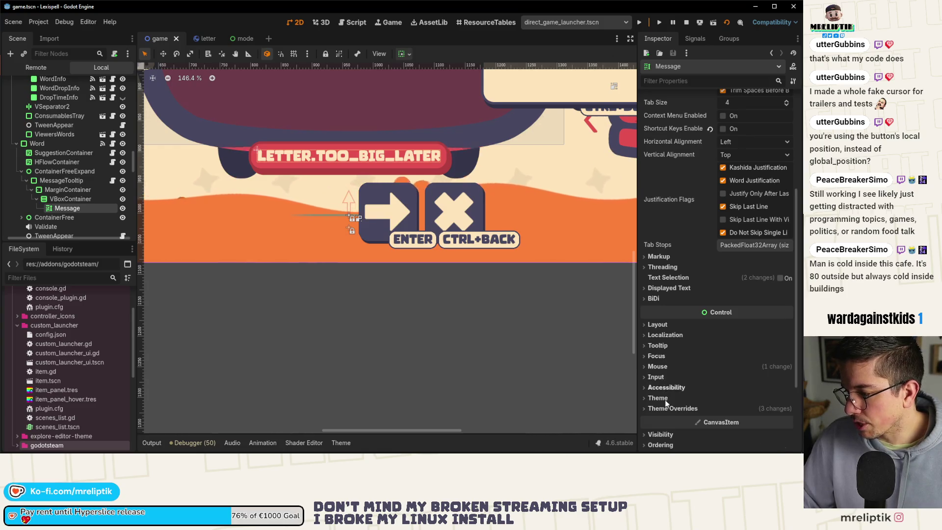
scroll(665, 401, down, 5)
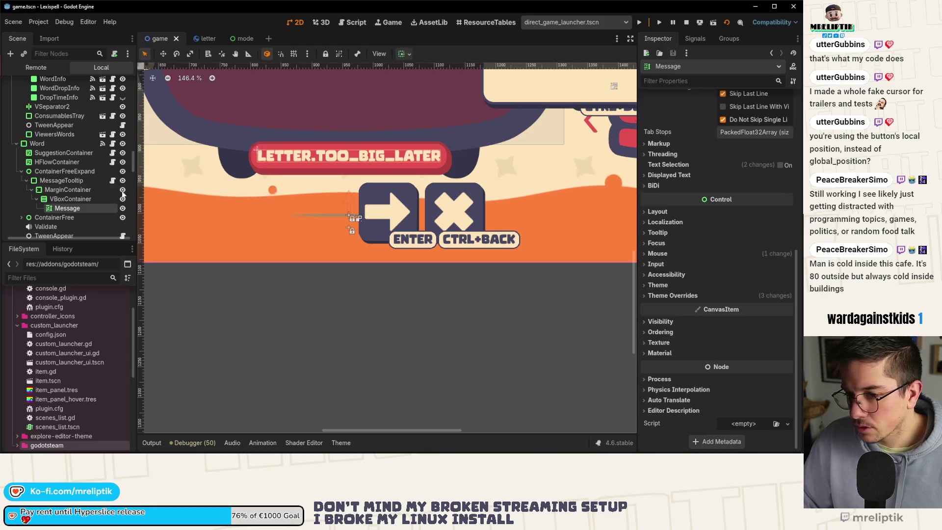
click(672, 295)
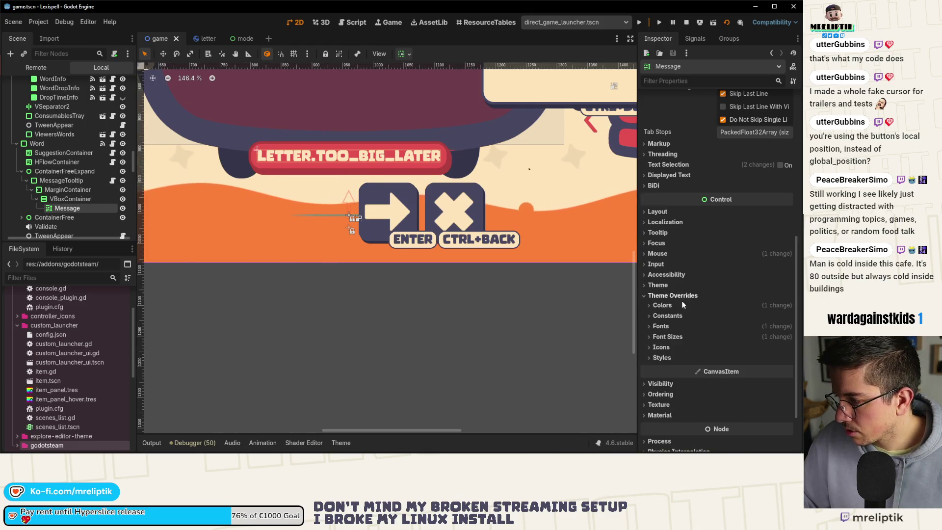
click(665, 338)
click(786, 347)
click(786, 346)
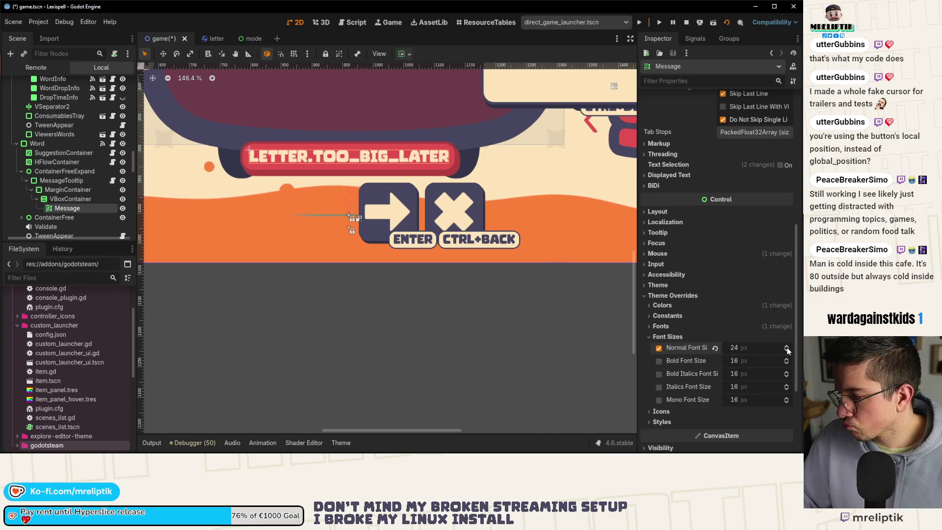
key(ctrl+s)
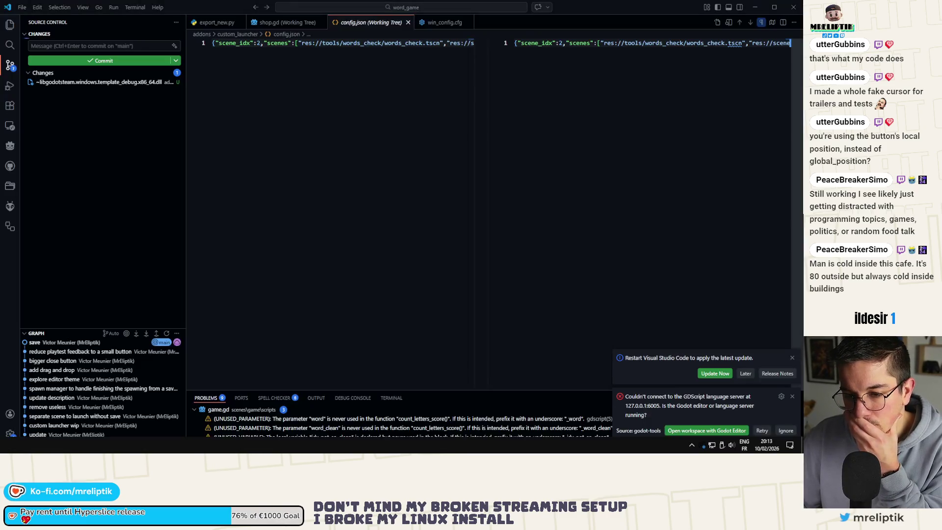
Review the Source Control diffs for word.gd, error_tooltip.gd and game.tscn in VS Code
key(alt+Tab)
click(61, 137)
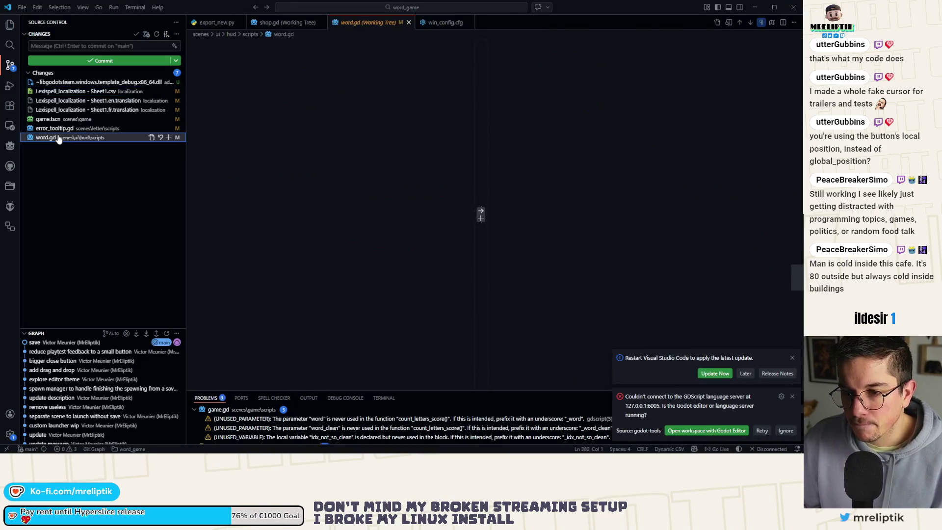
click(60, 128)
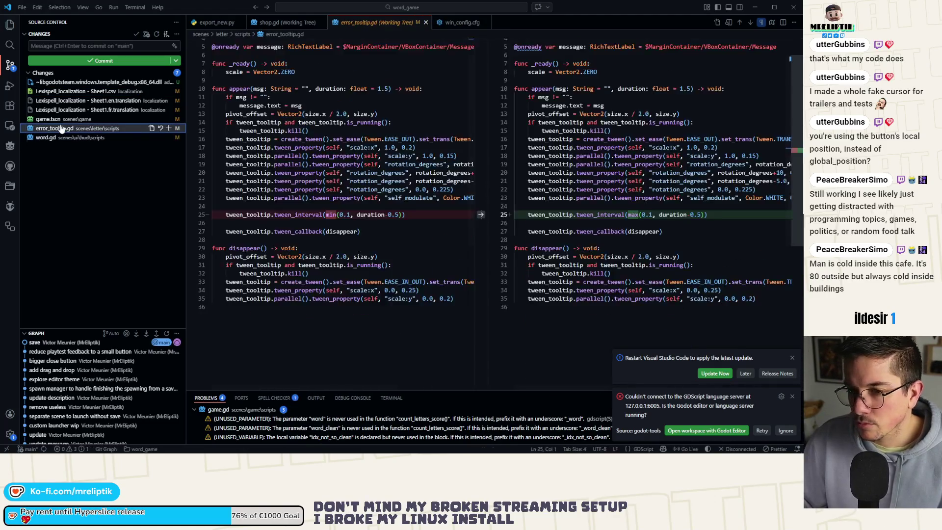
click(61, 120)
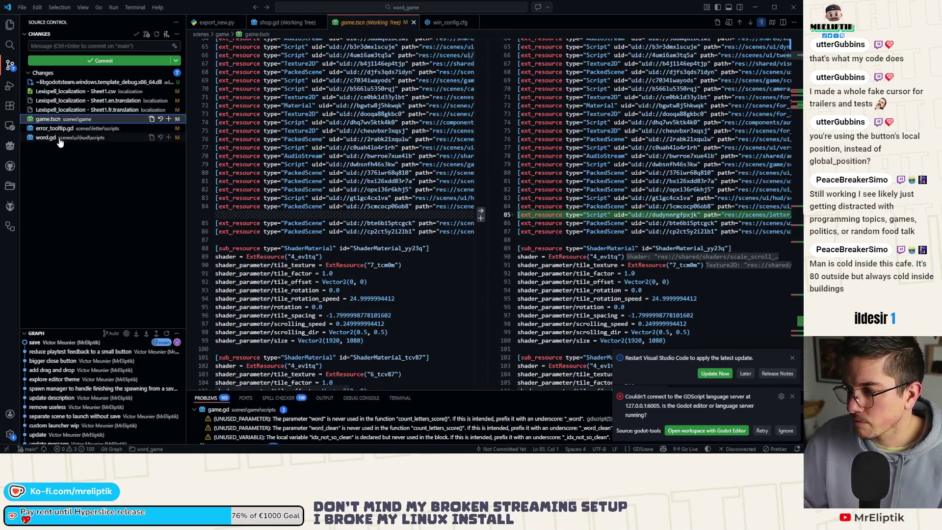
click(78, 138)
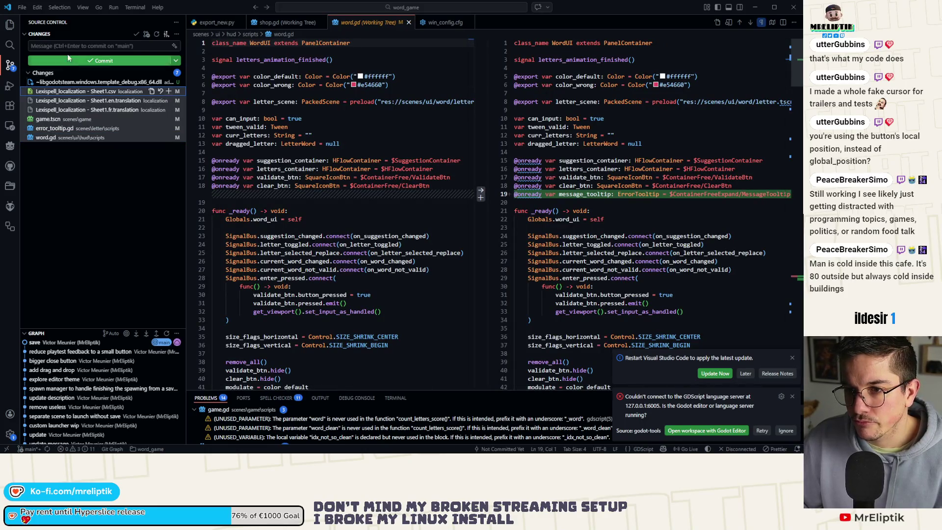
Stage all six files, commit them, dismiss the LSP error and restart VS Code to update
click(98, 60)
text(ow an errortooltip when word is not validat)
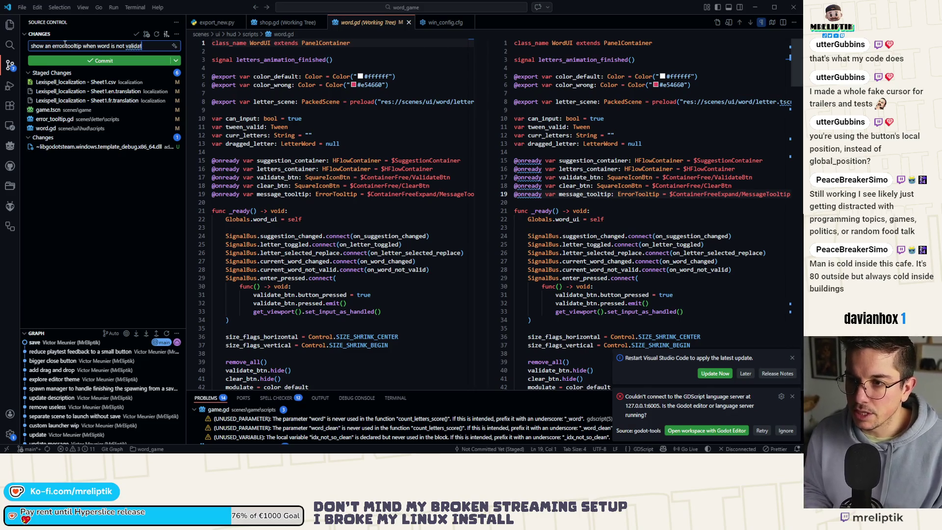
text(d)
key(ctrl+Return)
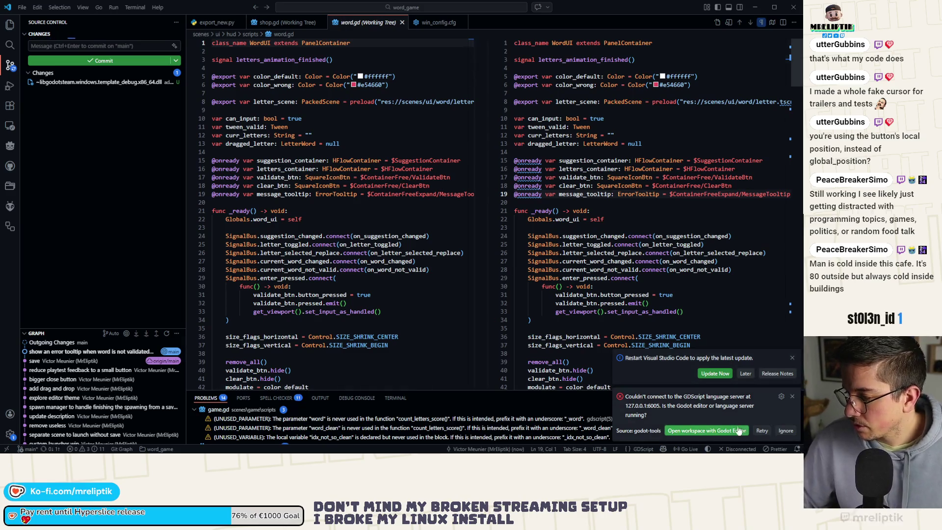
click(784, 431)
click(715, 431)
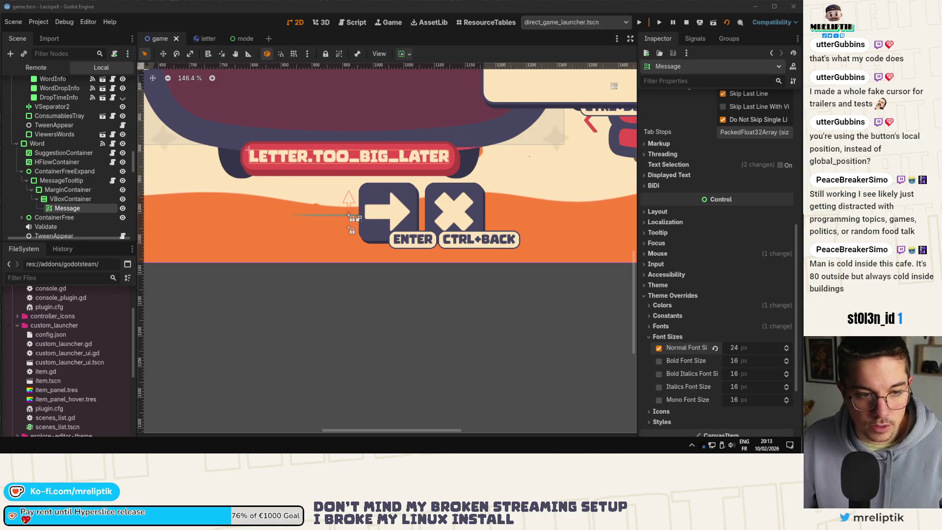
Zoom the 2D viewport out until the whole game scene is visible
scroll(392, 275, down, 4)
scroll(392, 275, down, 3)
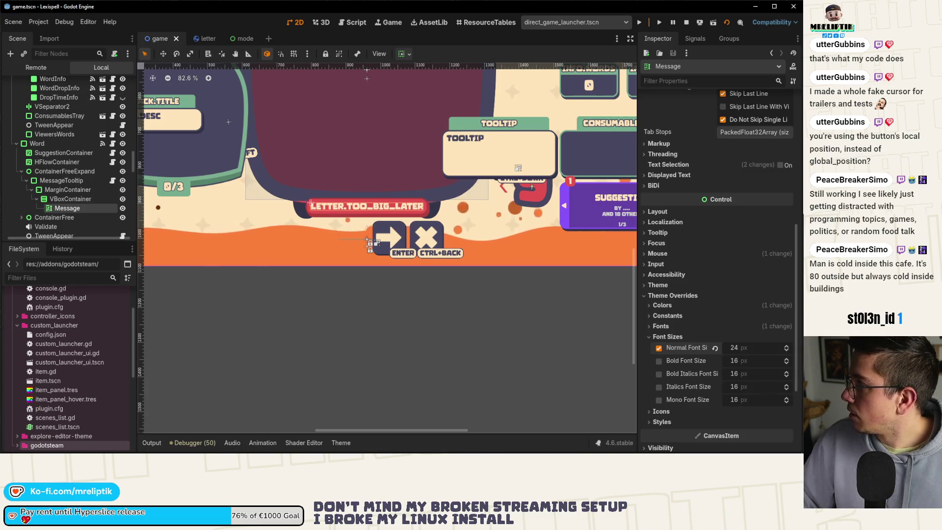
scroll(265, 254, down, 6)
scroll(265, 255, down, 1)
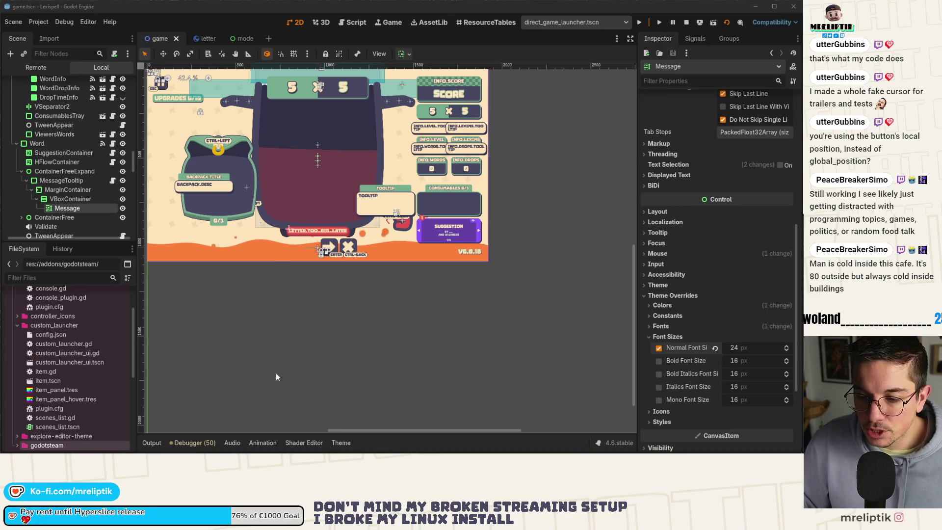
click(287, 255)
scroll(112, 100, up, 10)
scroll(112, 100, up, 5)
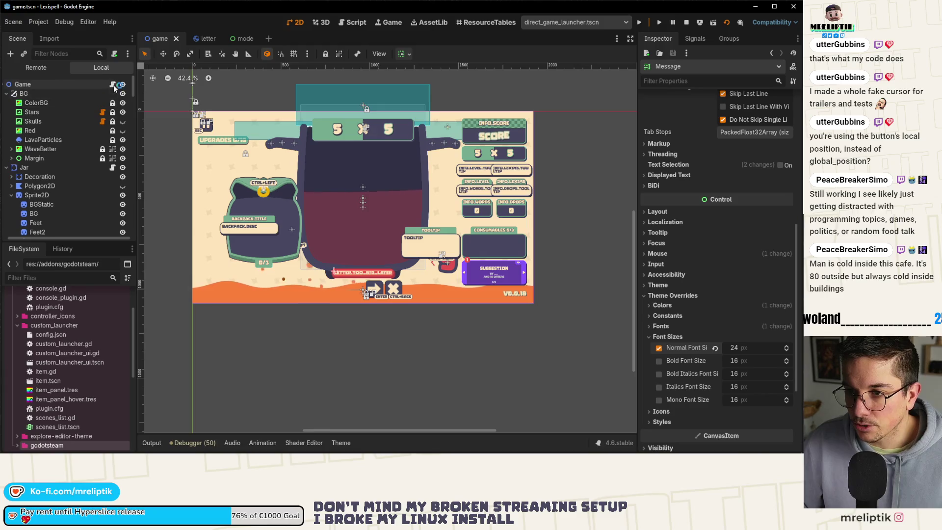
Open the Game node's game.gd script at _ready and scroll up to line 1
click(113, 84)
click(152, 267)
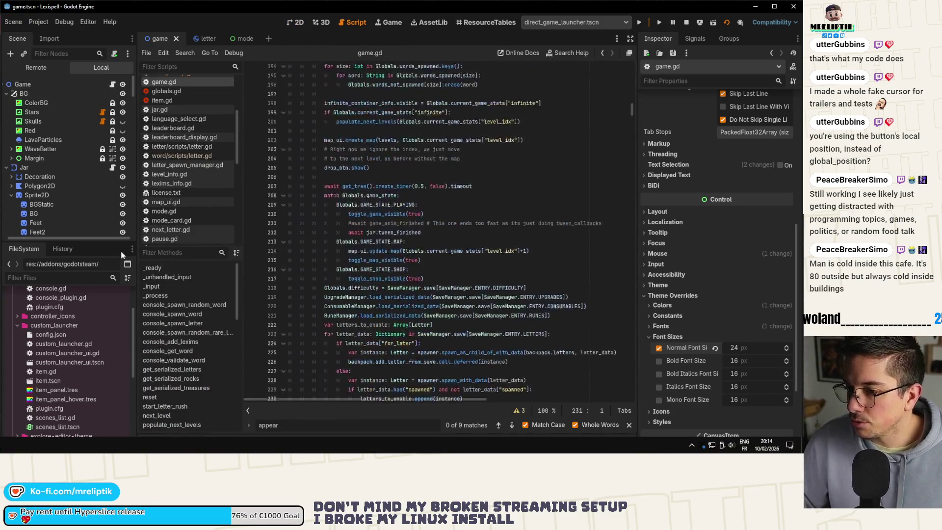
scroll(401, 221, up, 20)
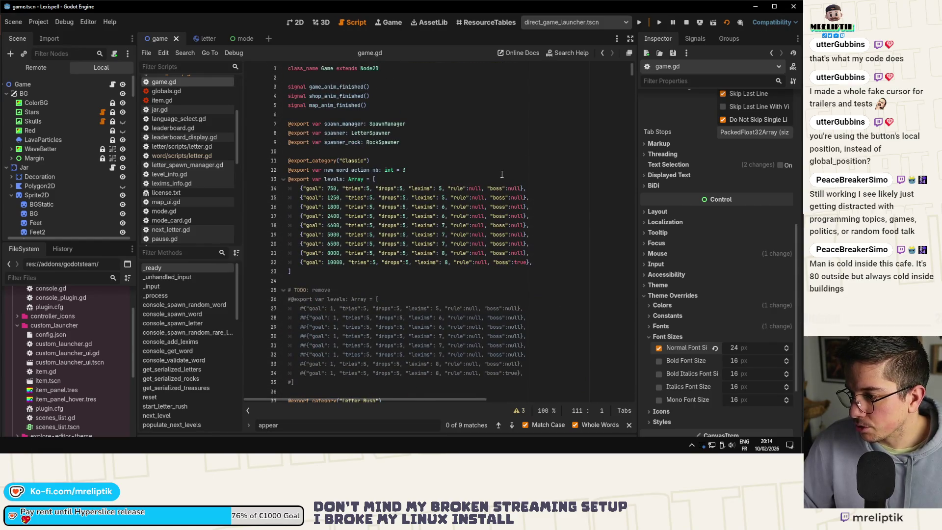
key(alt+Tab)
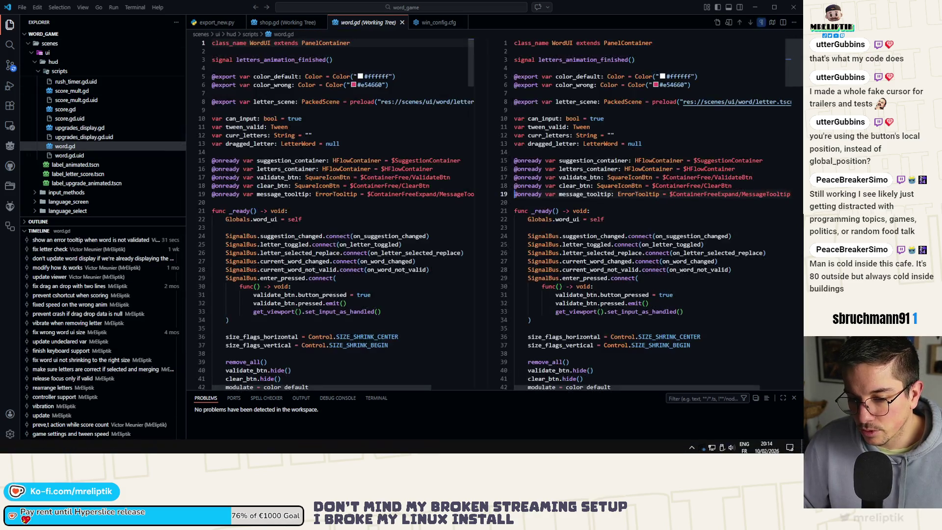
key(alt+Tab)
Change the Application > Config version from 0.0.18 to 0.0.19 in Project Settings and save
click(37, 22)
click(47, 37)
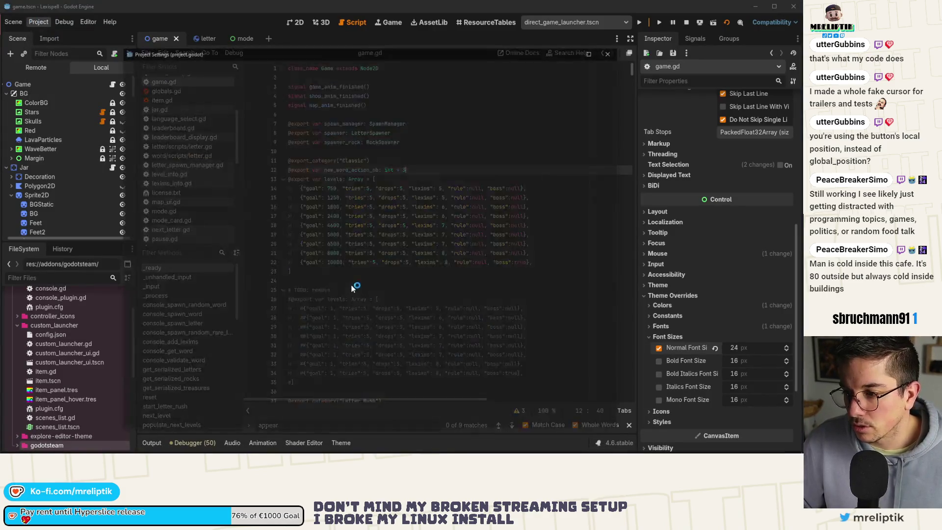
click(147, 68)
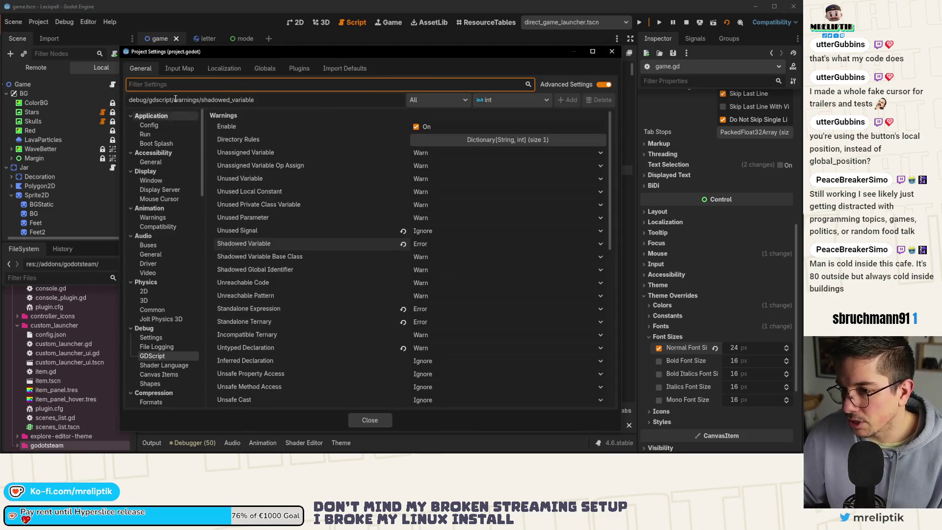
click(156, 124)
click(453, 209)
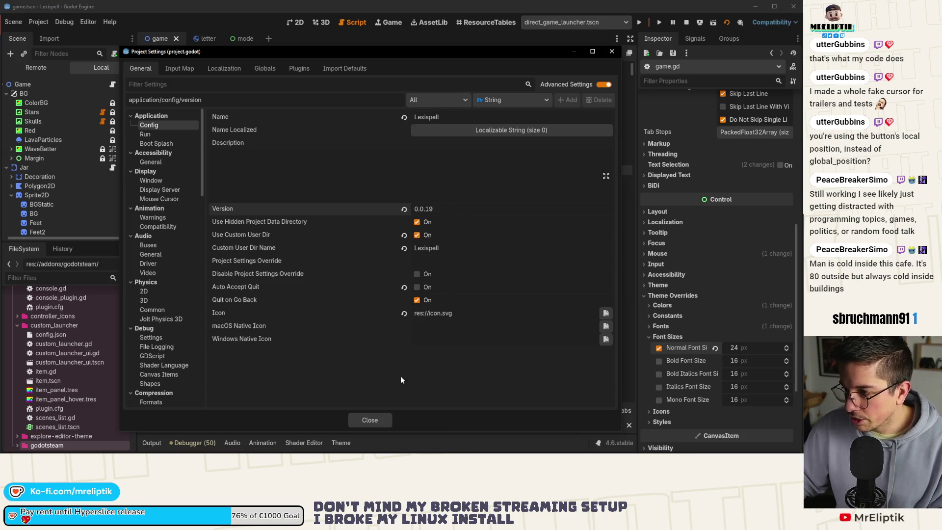
click(369, 420)
key(ctrl+s)
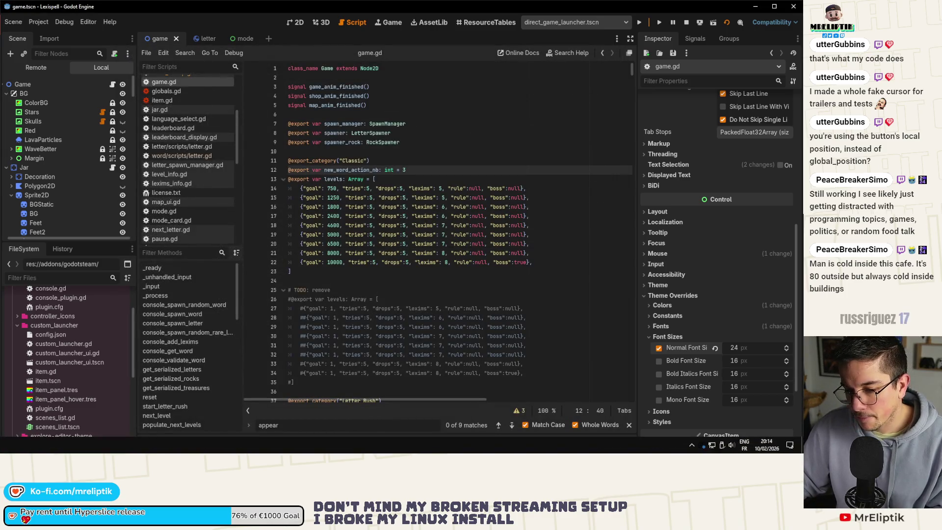
key(alt+Tab)
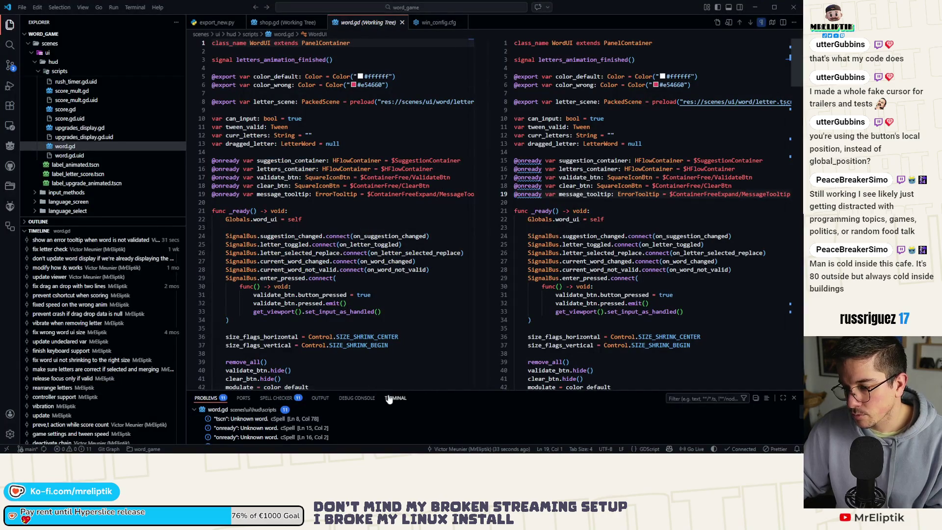
Enlarge the VS Code terminal panel and rerun the headless Godot export command
click(395, 398)
drag(413, 392, 419, 311)
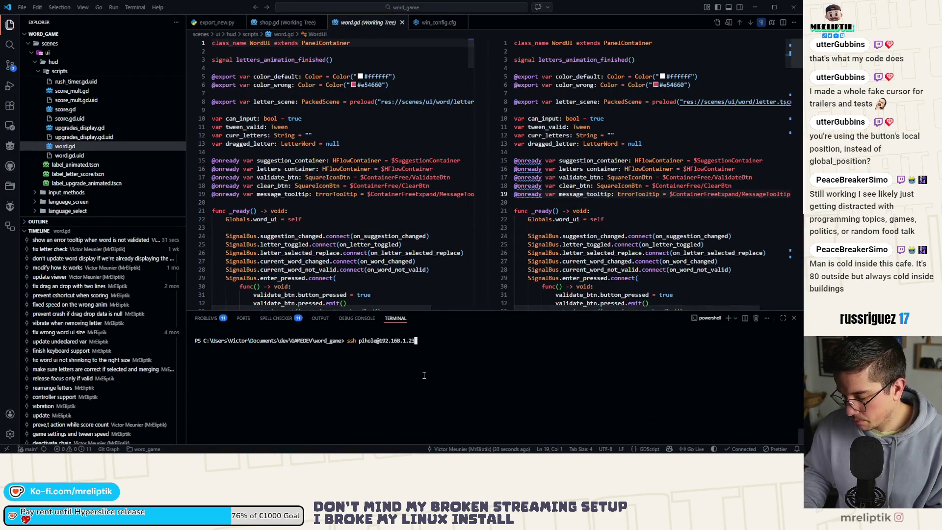
key(Return)
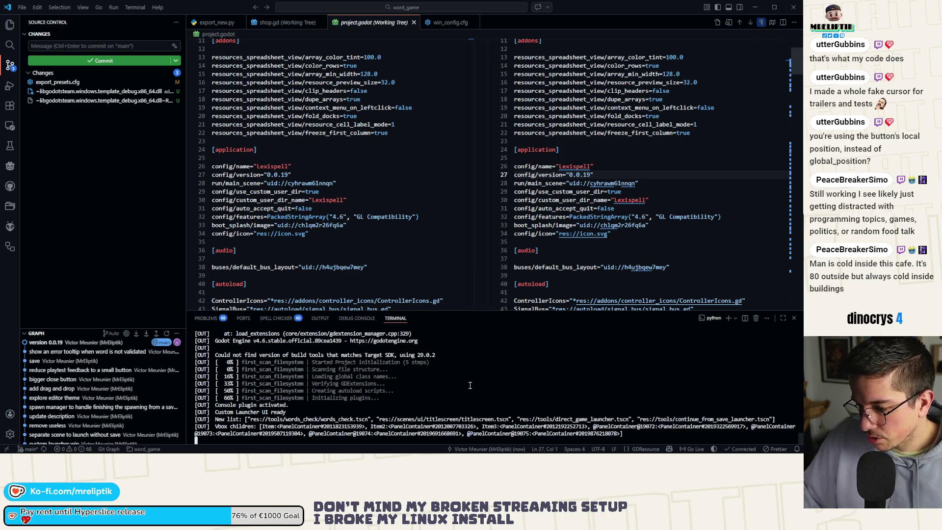
Check the hidden system tray icons, close the overflow, and bring Discord to the front
click(691, 444)
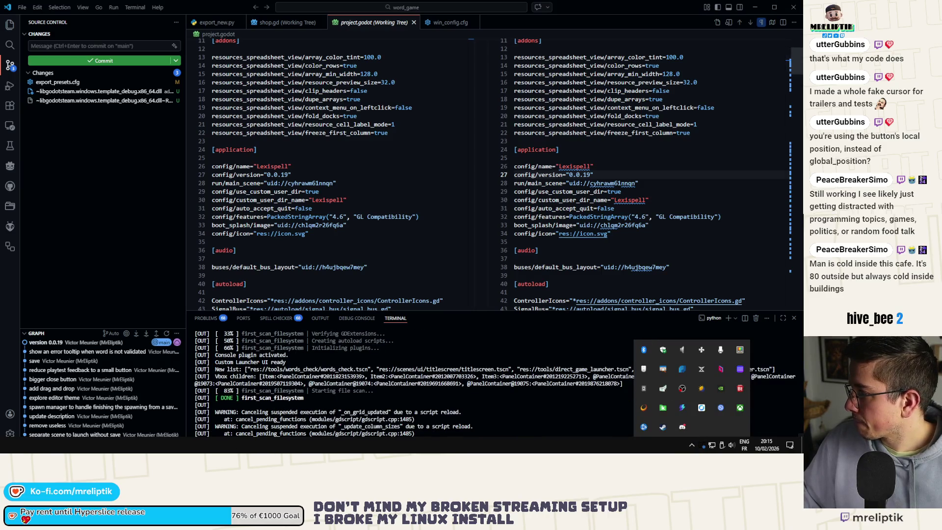
key(Escape)
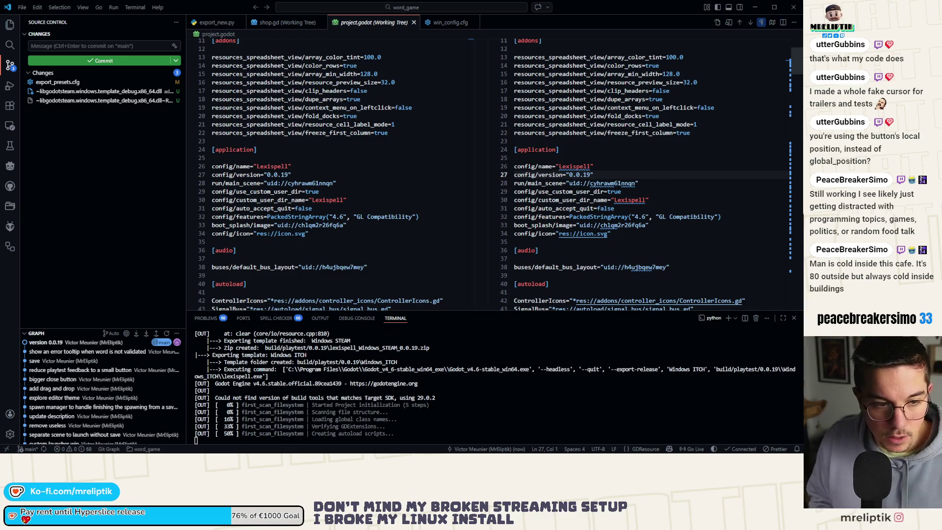
key(alt+Tab)
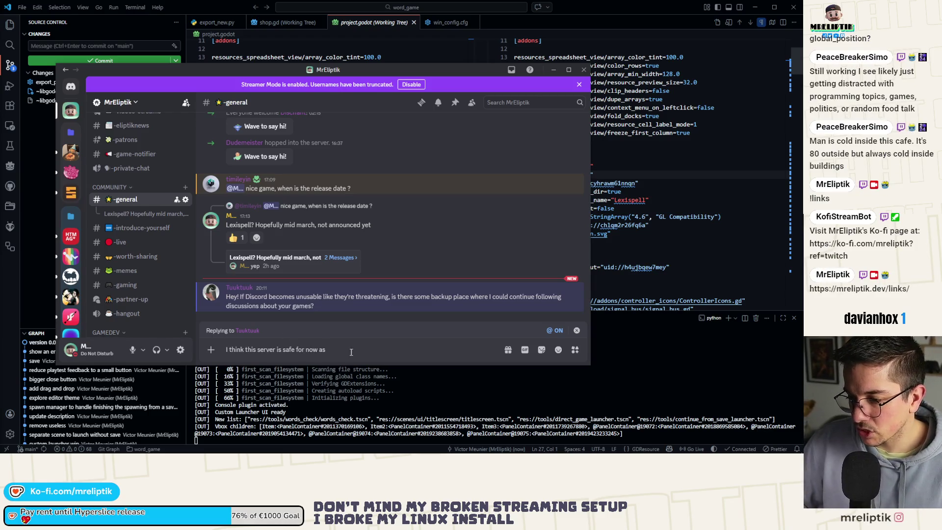
Start the reply explaining verification only covers server channels marked for adults
text(the )
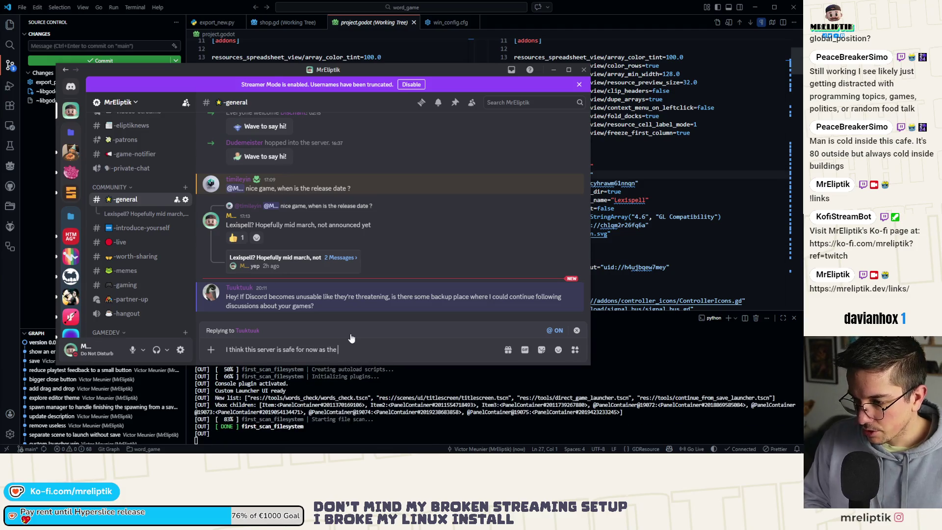
text(verification i)
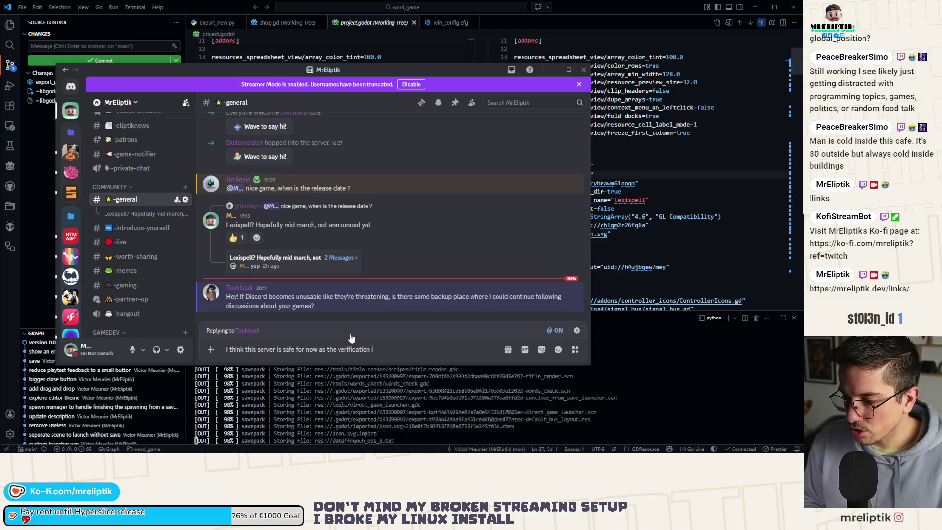
text(s only for )
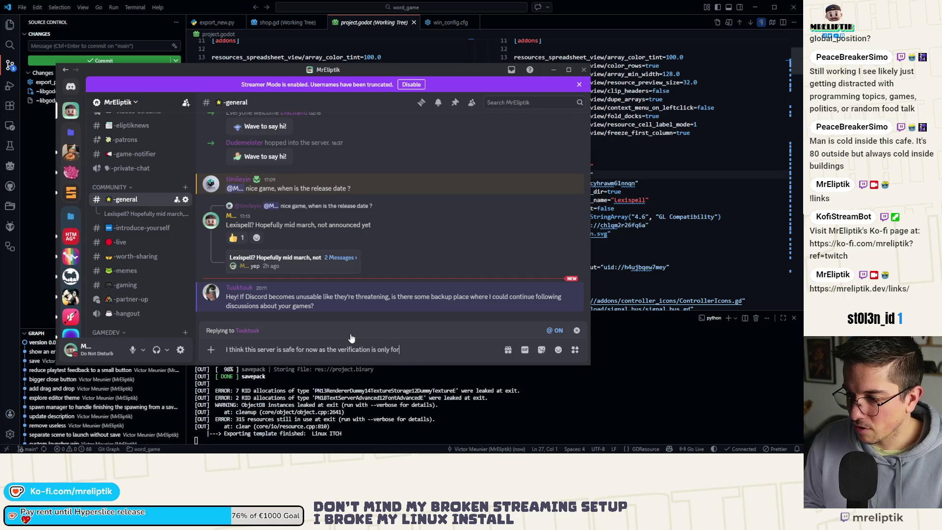
text(adult)
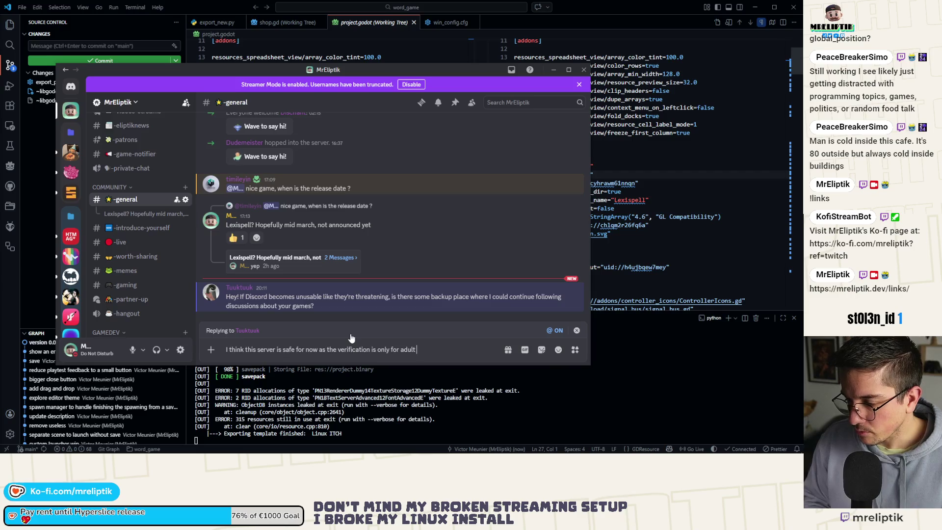
key(ctrl+BackSpace)
text(ver)
text(/chann)
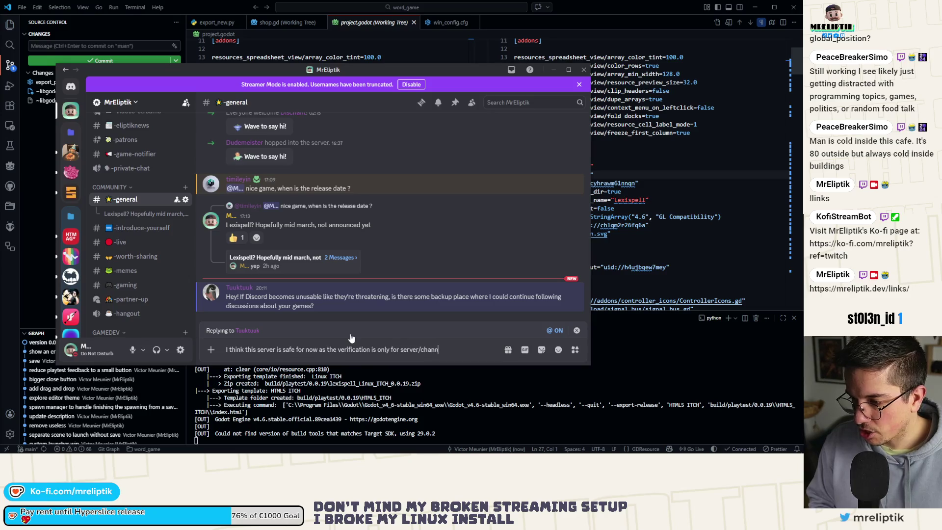
text(els marked for adults.)
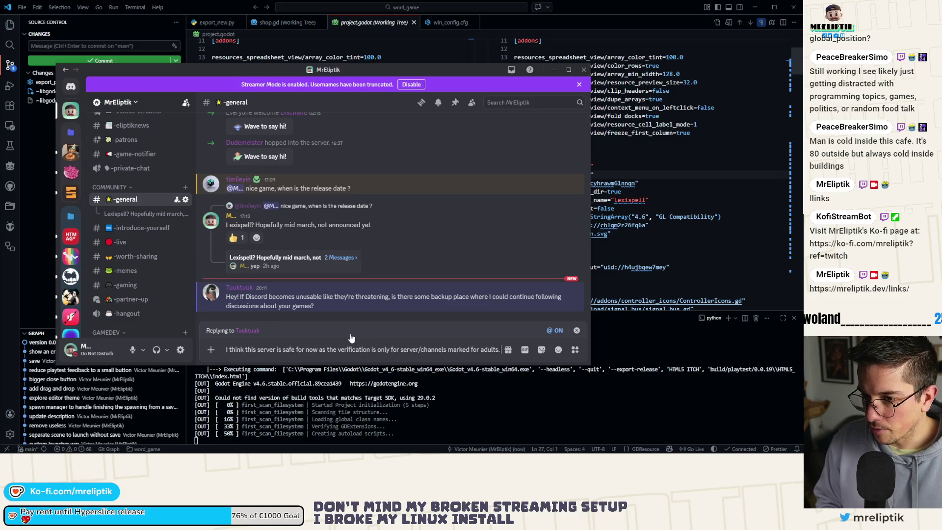
key(shift+Return)
Add a line saying you're active on most platforms, the game's Steam page, and Patreon too
text(In any)
text(e, I)
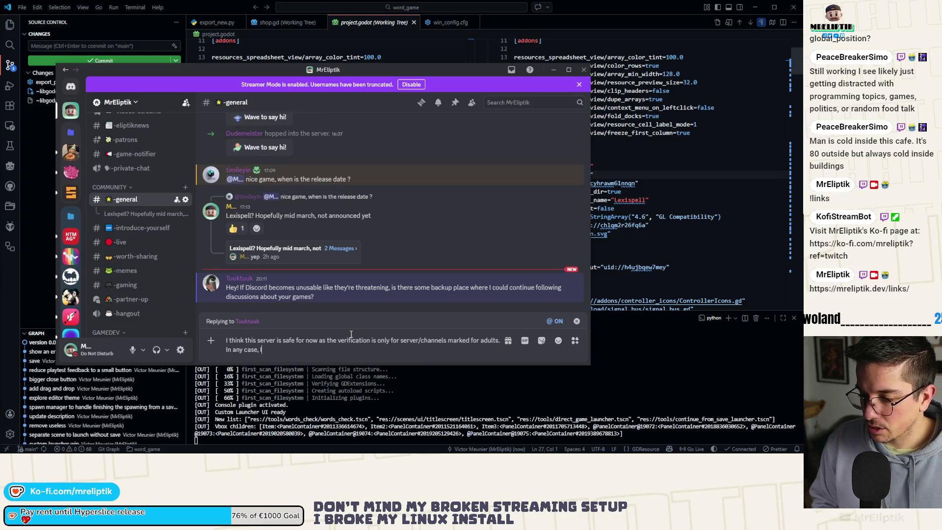
text('m ty mu)
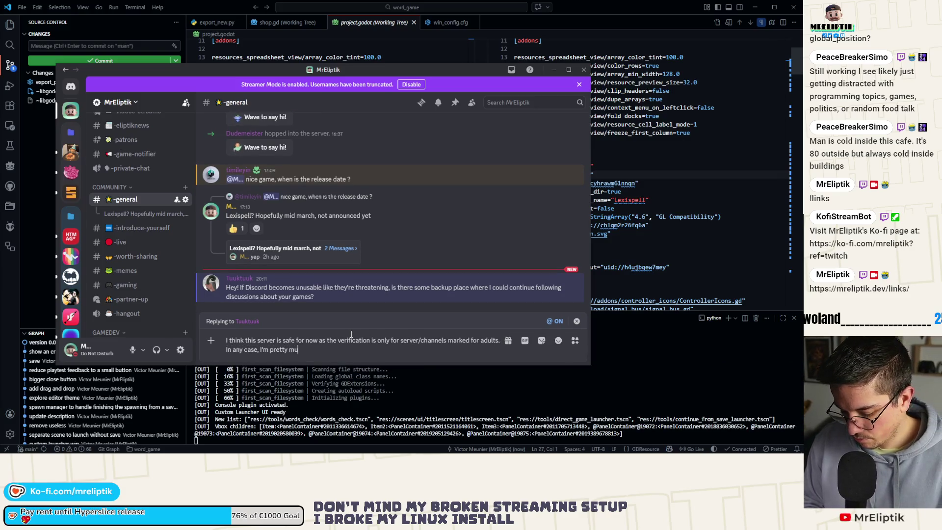
text(active on most pla)
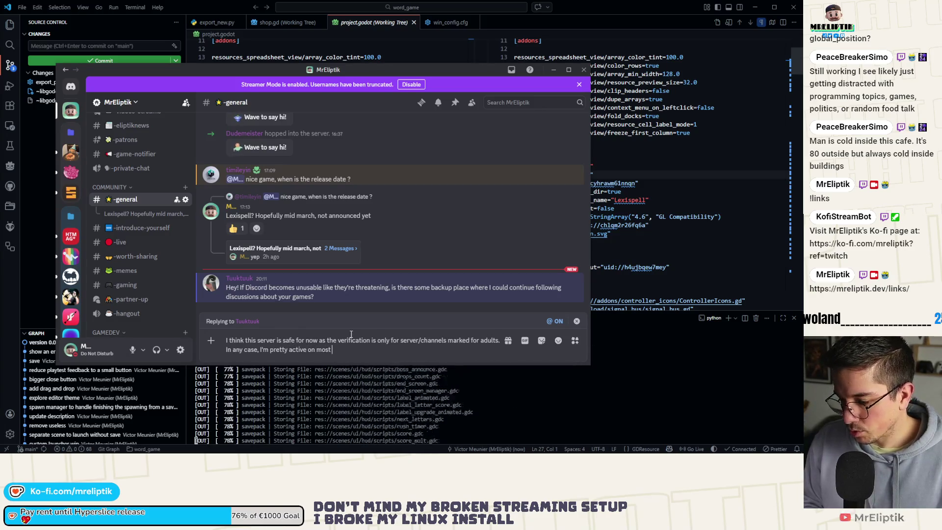
text(tform)
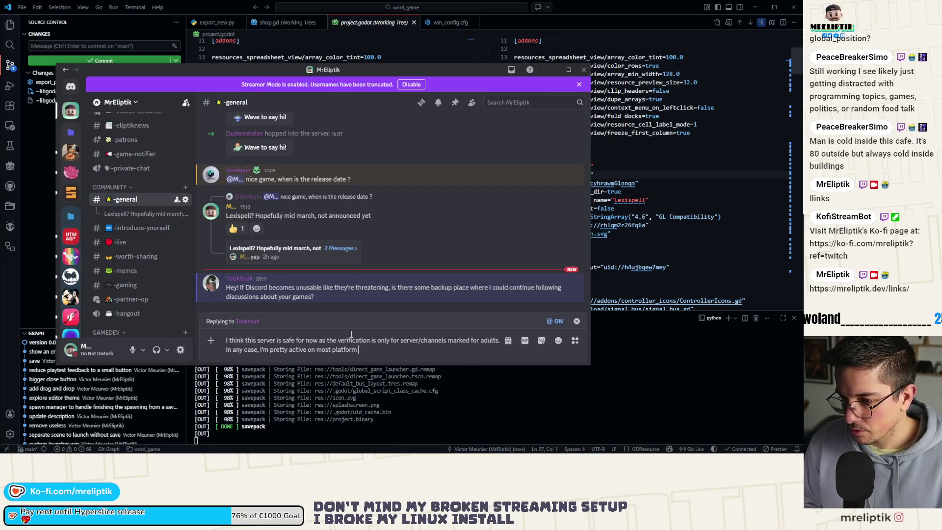
text( so you caow m)
text(w)
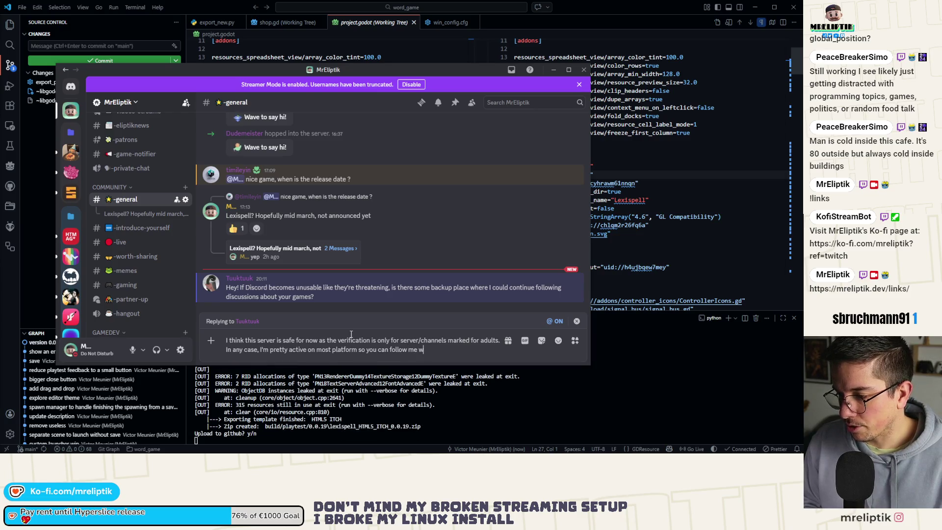
text(here i msot )
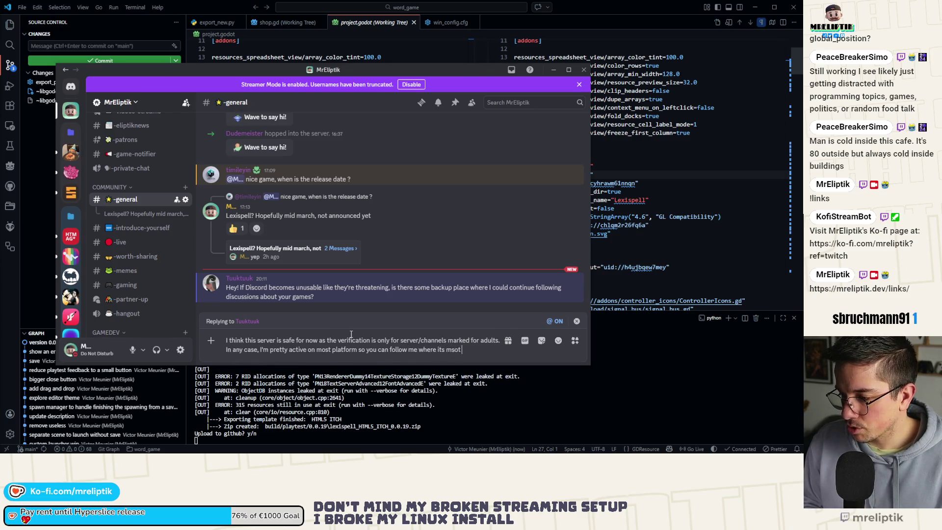
text(cost)
text(nven)
text( for you.)
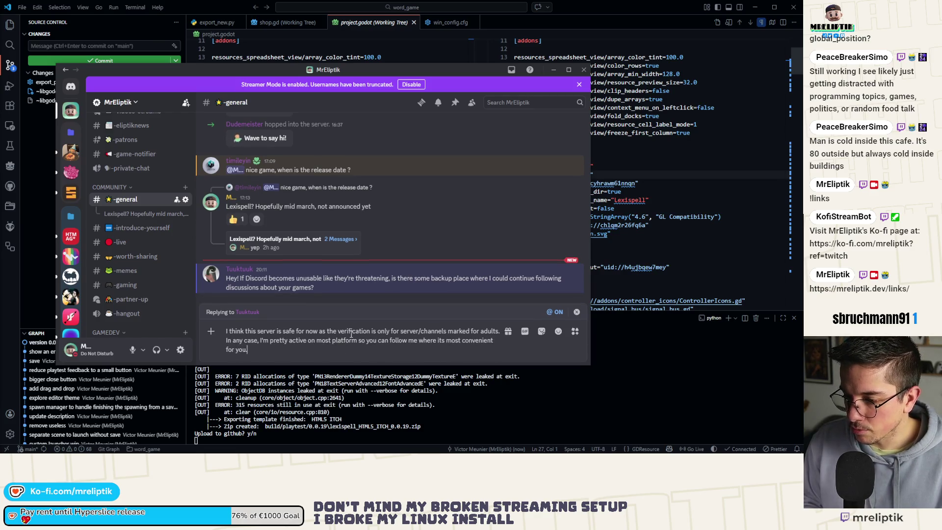
text( I always post)
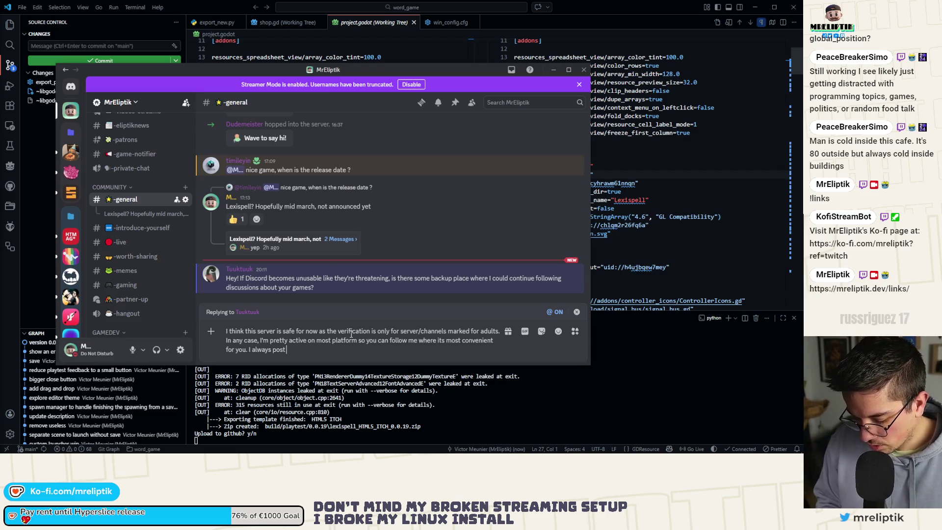
text(g)
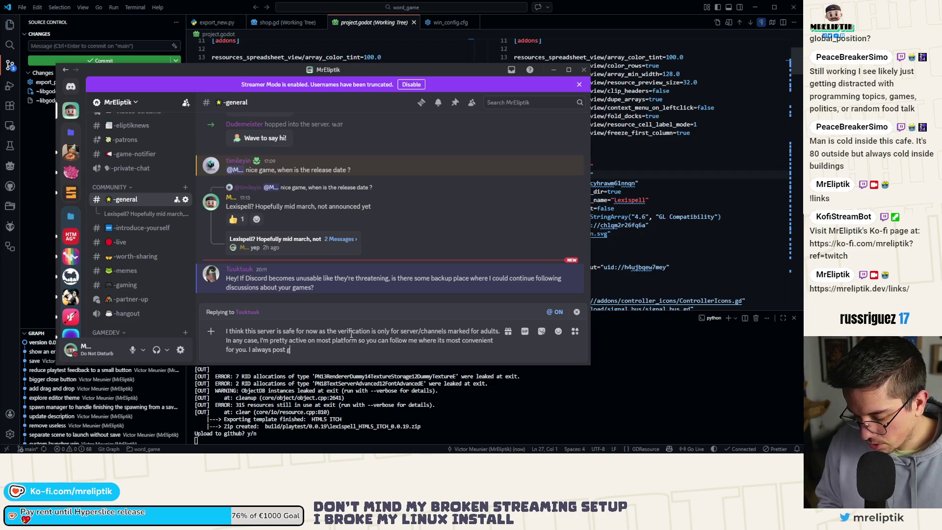
text(ame specific content on )
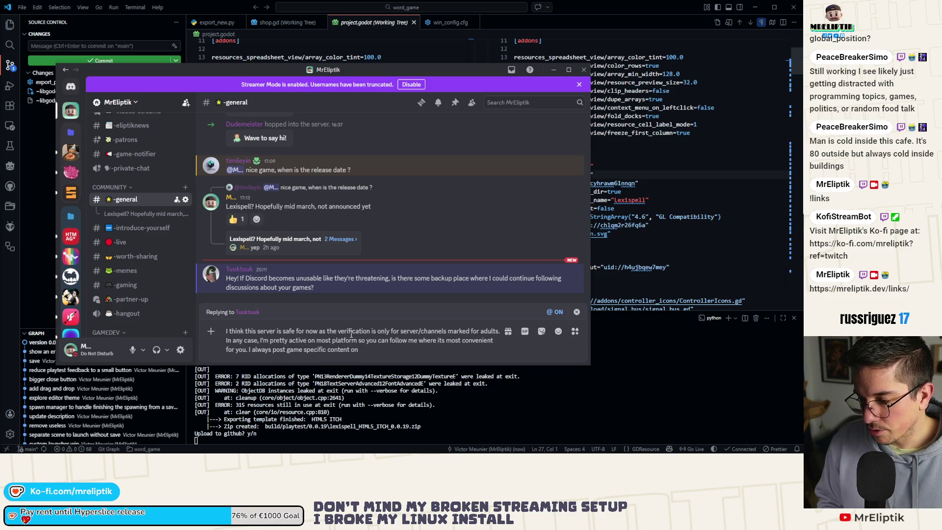
text(their Steam pag)
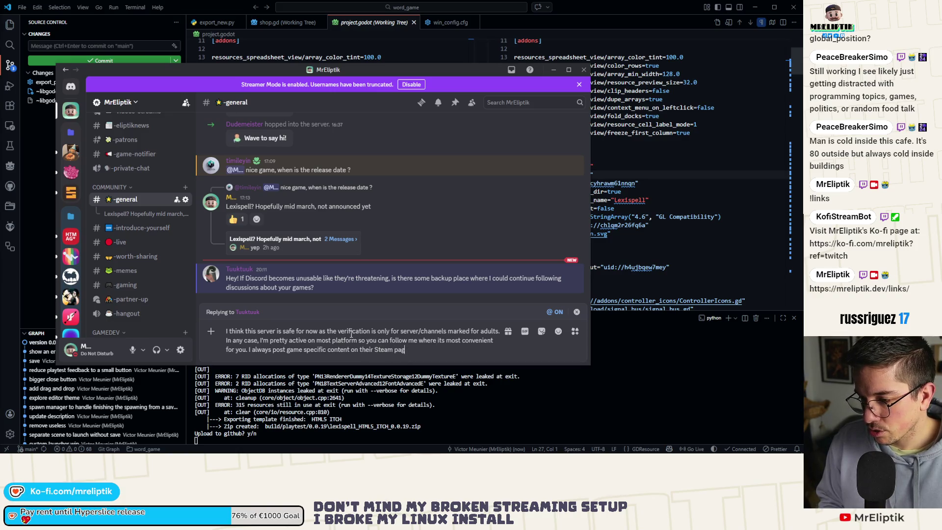
key(ctrl+BackSpace)
key(ctrl+BackSpace)
key(ctrl+BackSpace)
text(e game)
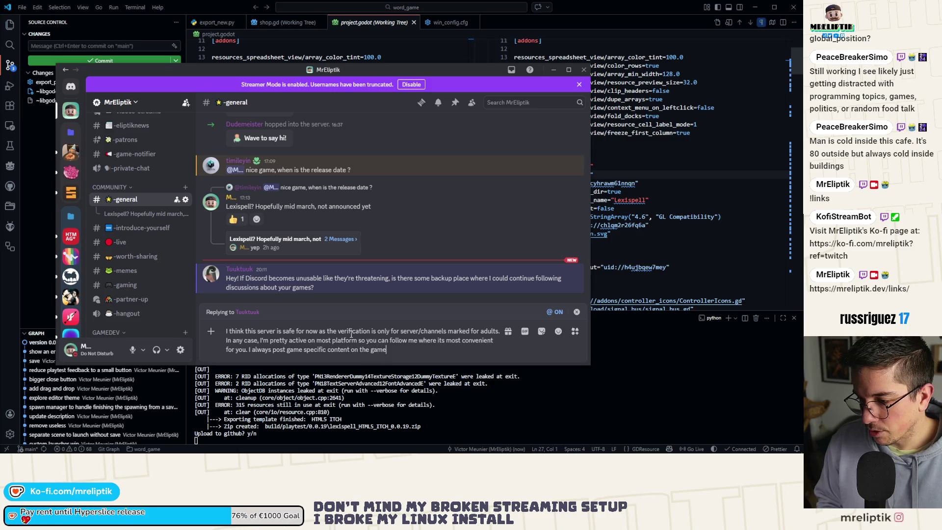
text( steam page and I post)
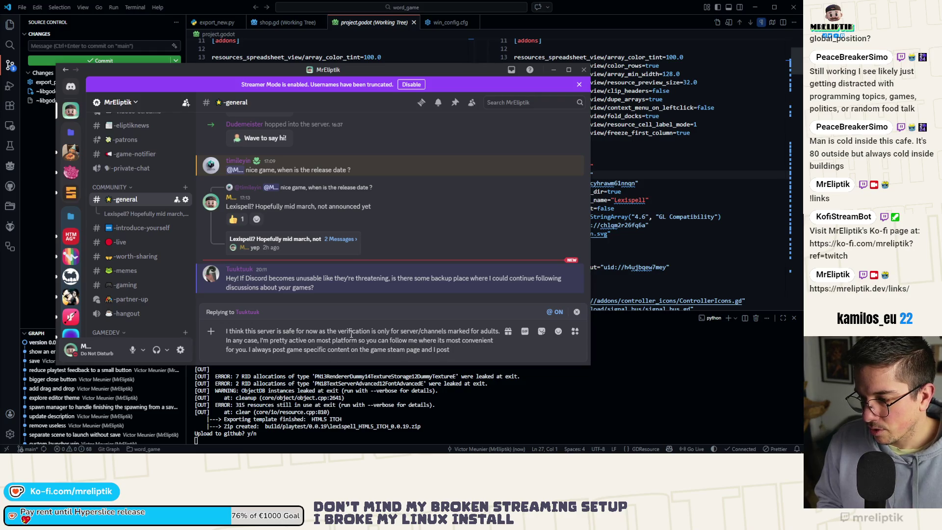
text( more)
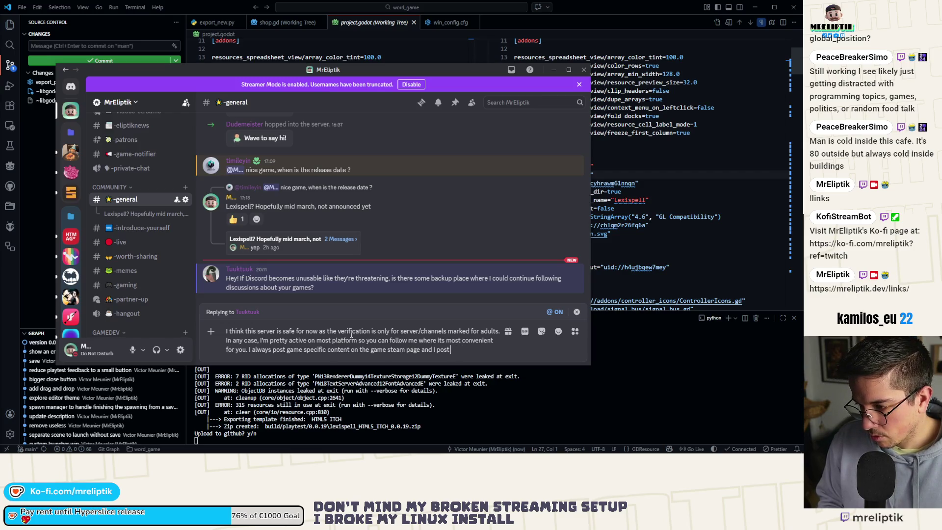
text(ev)
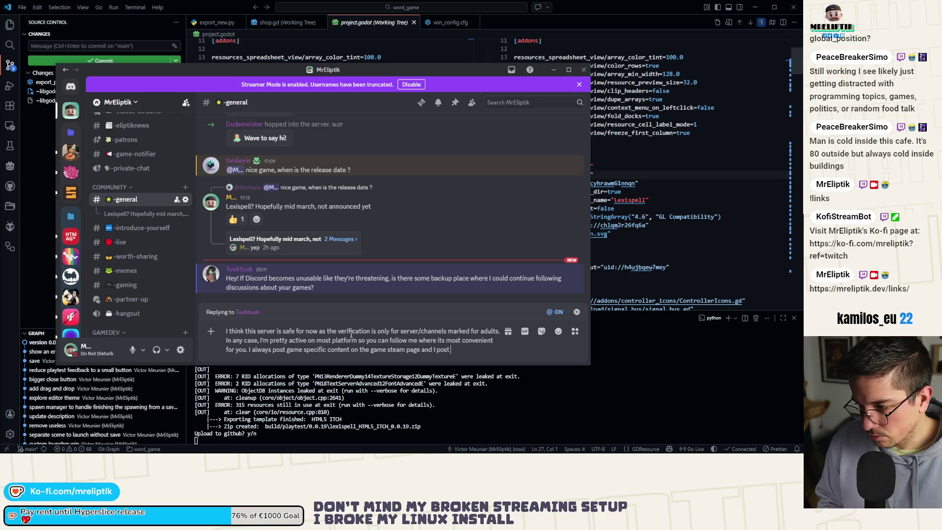
key(BackSpace)
key(BackSpace)
key(BackSpace)
text(o)
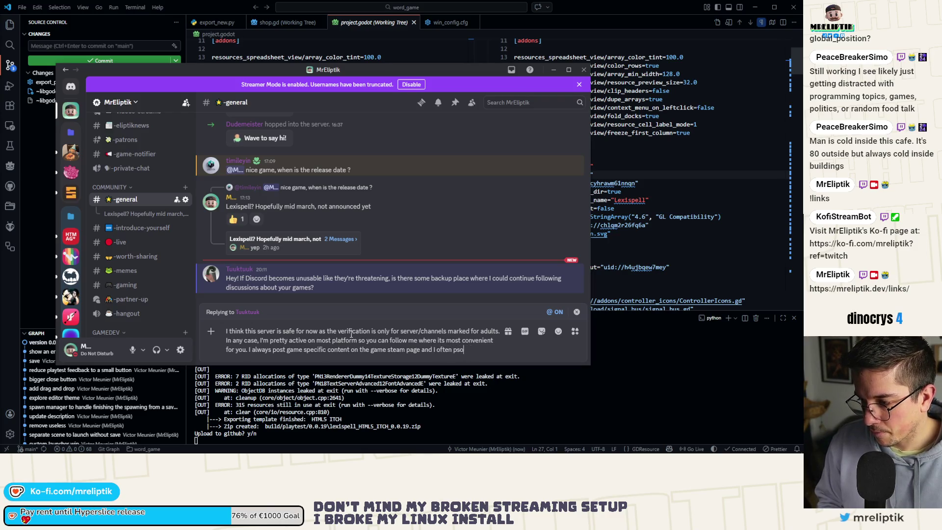
text(ften post on Patreonb t)
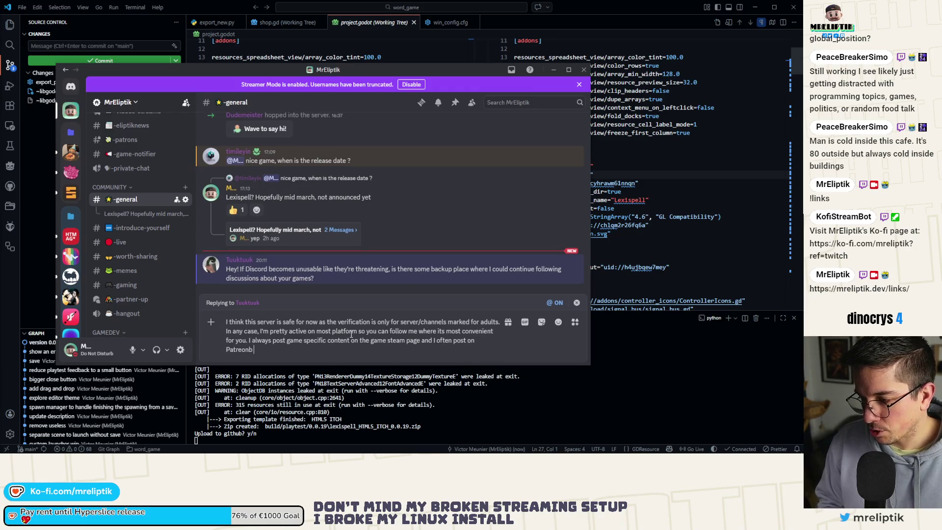
key(BackSpace)
key(BackSpace)
key(BackSpace)
text(too.)
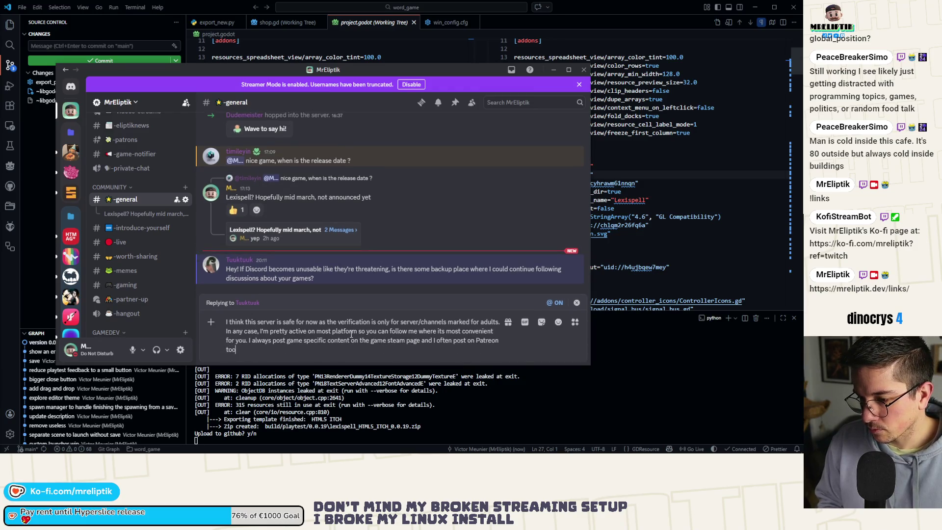
key(shift+Return)
Finish with the pasted links page address and send the reply to #general
text(Here are)
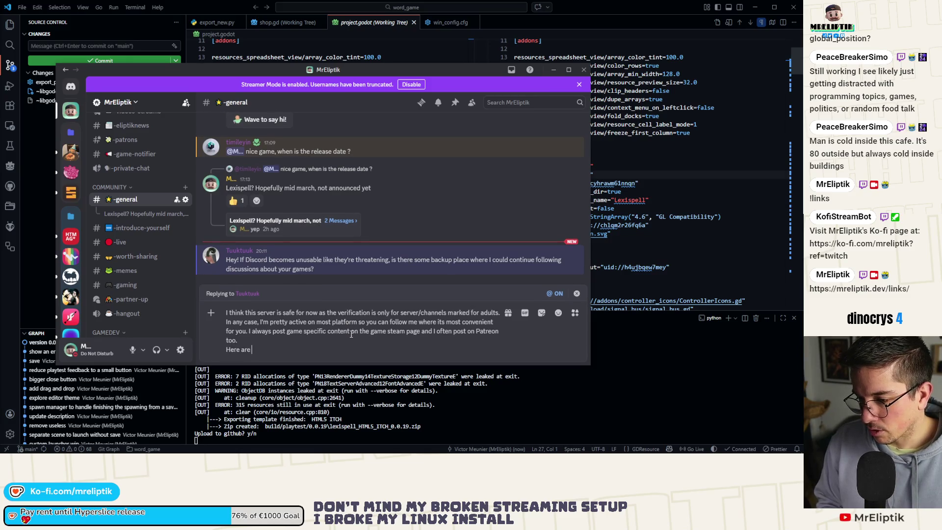
text(https://mreliptik.dev/links/)
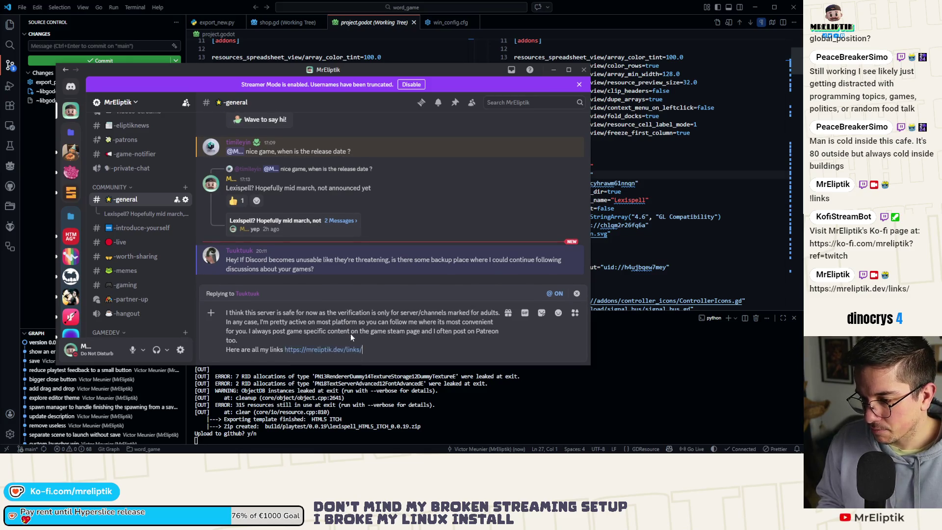
key(Return)
click(553, 70)
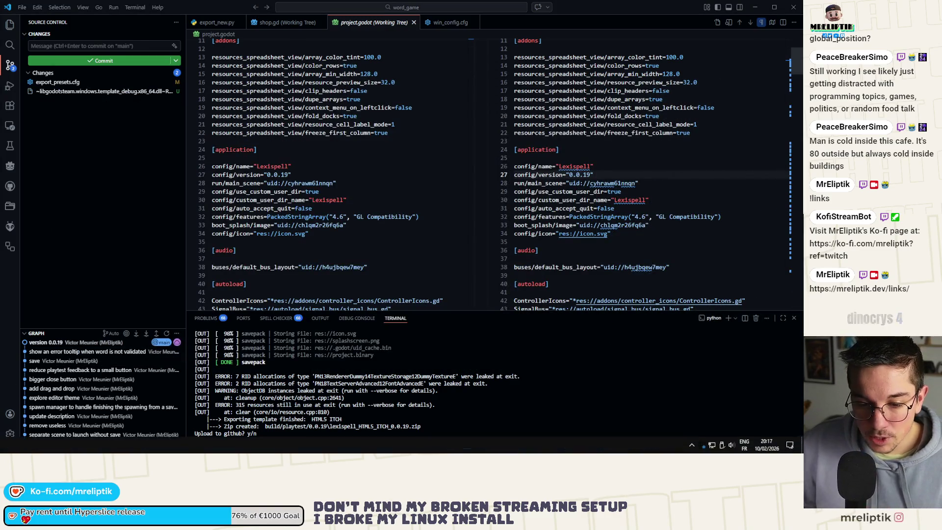
Navigate to the build/playtest/0.0.19/Windows_STEAM folder in Files
click(466, 449)
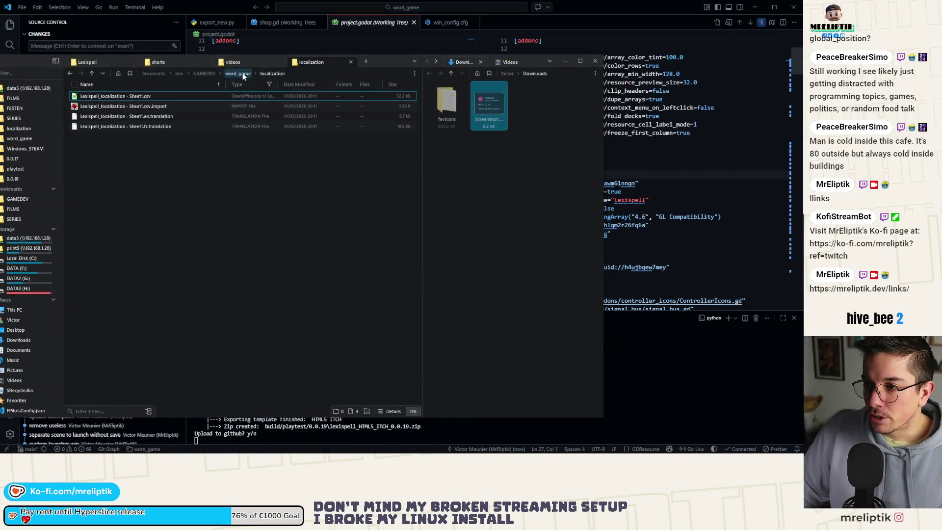
click(238, 73)
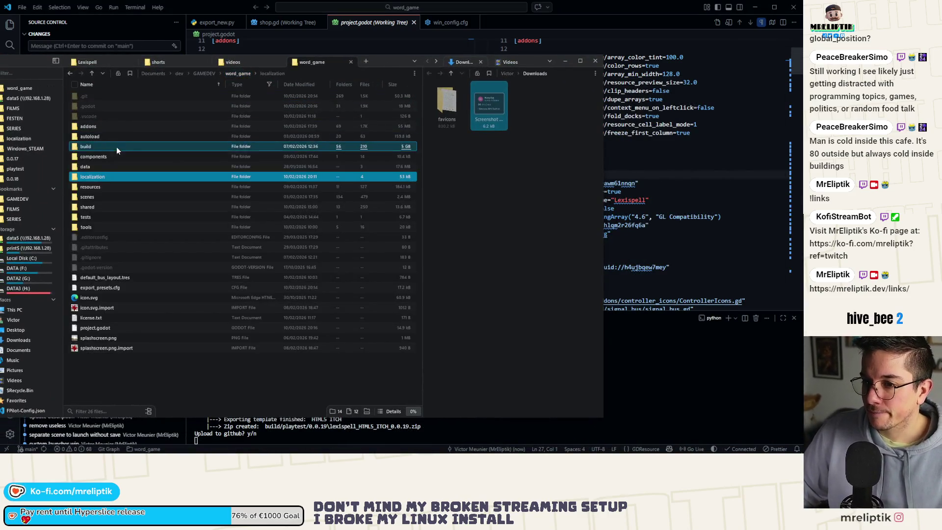
double_click(94, 146)
click(102, 135)
double_click(102, 136)
double_click(101, 155)
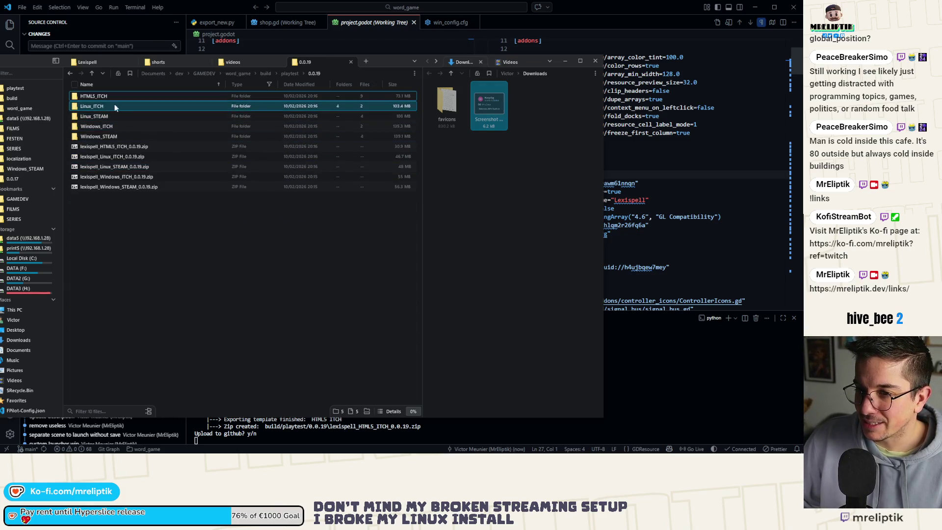
click(118, 138)
double_click(118, 137)
Create a new text document named steam_appid in the build folder
right_click(134, 157)
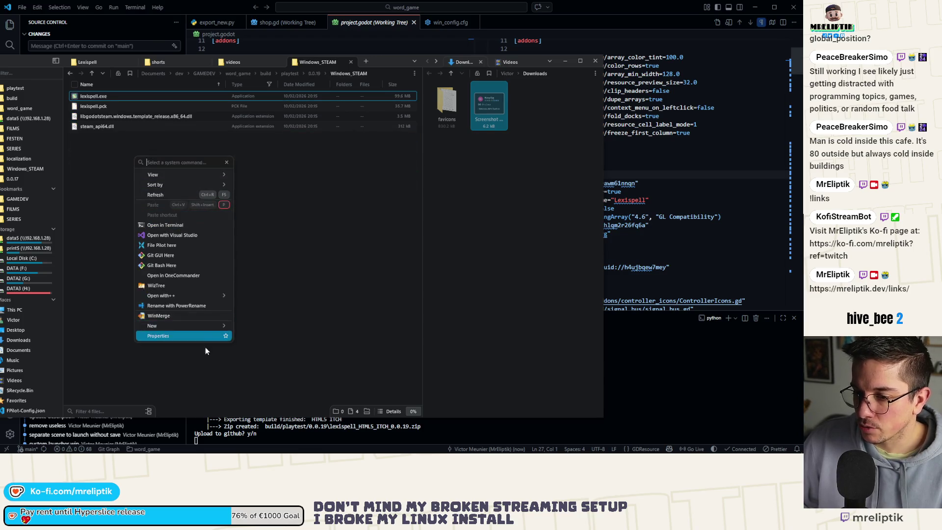
mouse_move(183, 327)
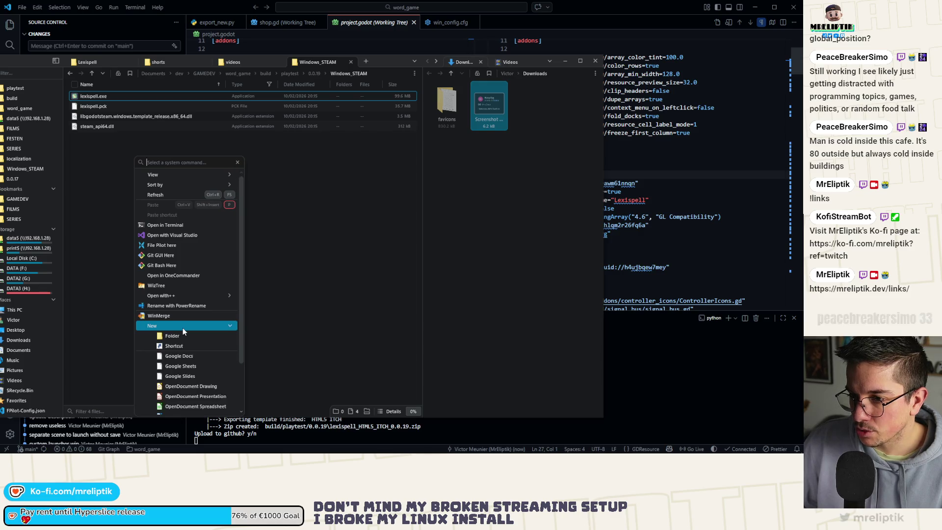
scroll(191, 353, down, 2)
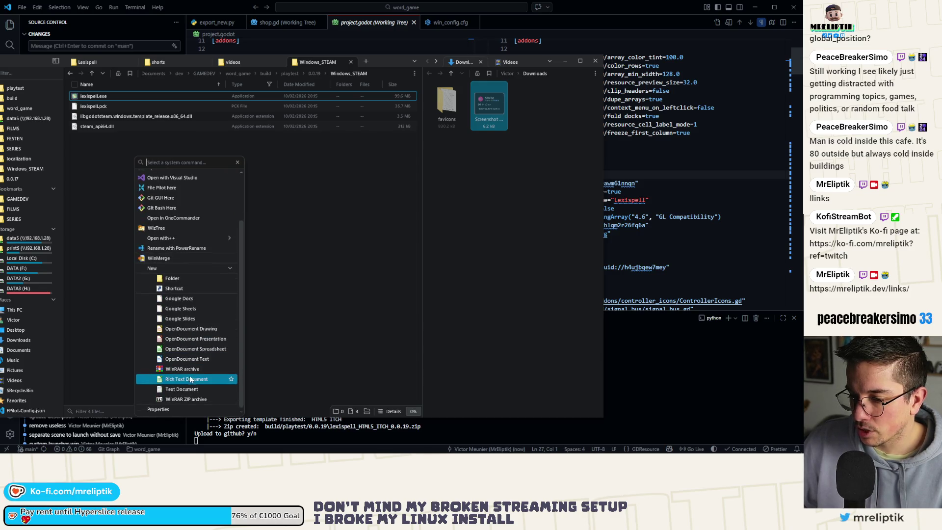
click(189, 378)
text(steam_appid.txt)
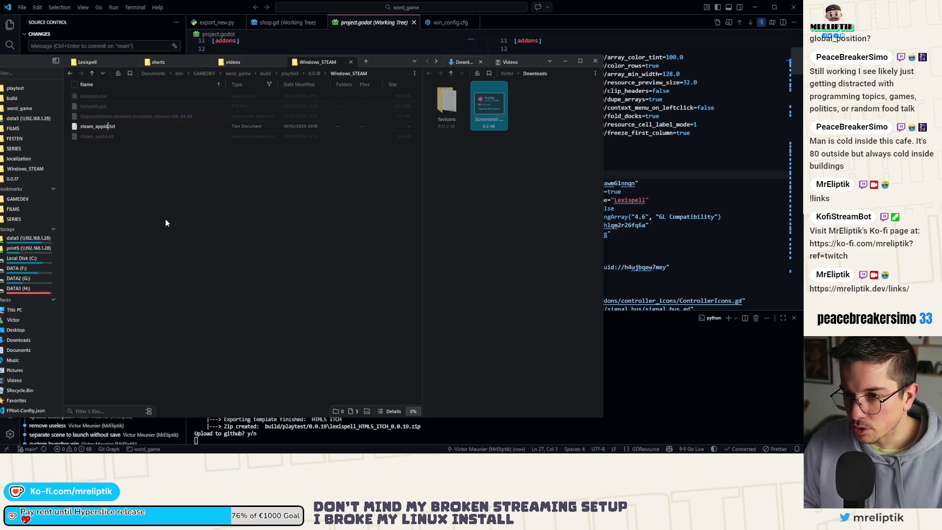
key(Return)
Trim the pasted Steam link in steam_appid.txt to 4053960, save it, and launch lexispell.exe
double_click(103, 137)
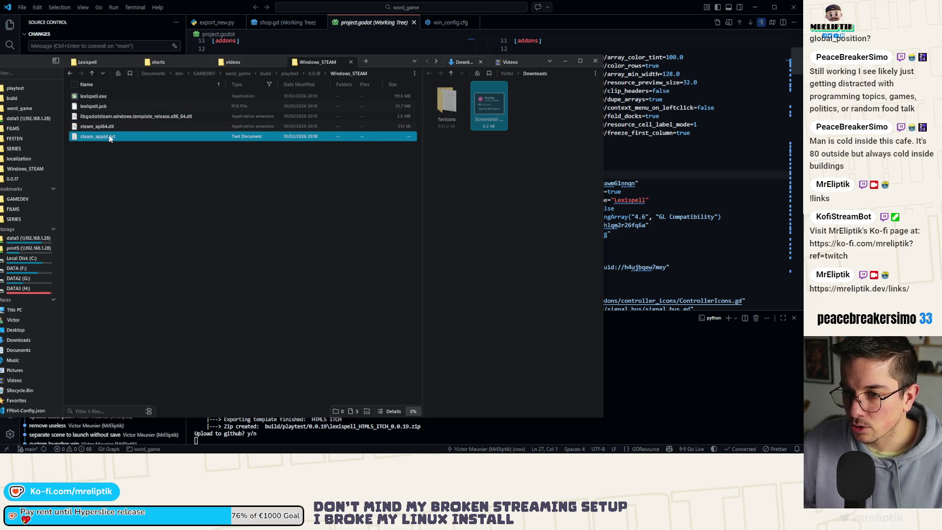
text(https://s.team/a/4053960/)
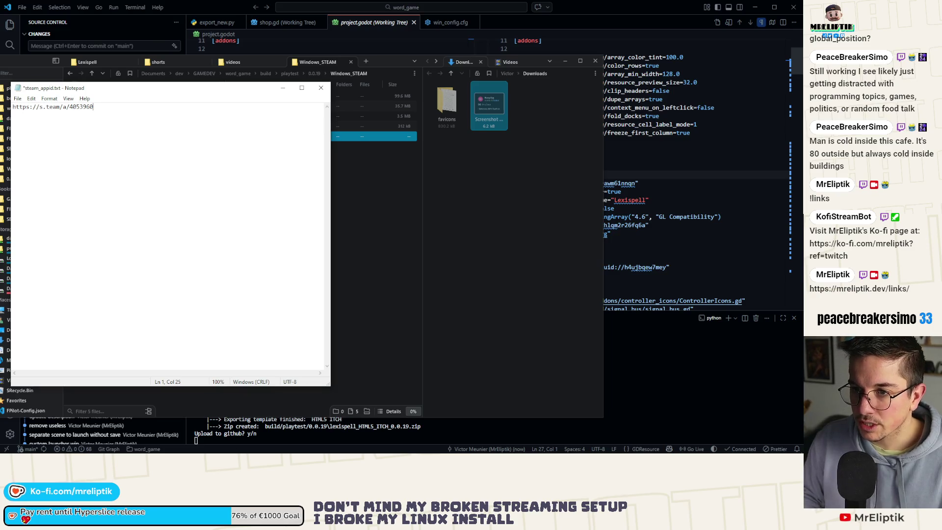
key(ctrl+a)
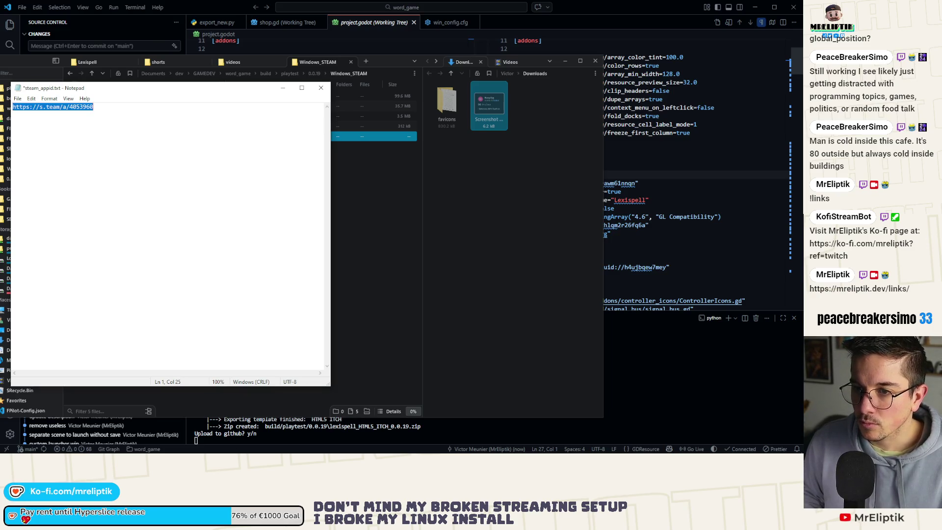
key(End)
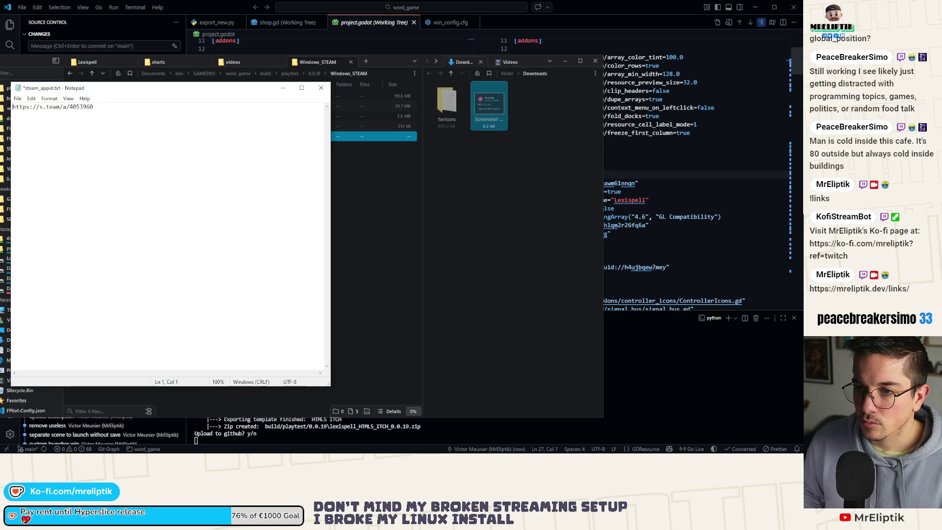
drag(69, 107, 11, 106)
key(BackSpace)
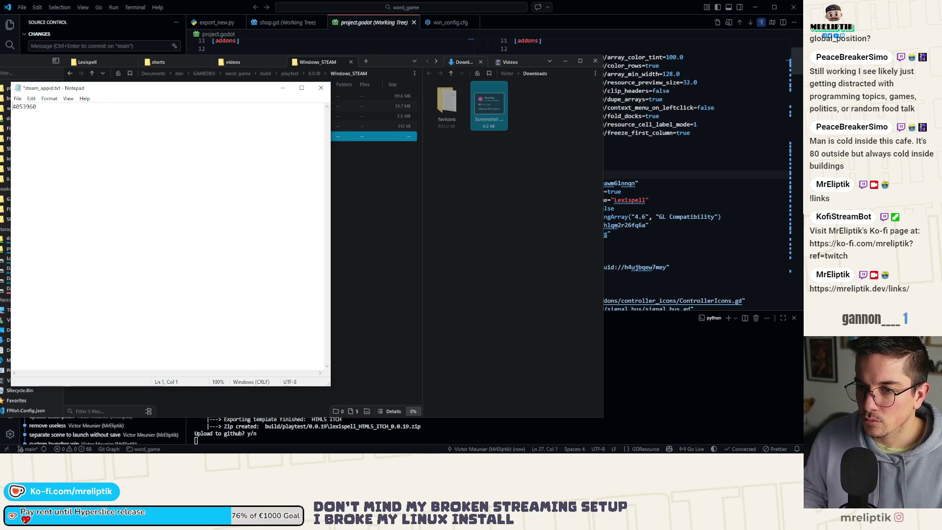
key(ctrl+s)
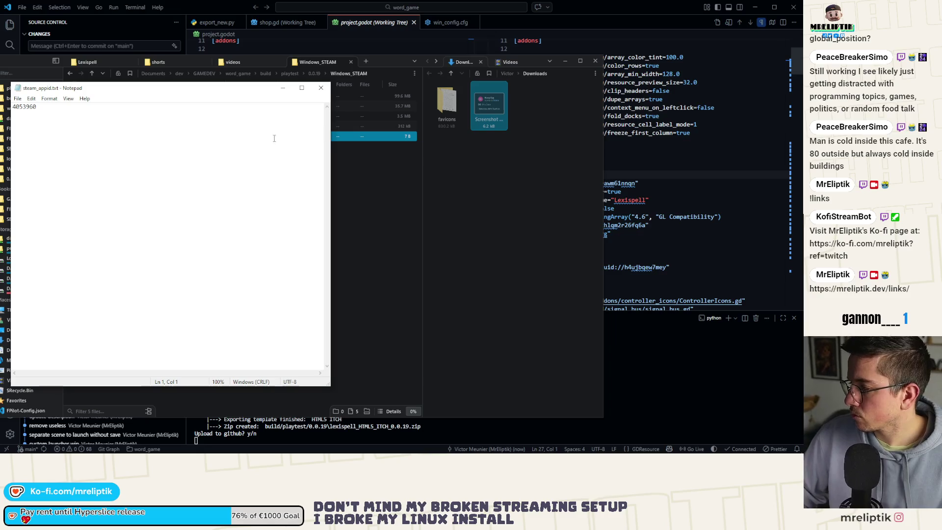
click(320, 88)
double_click(108, 96)
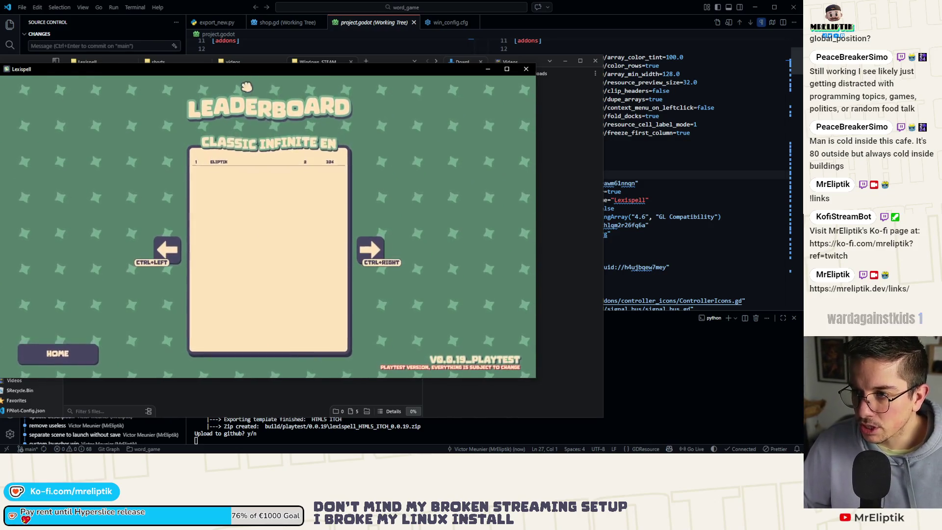
Leave the leaderboard and look over the Settings screen before returning to the main menu
key(Escape)
click(101, 348)
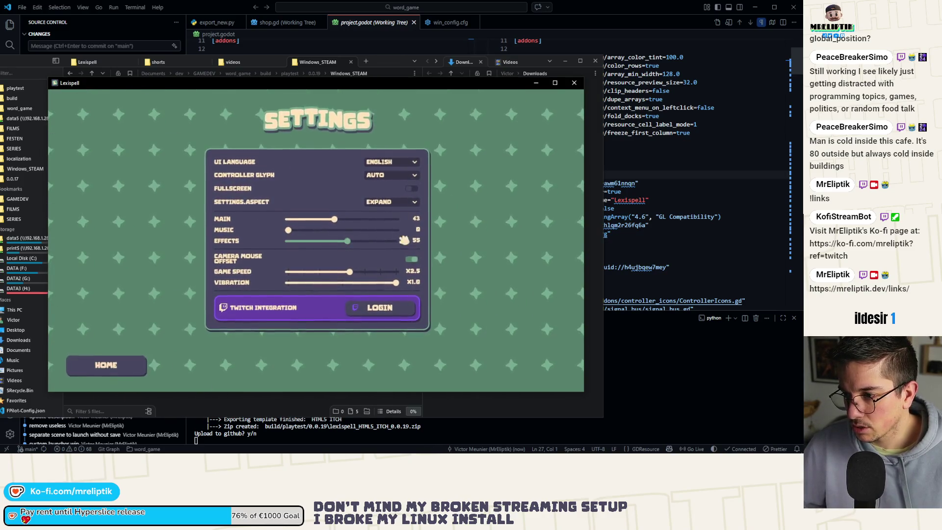
key(Escape)
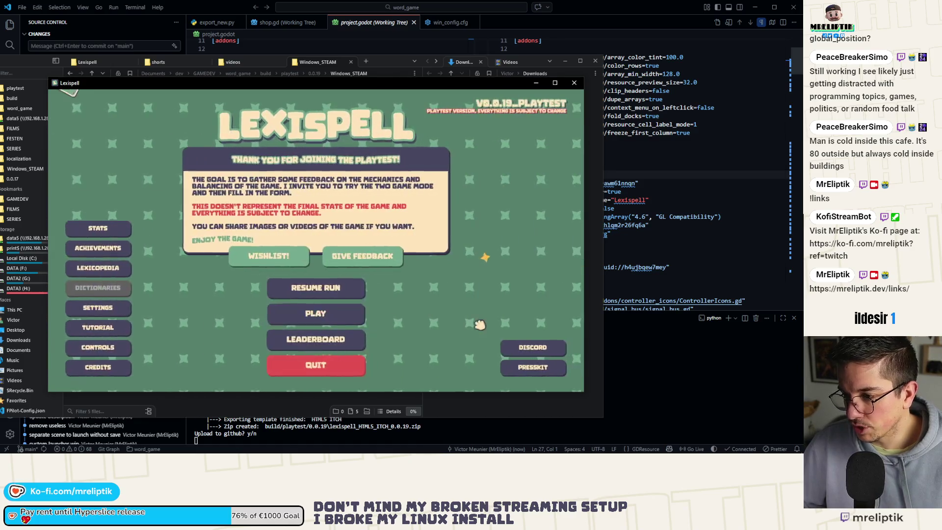
Start a new Classic Craft run at Chapter 1, pause, and open the Give Feedback link
click(316, 314)
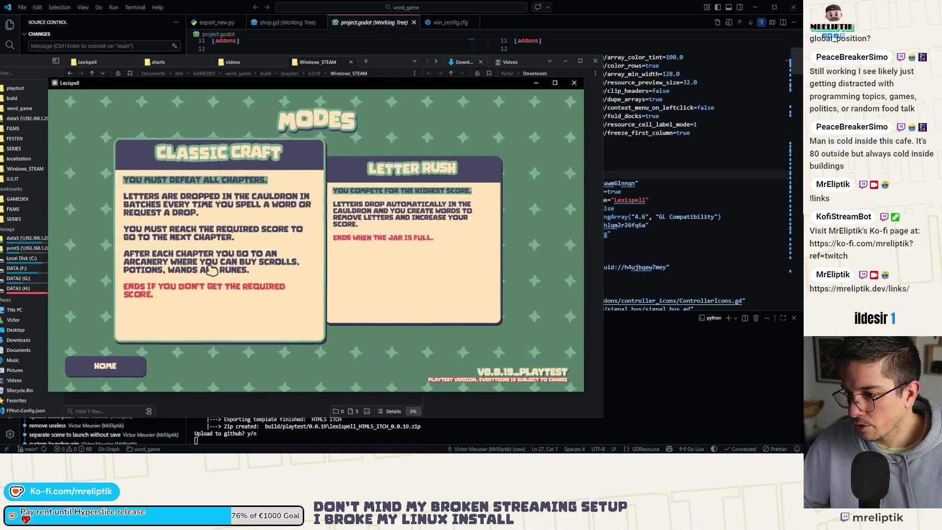
click(326, 259)
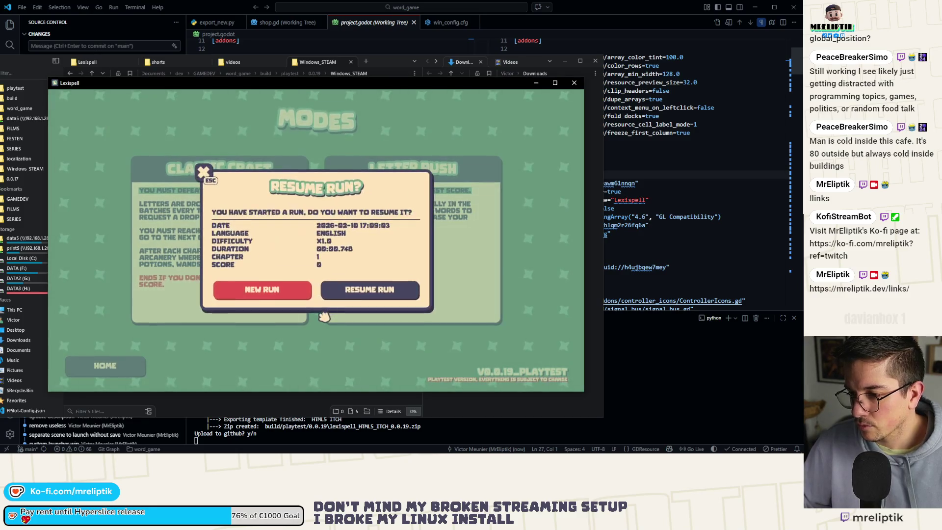
click(268, 318)
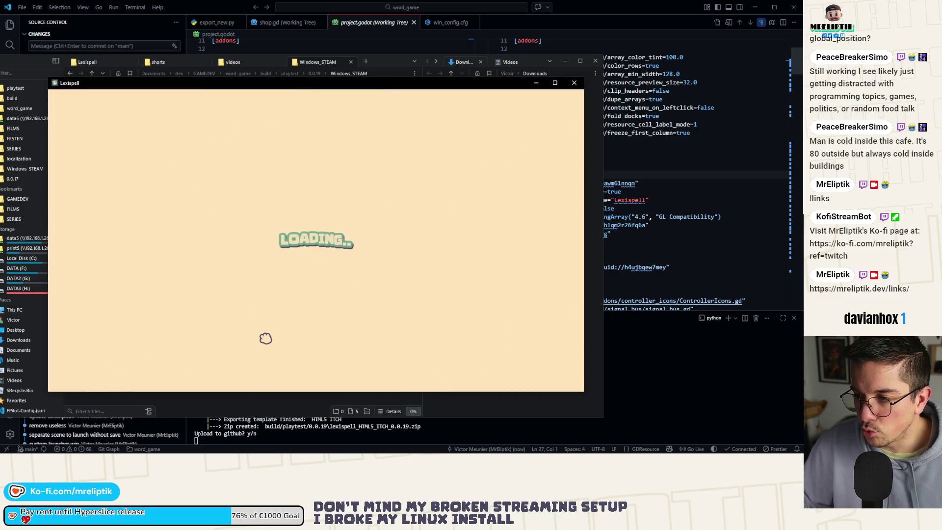
click(231, 244)
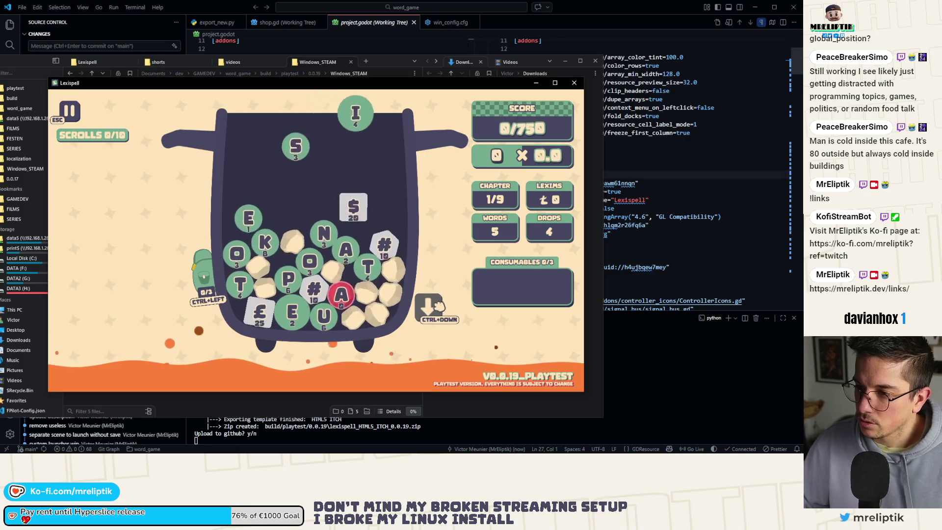
key(Escape)
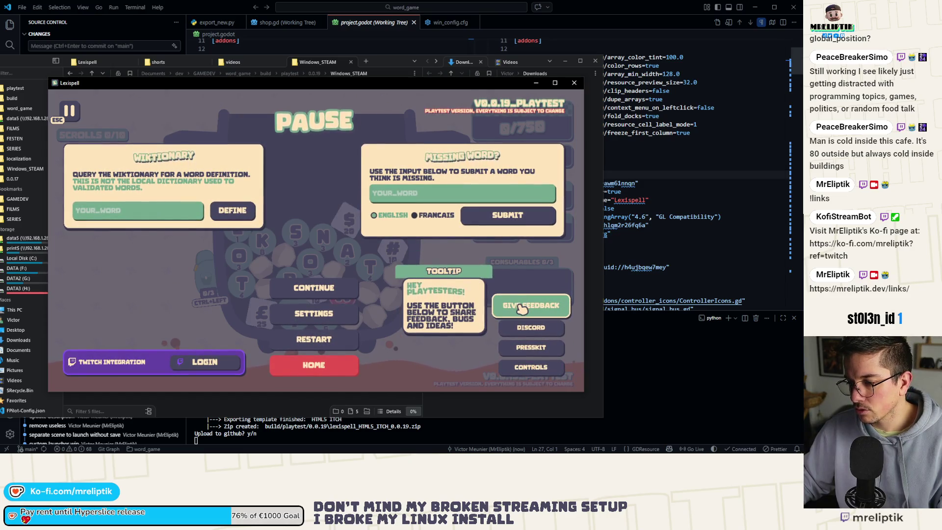
click(521, 308)
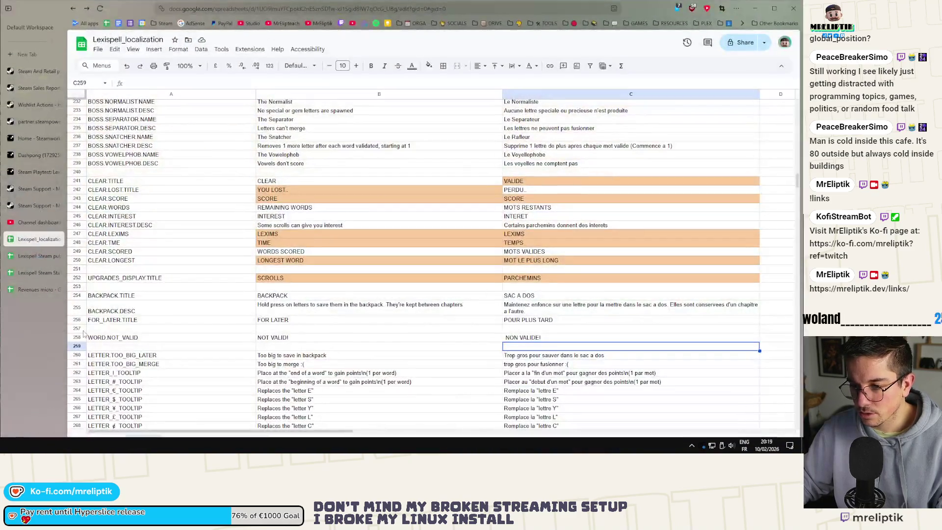
Scroll the Lexispell localization sheet to the PLAYTEST.BTN_TOOLTIP key in A45, then minimize Chrome
click(191, 312)
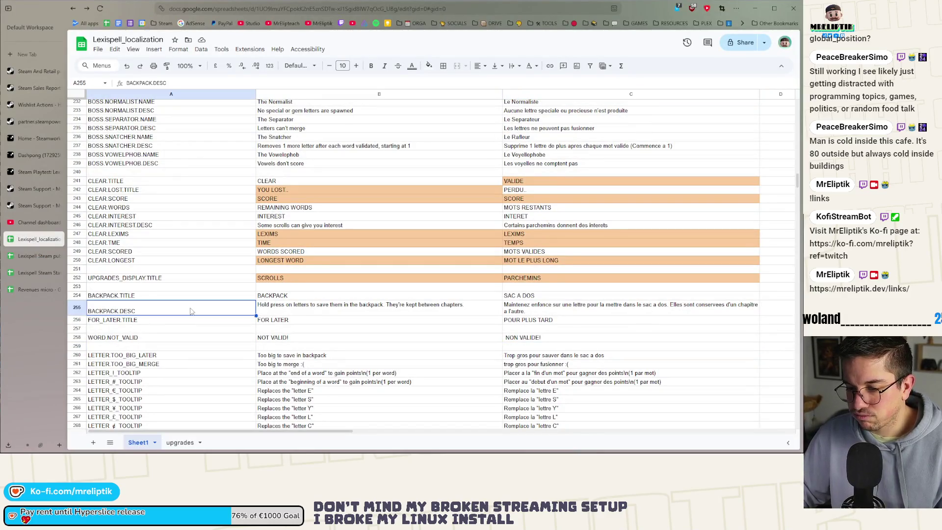
scroll(189, 312, up, 10)
scroll(187, 313, down, 2)
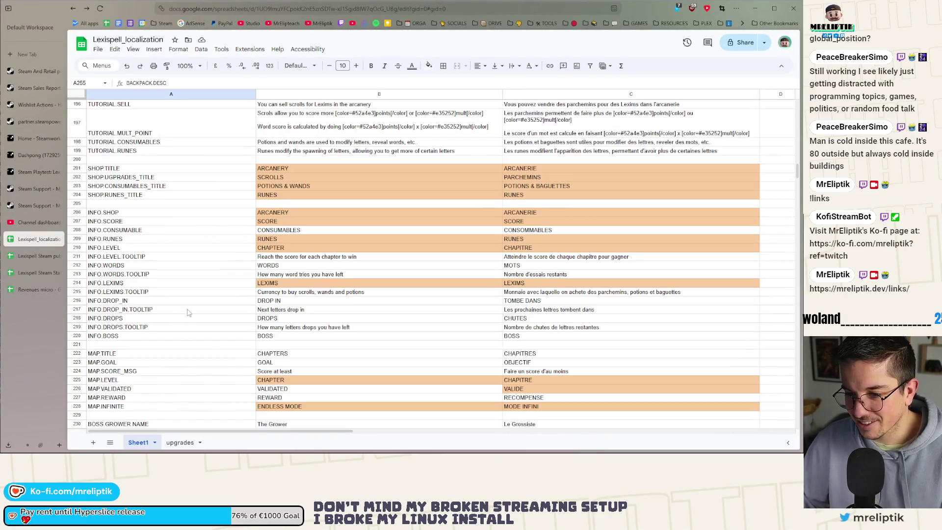
scroll(190, 312, up, 10)
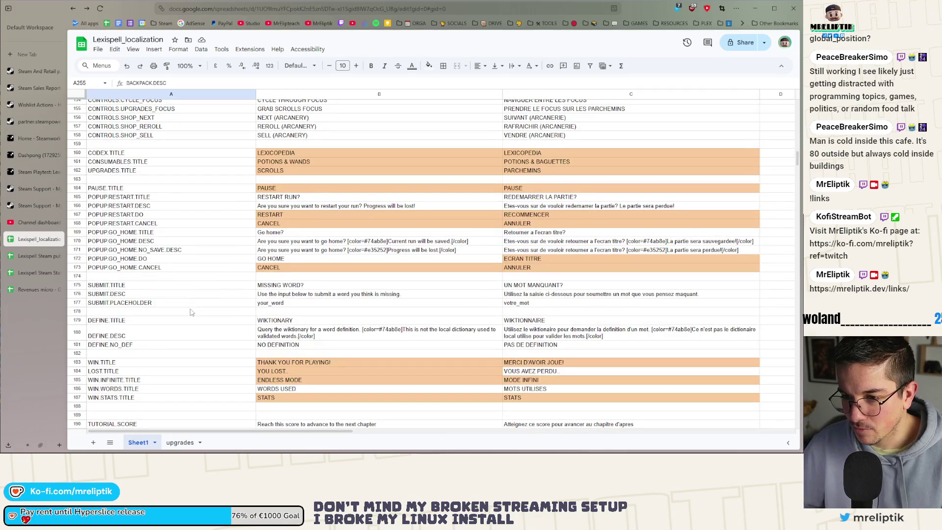
scroll(187, 284, up, 20)
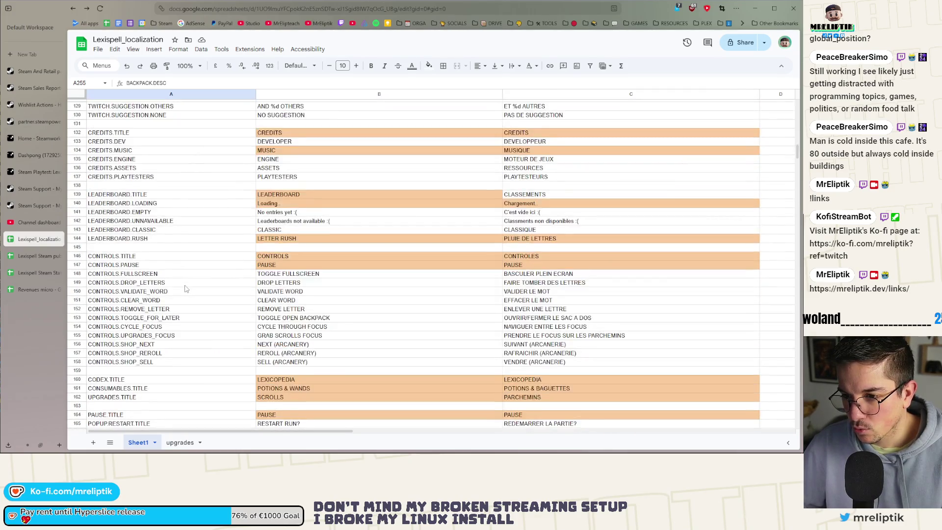
scroll(195, 294, up, 1)
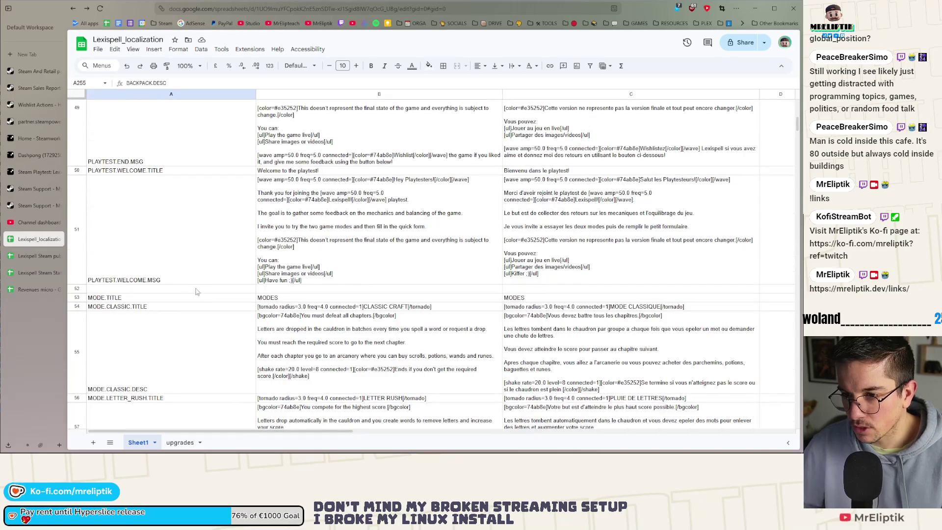
scroll(158, 292, up, 2)
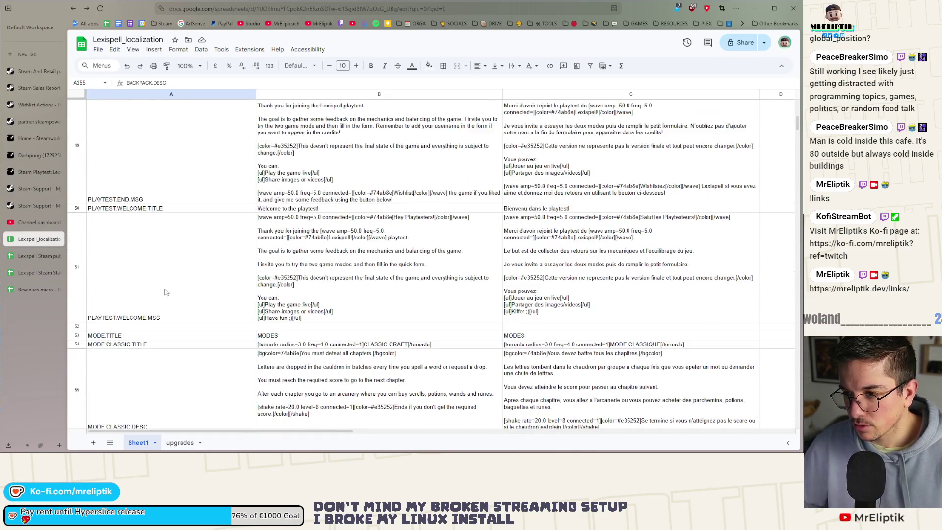
scroll(201, 270, up, 2)
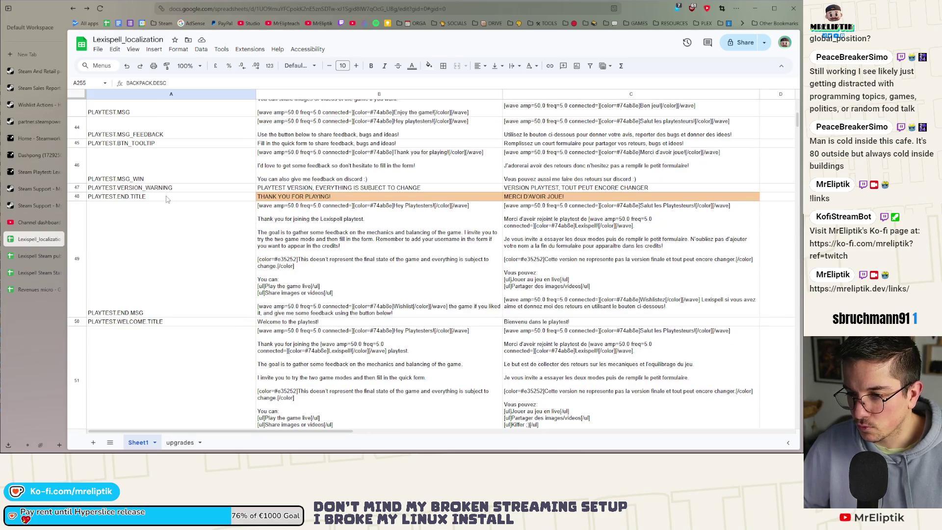
scroll(179, 177, up, 2)
click(167, 220)
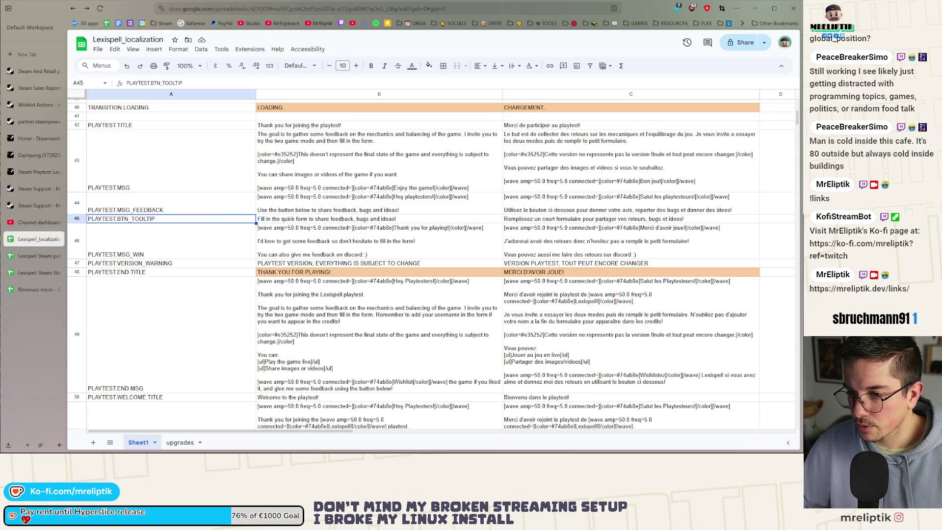
click(763, 9)
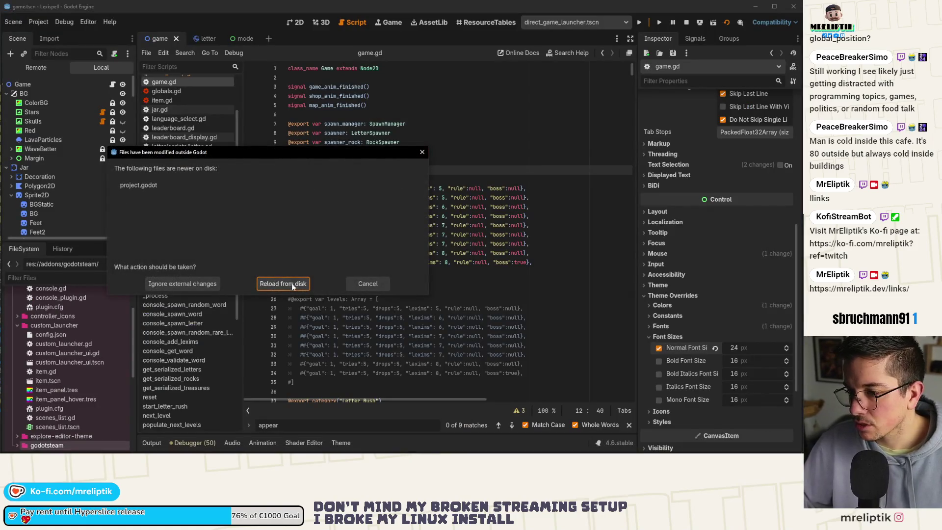
Reload project.godot from disk, quick-open pause.tscn, edit the tooltip's title text and save
click(284, 282)
click(292, 24)
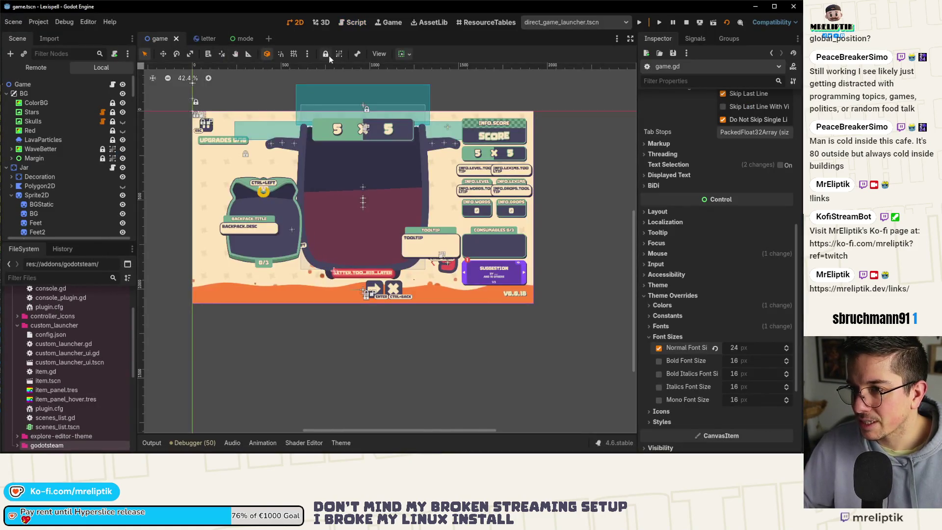
key(ctrl+shift+o)
text(pause)
key(Return)
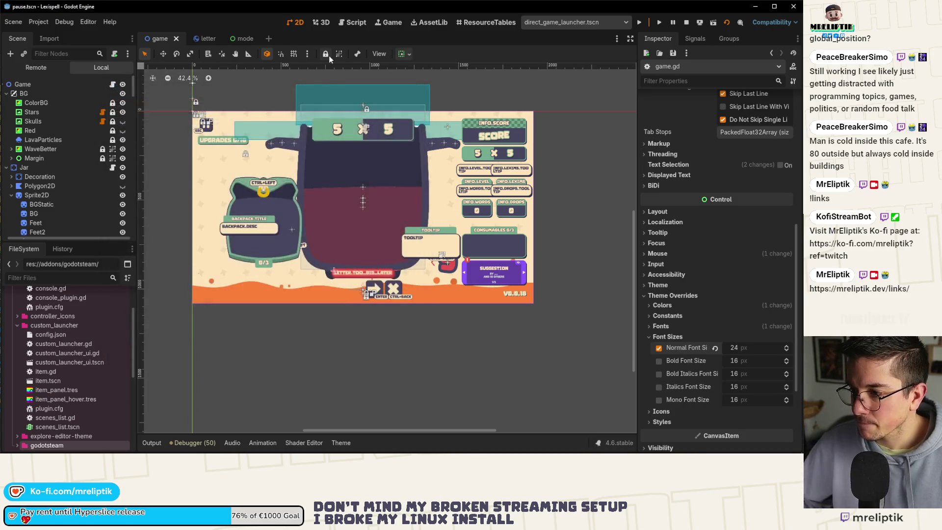
click(736, 125)
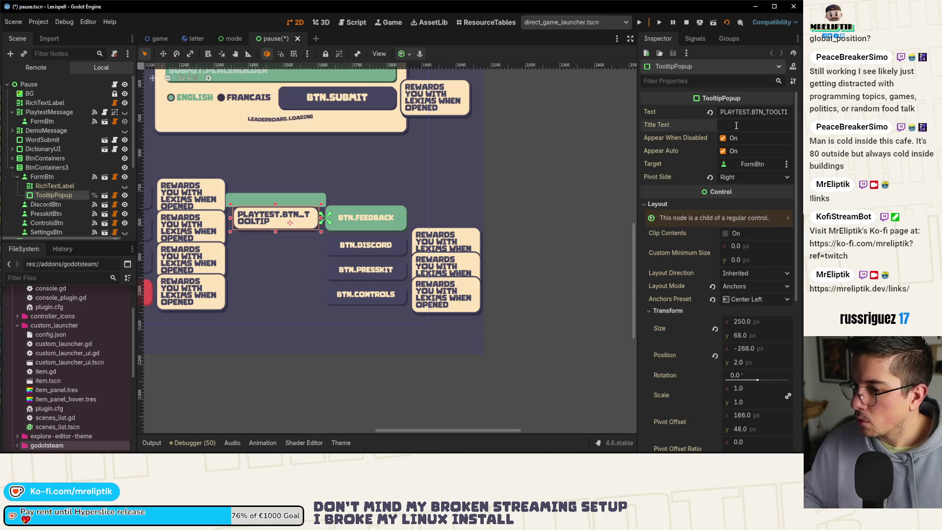
key(ctrl+s)
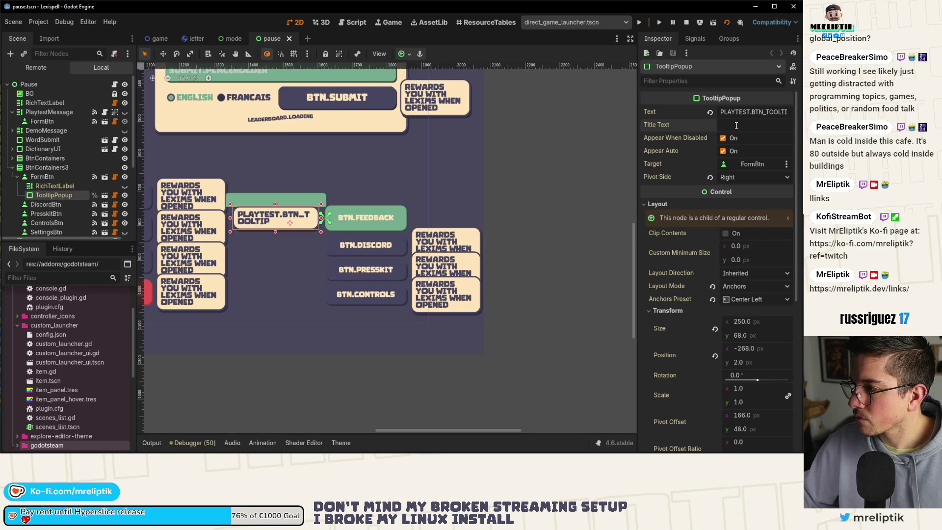
Inspect TooltipPopup's text key, preview the translation in English and back to None, then open tooltip_popup.tscn
click(740, 113)
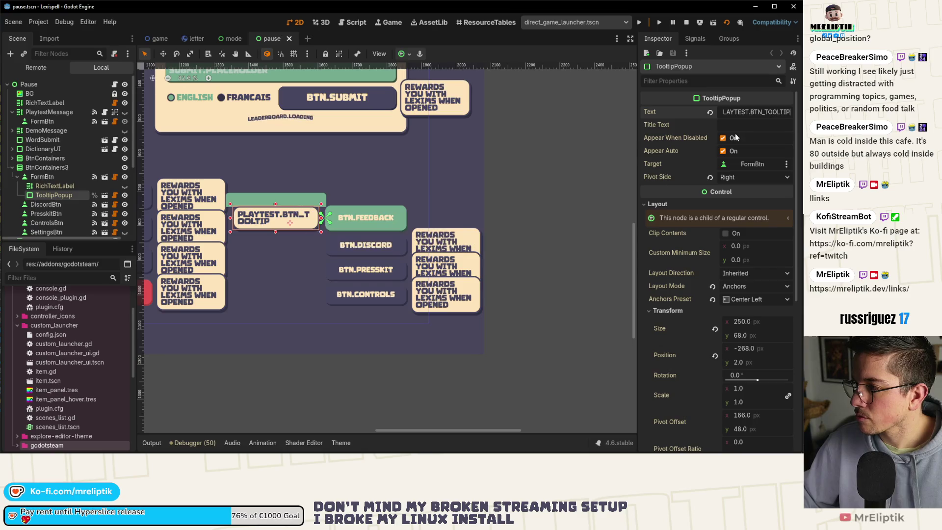
drag(638, 134, 561, 132)
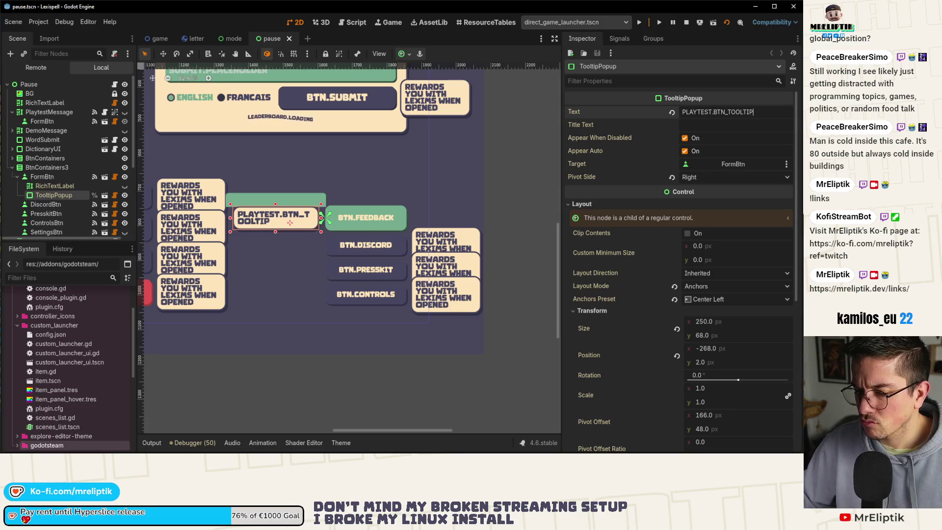
click(386, 55)
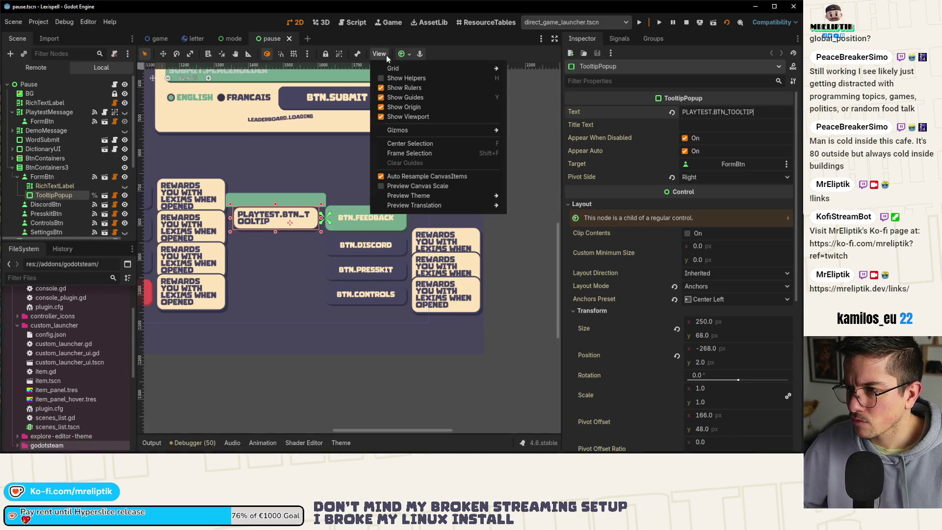
mouse_move(412, 195)
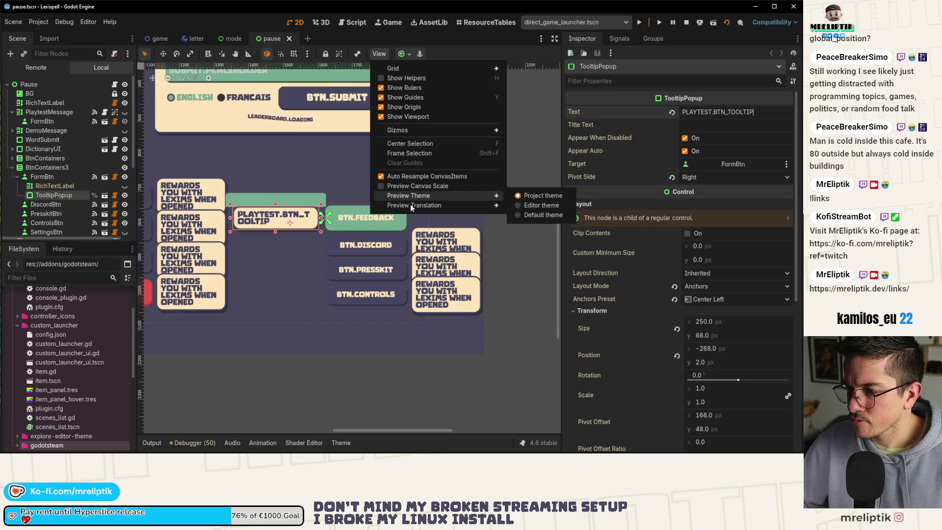
click(545, 220)
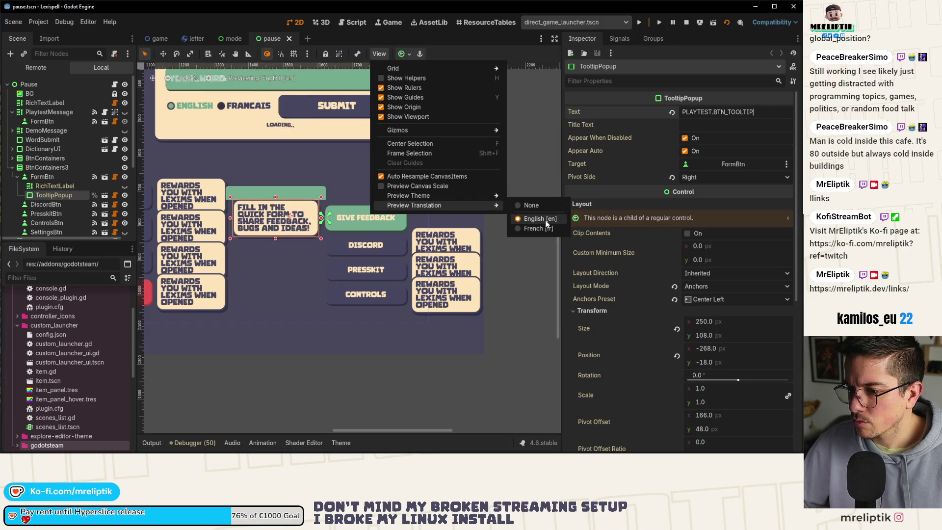
click(532, 206)
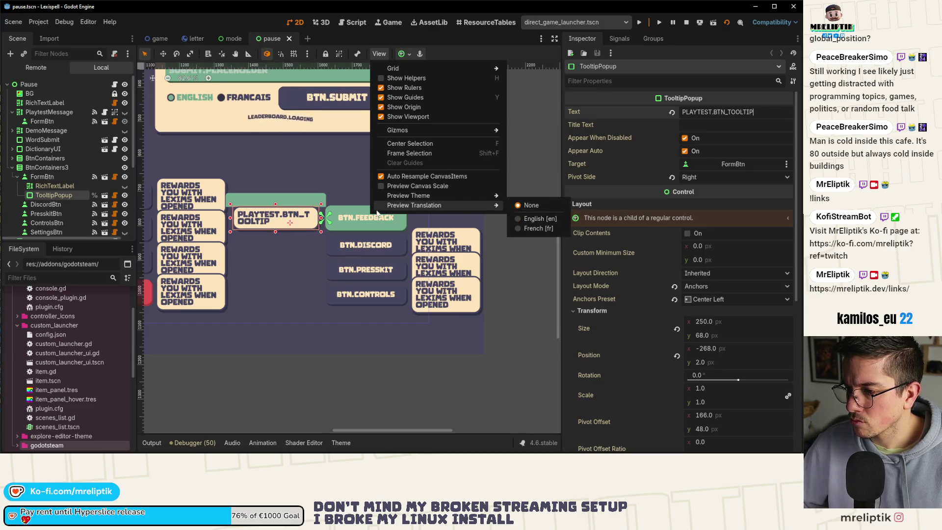
click(292, 224)
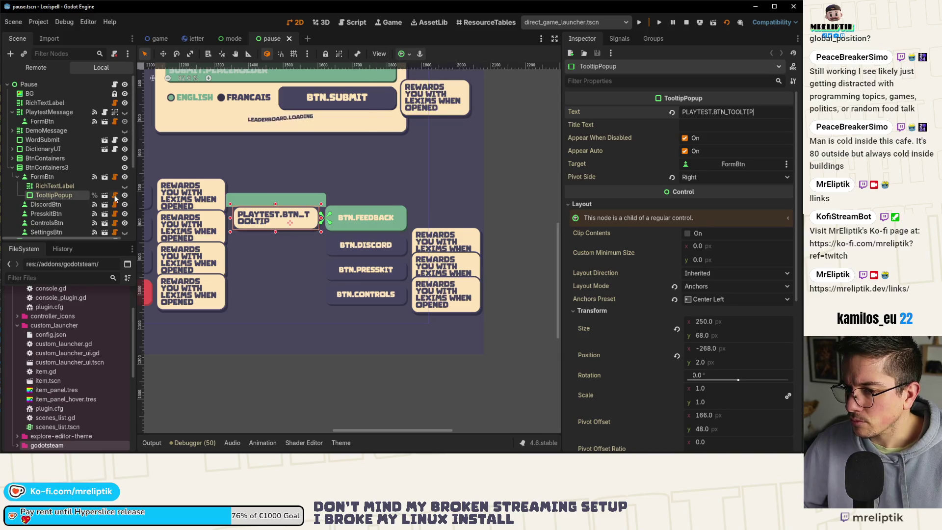
click(105, 195)
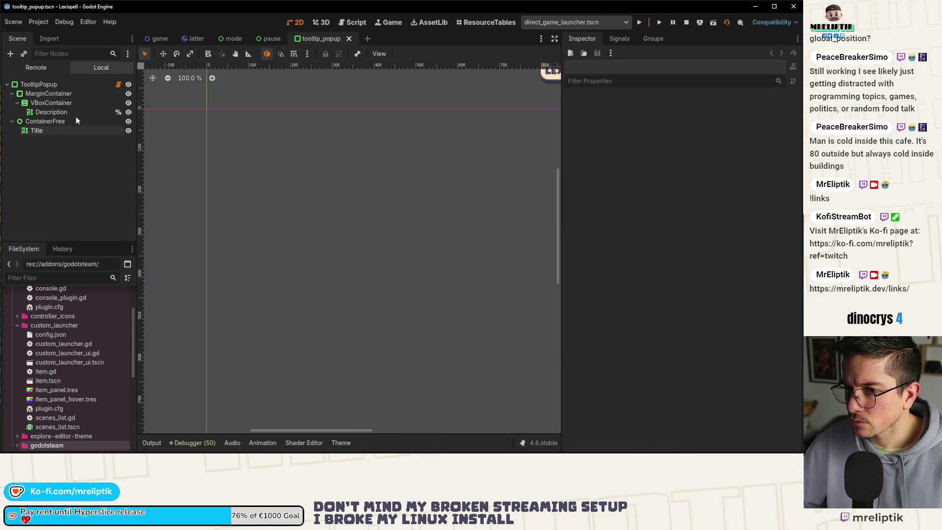
Clear the tooltip popup's default TOOLTIP title text and save tooltip_popup.tscn
double_click(49, 84)
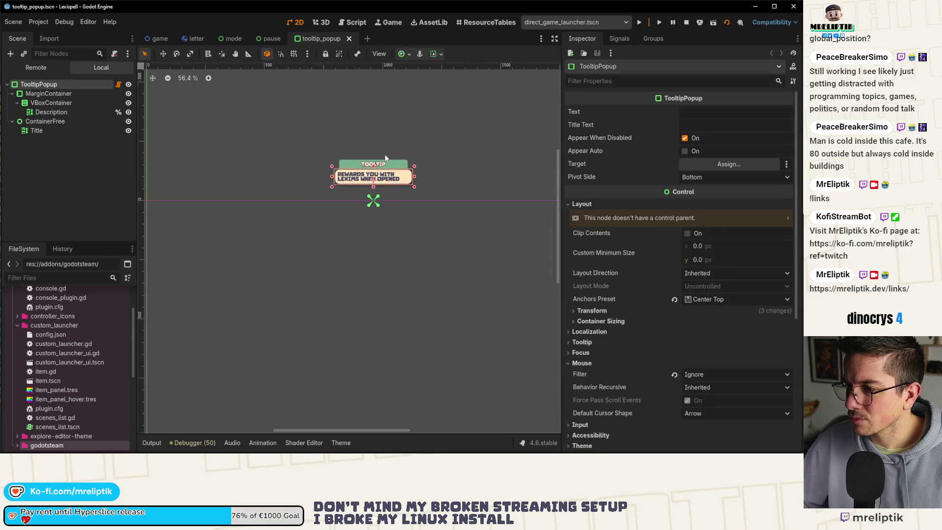
scroll(386, 157, up, 5)
click(693, 126)
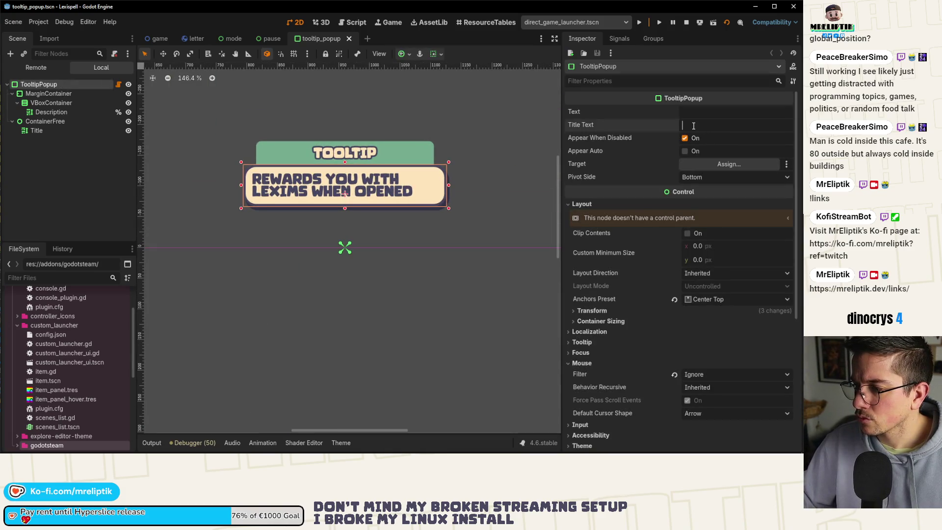
key(Return)
key(ctrl+s)
Back in the pause scene, run the game, open the pause menu, stop, and open FormBtn's script
click(263, 40)
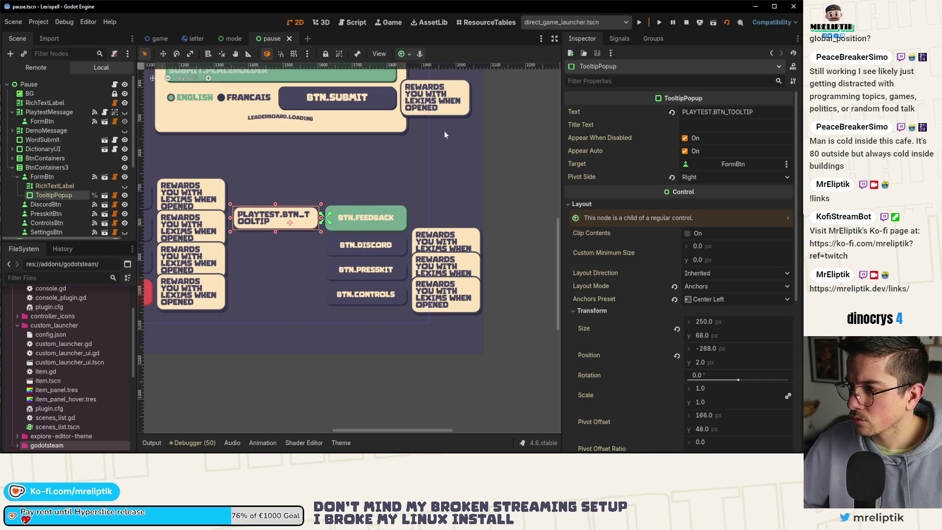
click(641, 24)
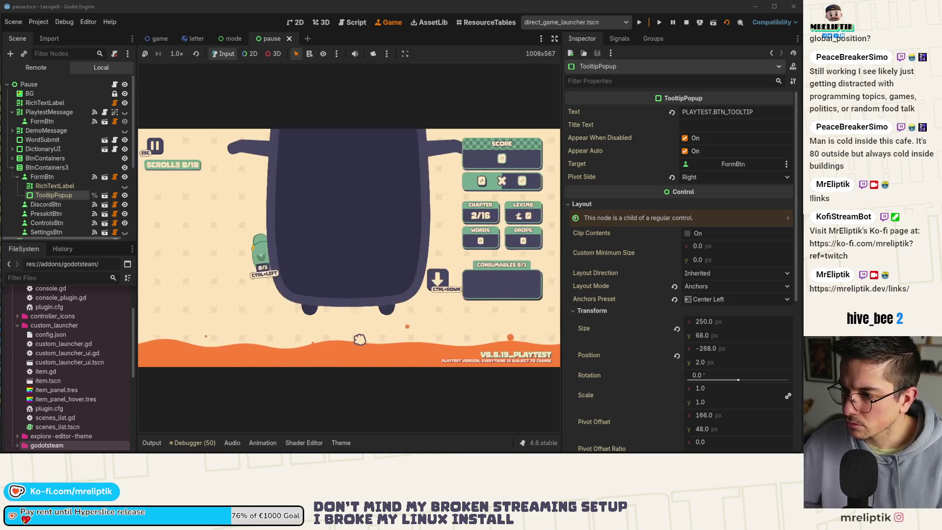
key(Escape)
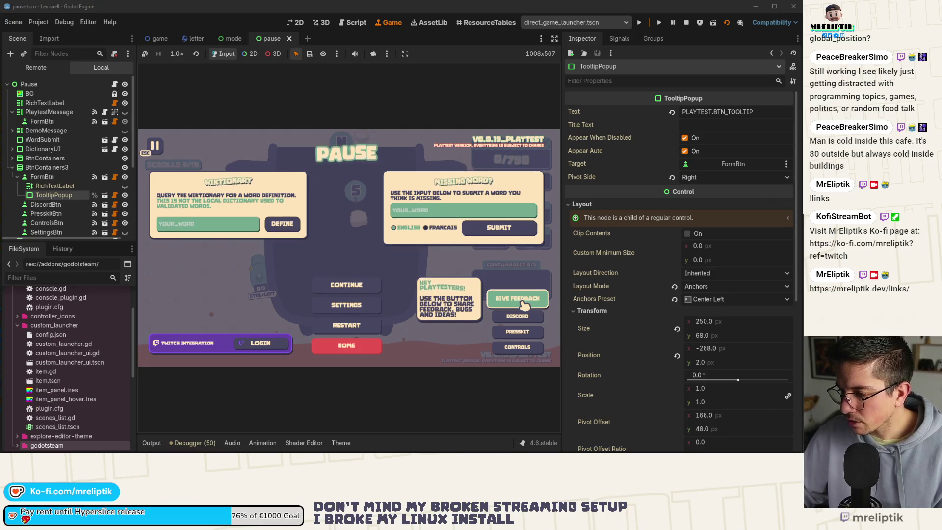
key(F8)
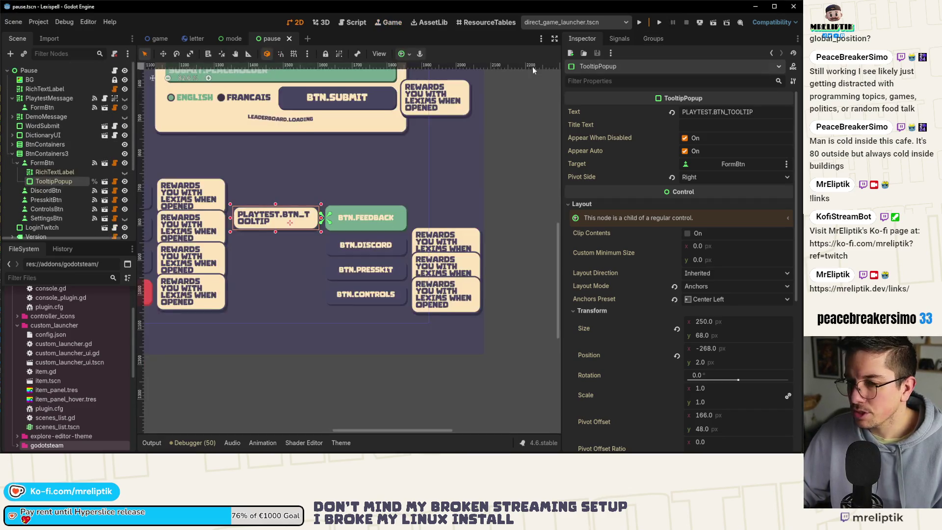
click(114, 164)
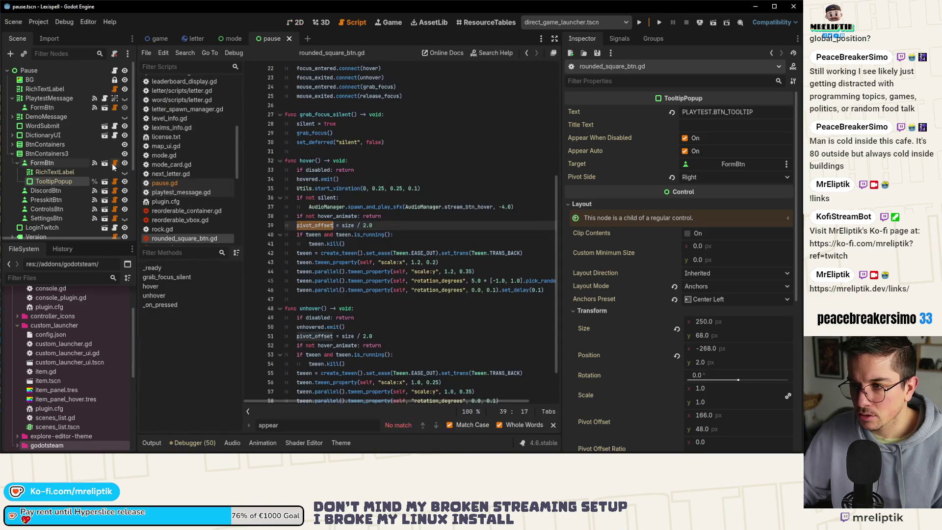
Select FormBtn under BtnContainers3 to review its tooltip settings and save the pause scene
scroll(355, 185, up, 7)
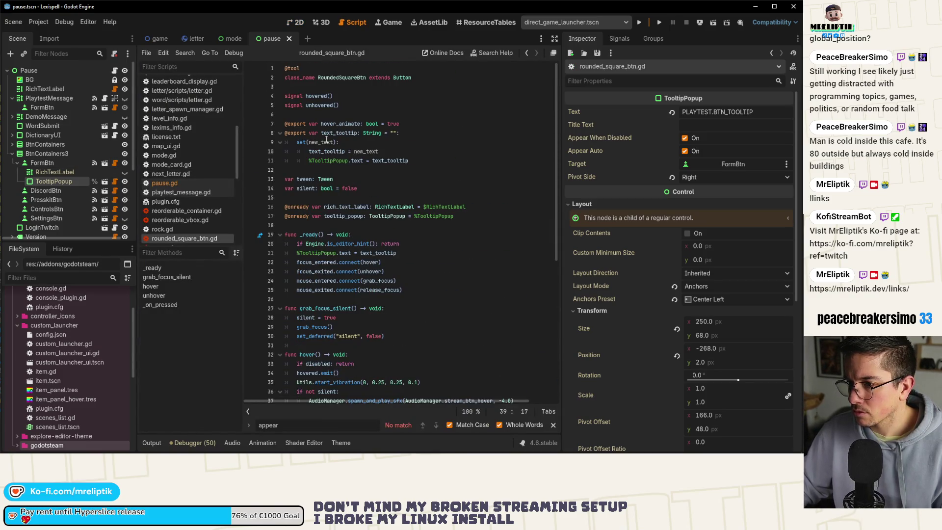
click(47, 153)
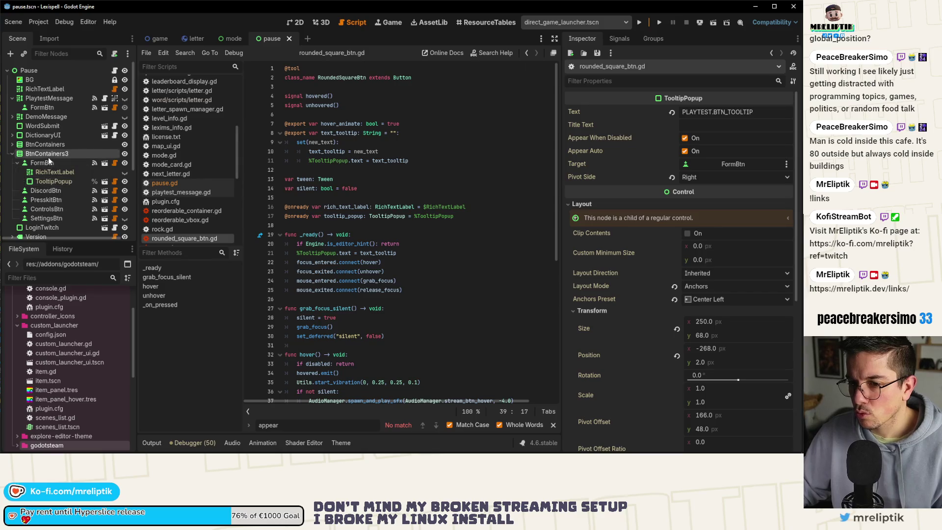
click(48, 162)
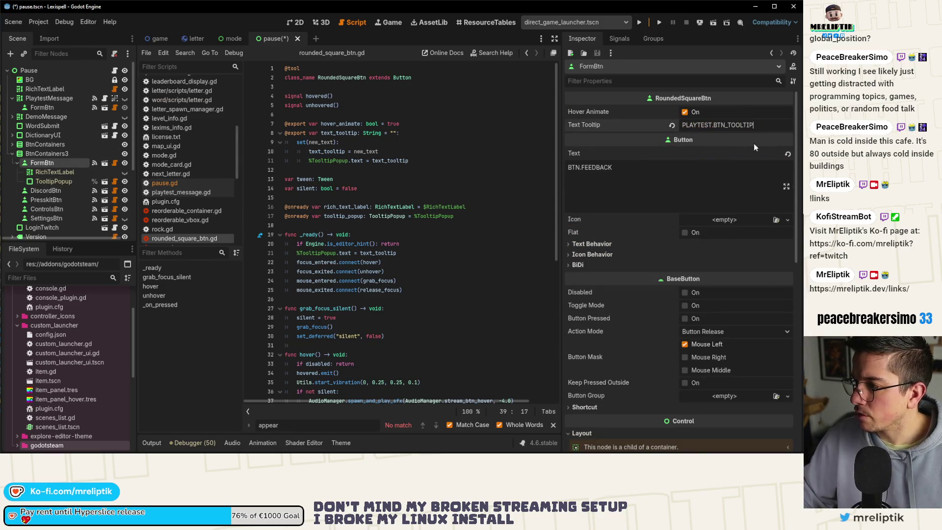
key(ctrl+s)
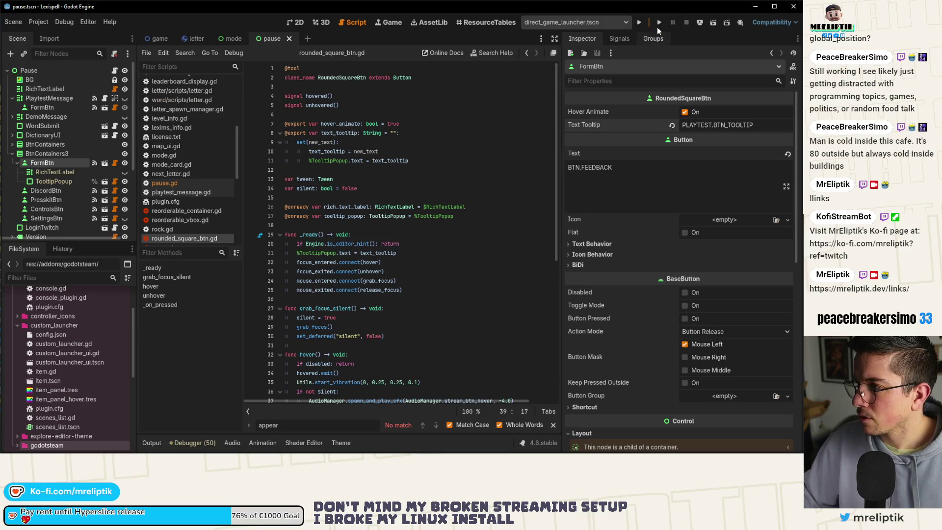
Run Chapter 1, submit PISEP twice to see the NOT VALID error, then open the letter scene in 2D
click(640, 24)
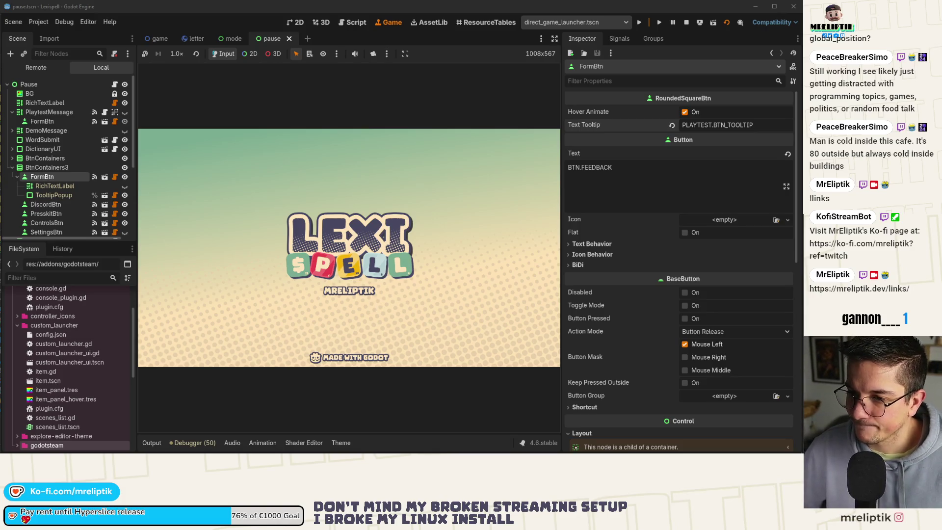
click(249, 235)
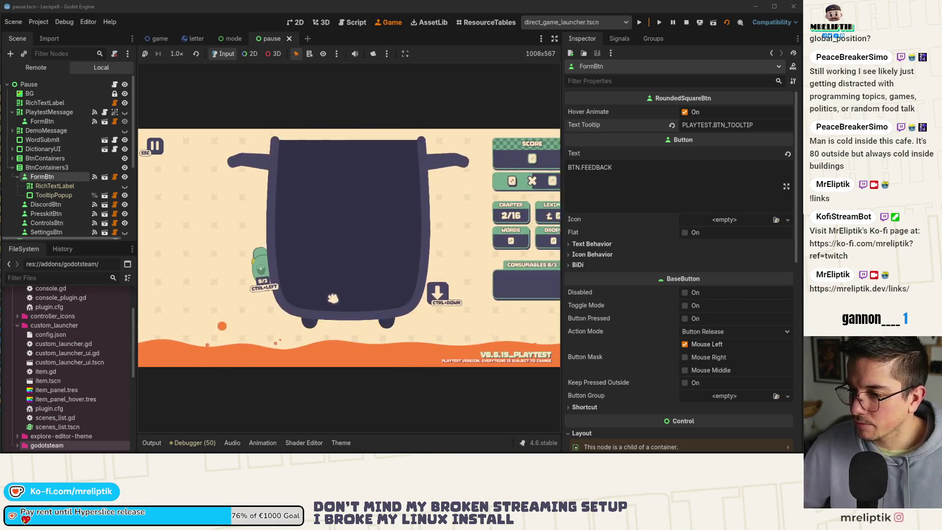
key(Escape)
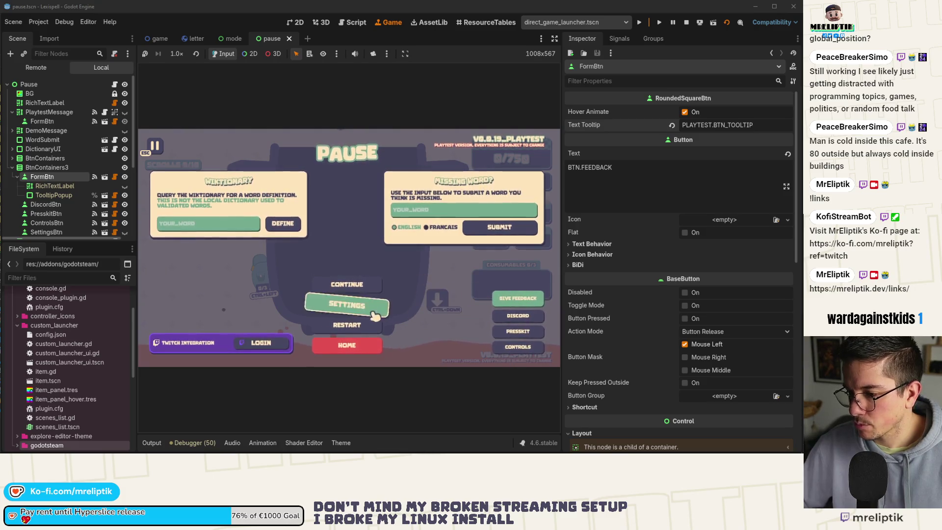
click(355, 287)
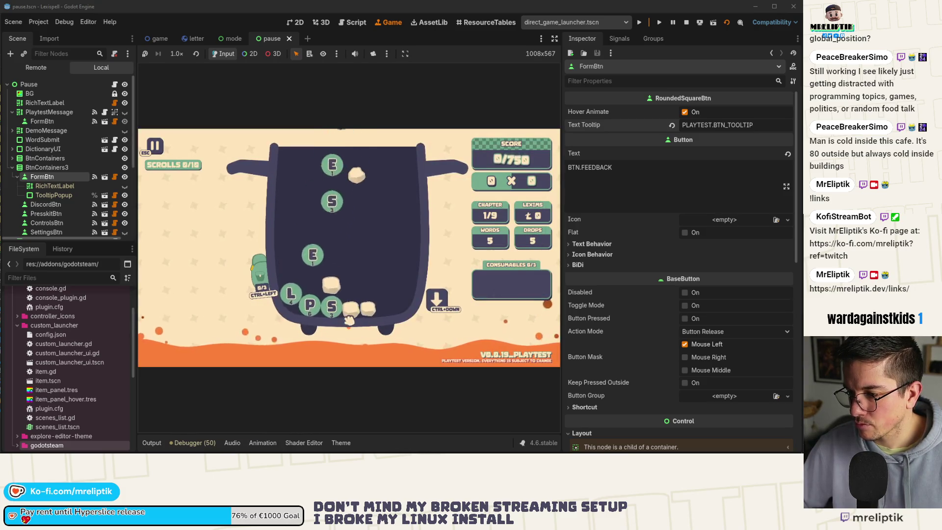
text(pis)
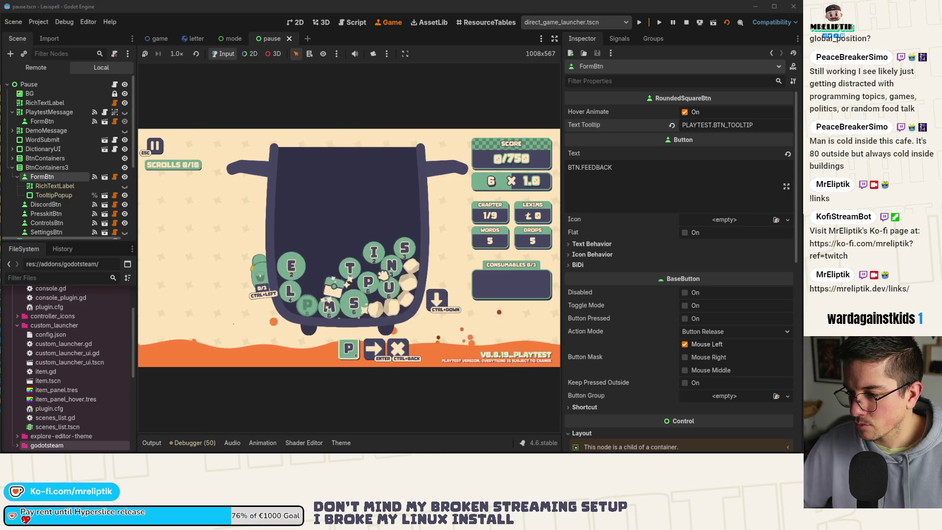
text(e)
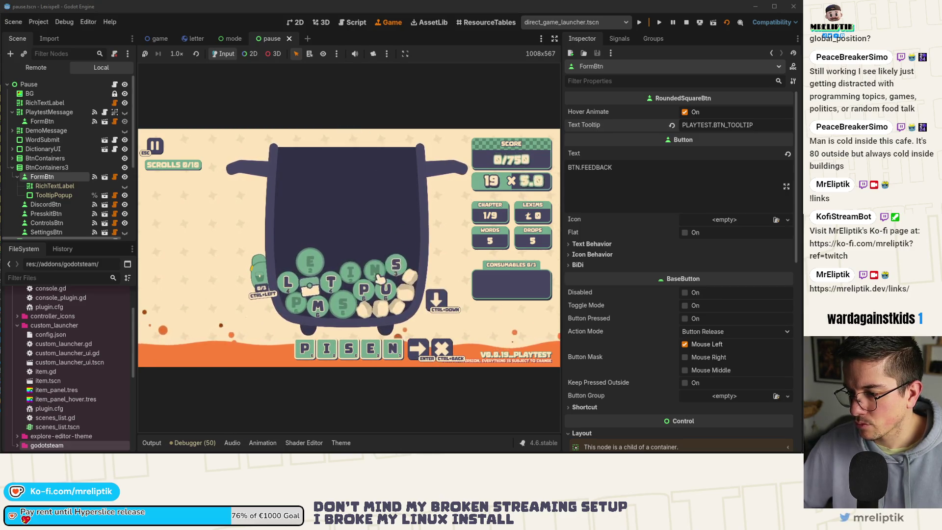
click(362, 300)
click(421, 359)
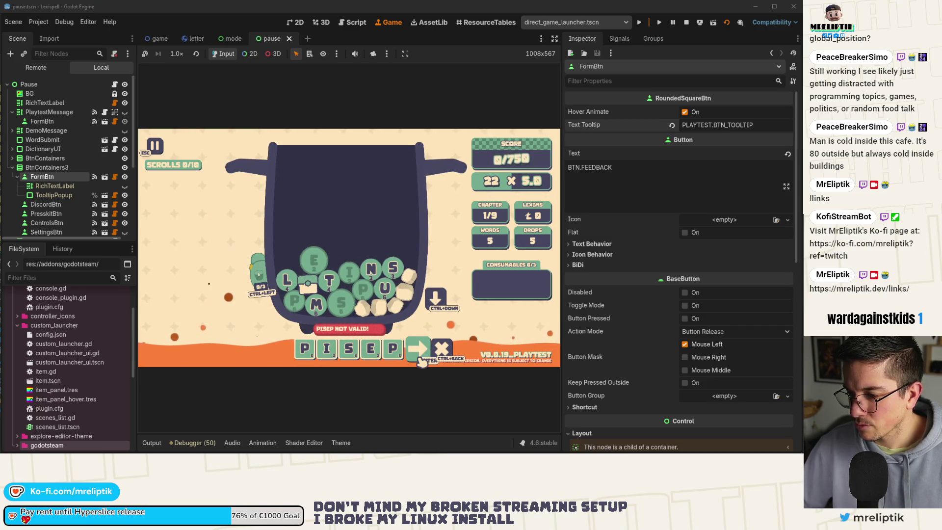
key(Return)
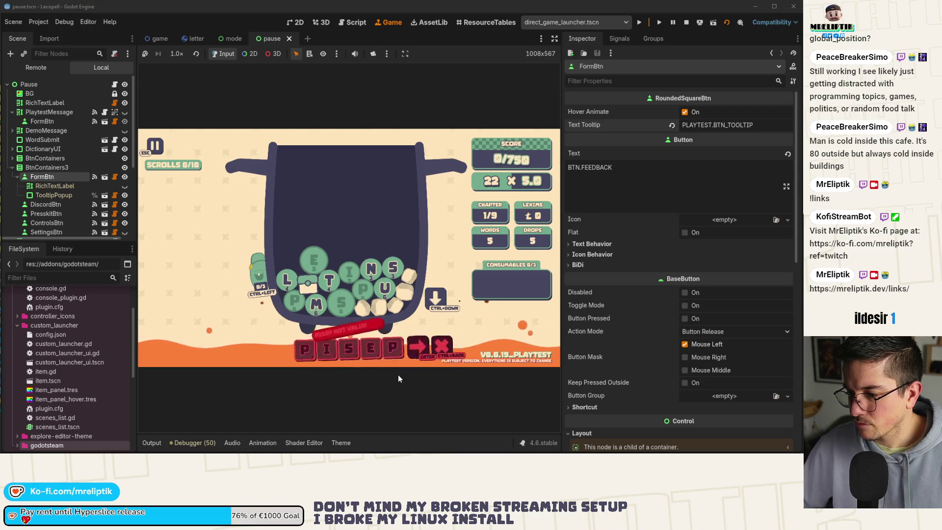
click(295, 22)
click(194, 38)
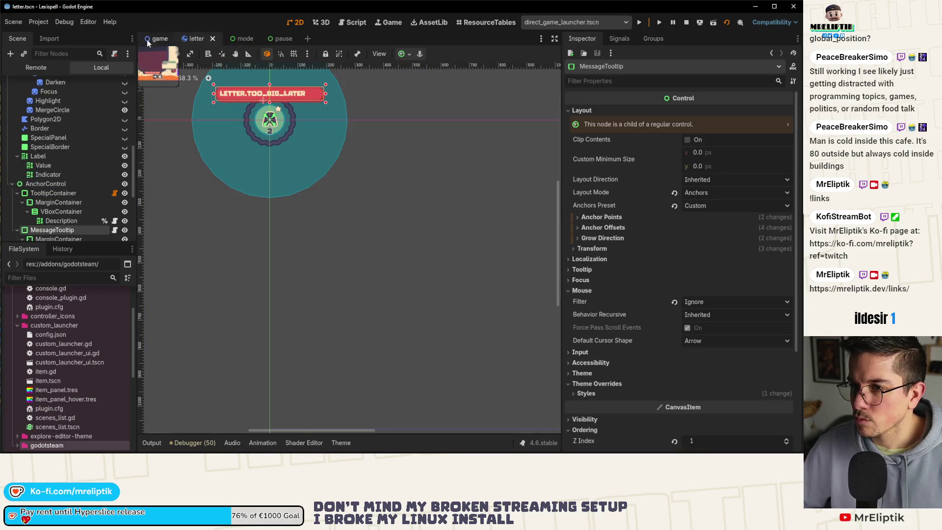
Switch to the game scene and select sprites on the canvas to locate the tooltip
key(ctrl+shift+Tab)
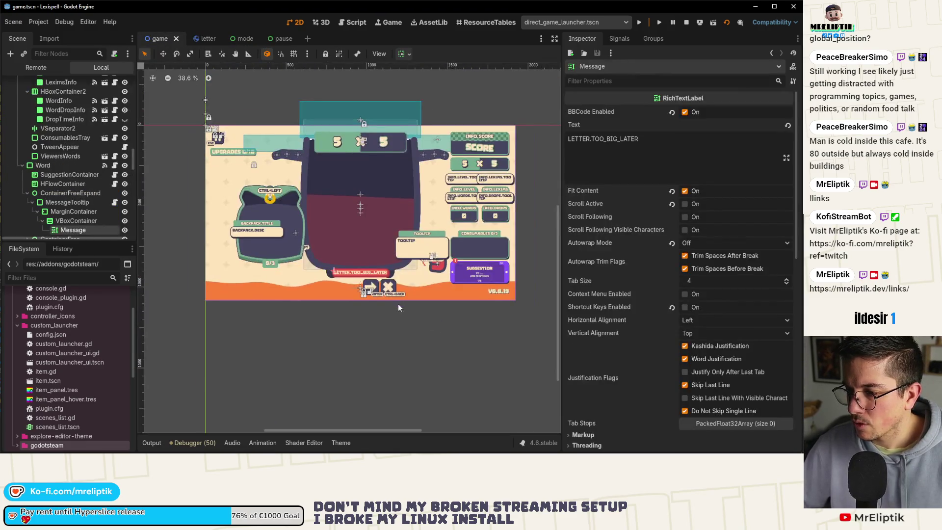
scroll(349, 268, up, 4)
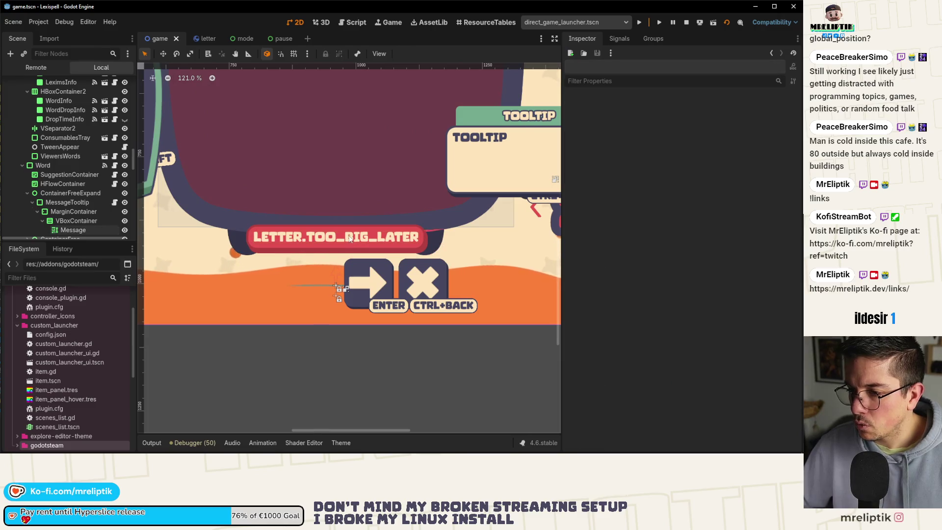
click(329, 237)
click(144, 206)
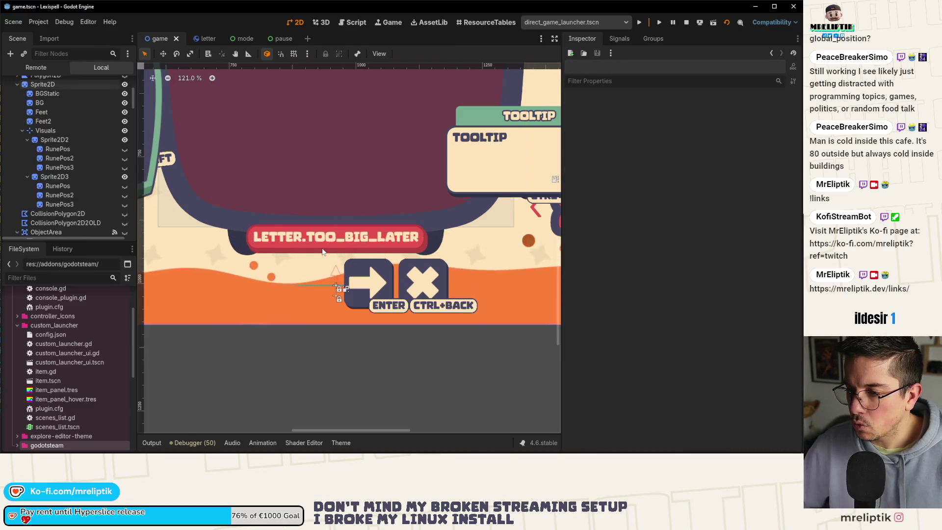
scroll(127, 225, down, 5)
click(263, 223)
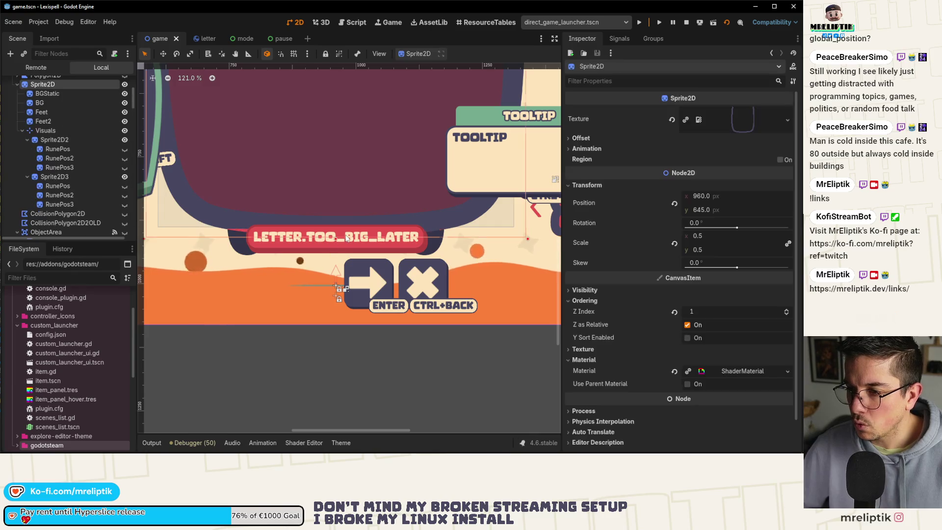
scroll(262, 223, down, 4)
click(301, 241)
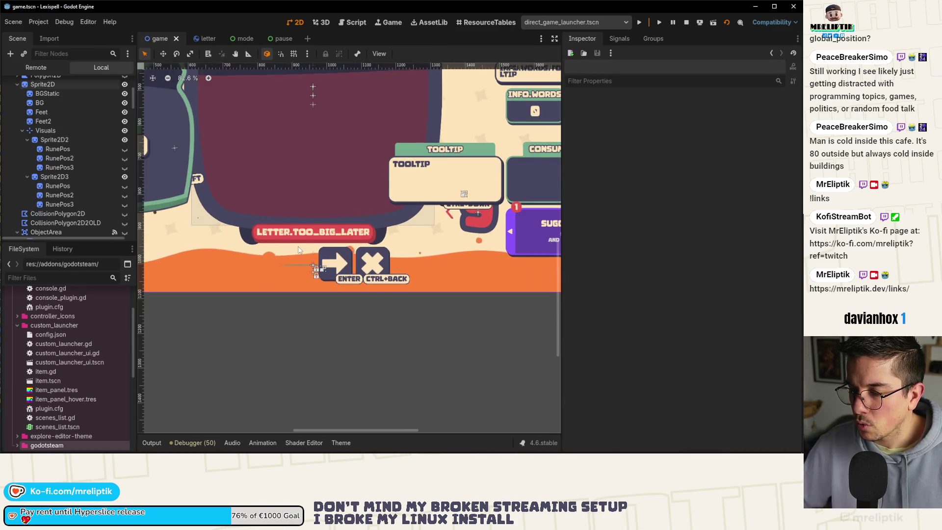
scroll(299, 240, down, 1)
scroll(67, 206, down, 5)
scroll(67, 206, down, 10)
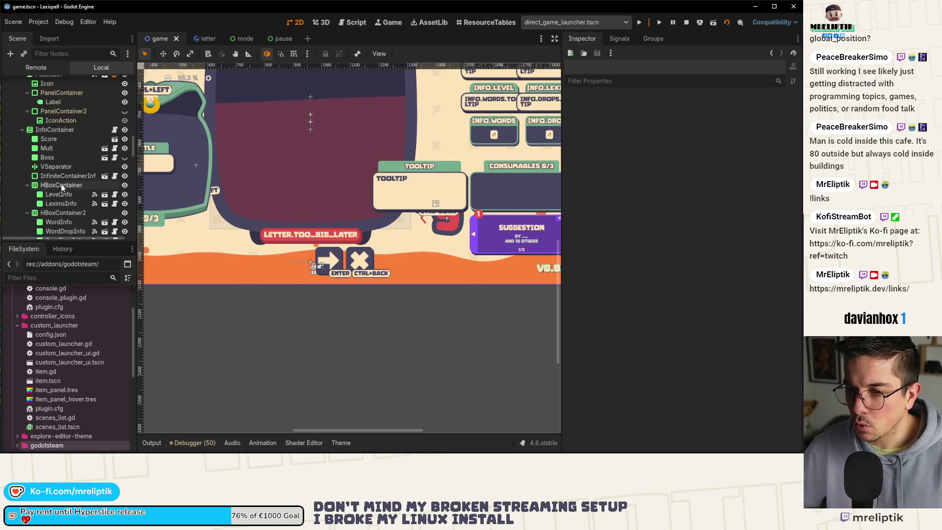
Collapse the HBoxContainer and InfoContainer branches in the Scene tree to reach ContainerFreeExpand
click(60, 166)
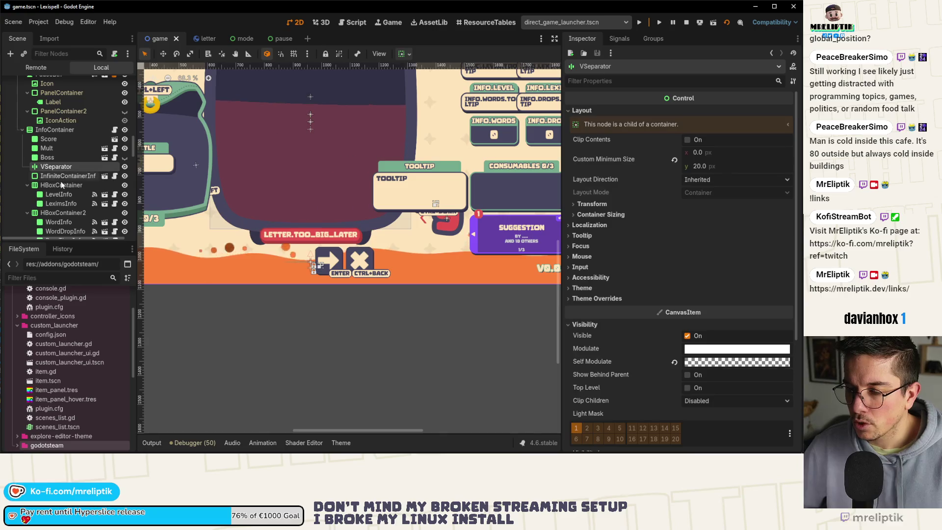
scroll(63, 215, down, 1)
scroll(66, 205, down, 1)
click(27, 165)
scroll(25, 165, up, 4)
click(22, 151)
scroll(61, 147, down, 3)
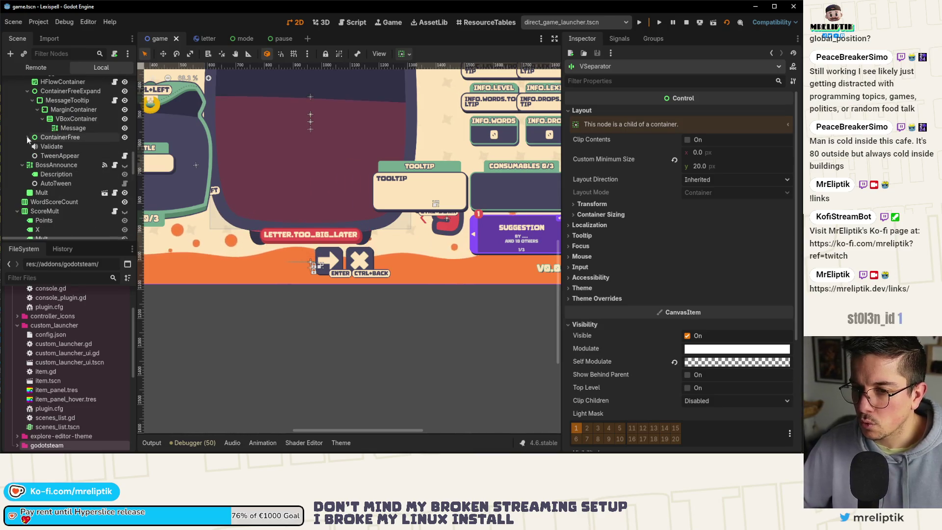
scroll(52, 199, down, 5)
scroll(59, 196, up, 5)
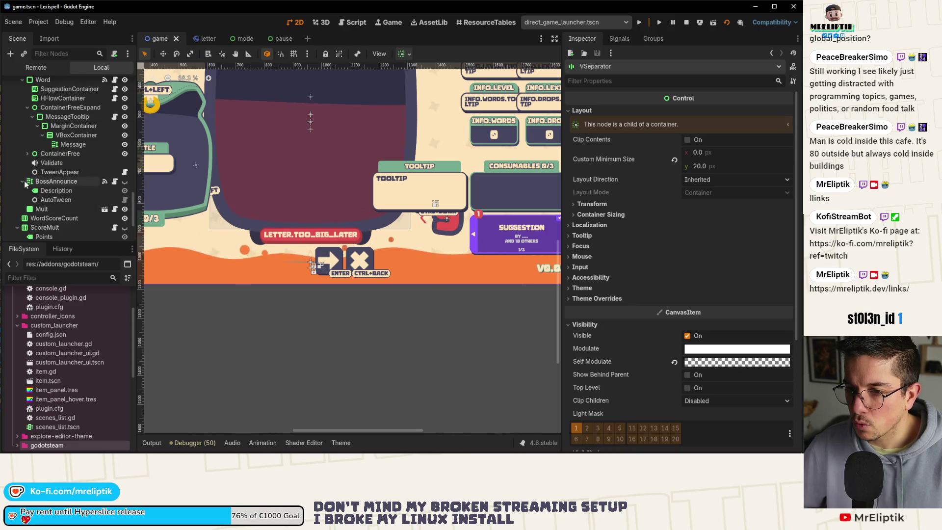
scroll(54, 194, up, 2)
click(55, 148)
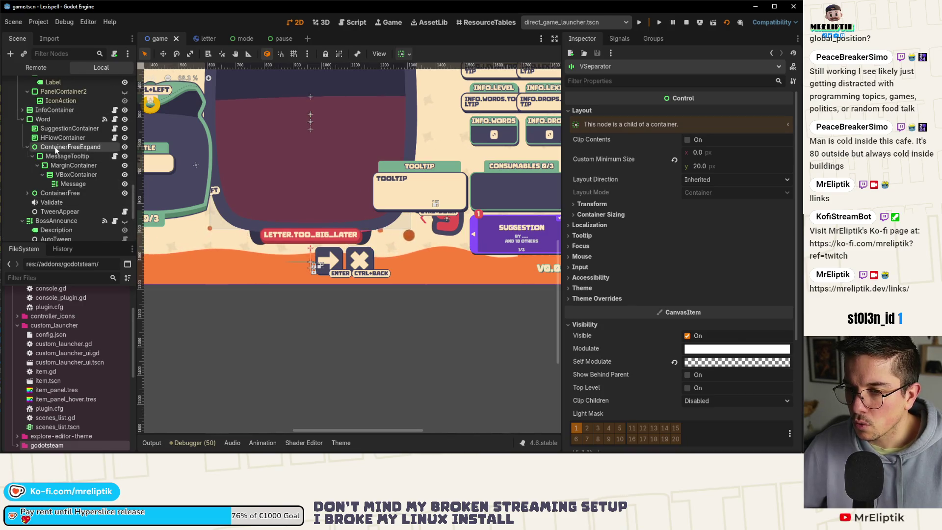
Replace the Message label's LETTER.TOO_BIG_LATER text with MSG and save the game scene
click(73, 183)
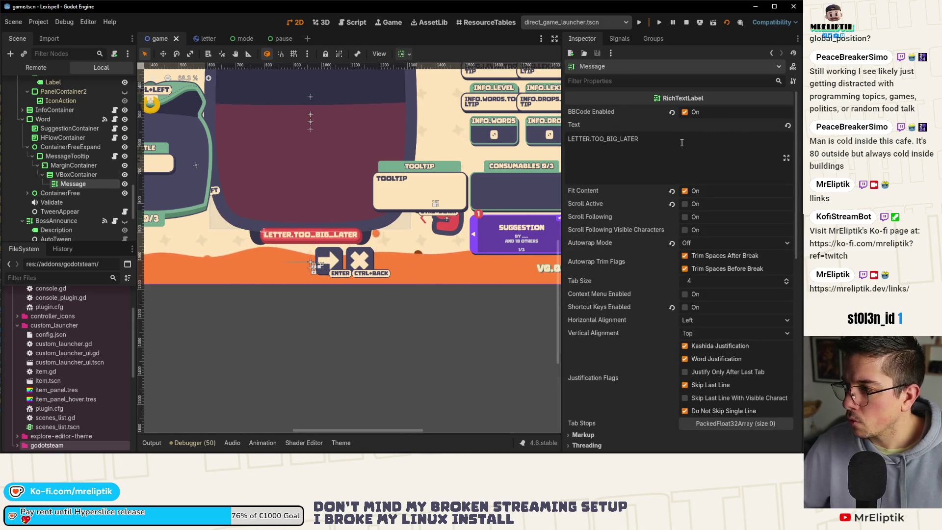
triple_click(603, 139)
text(MSG)
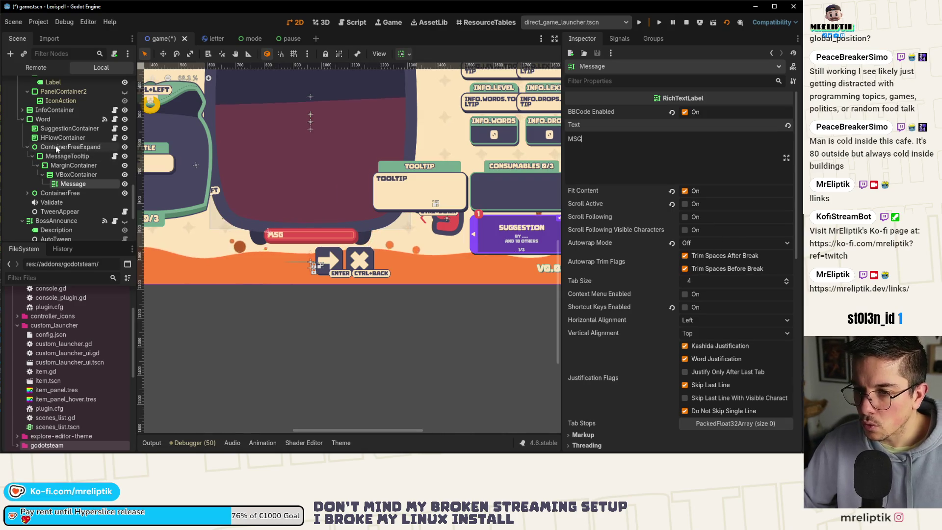
click(55, 147)
click(61, 155)
click(66, 146)
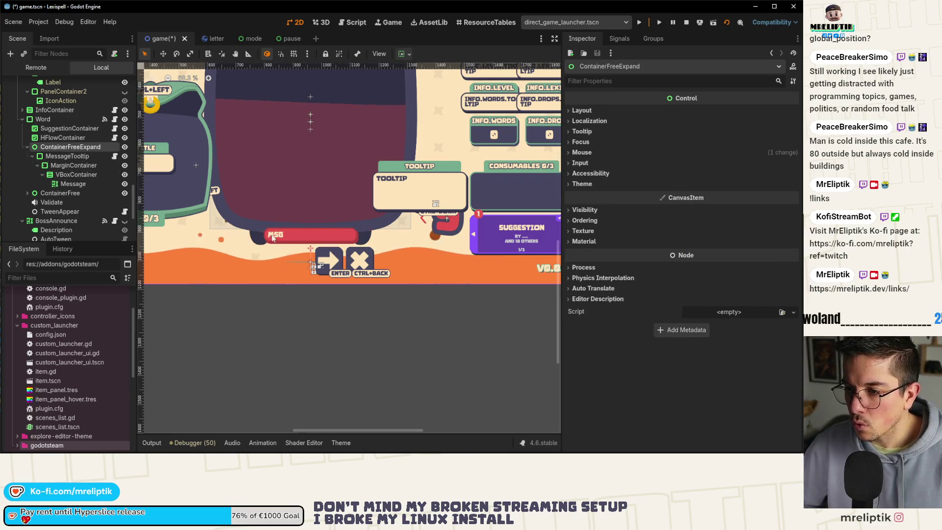
scroll(314, 237, up, 4)
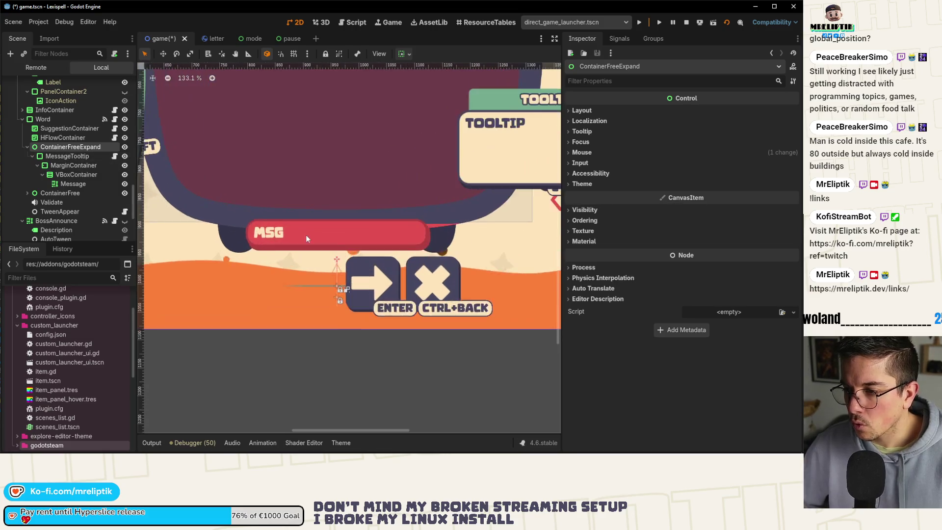
click(426, 242)
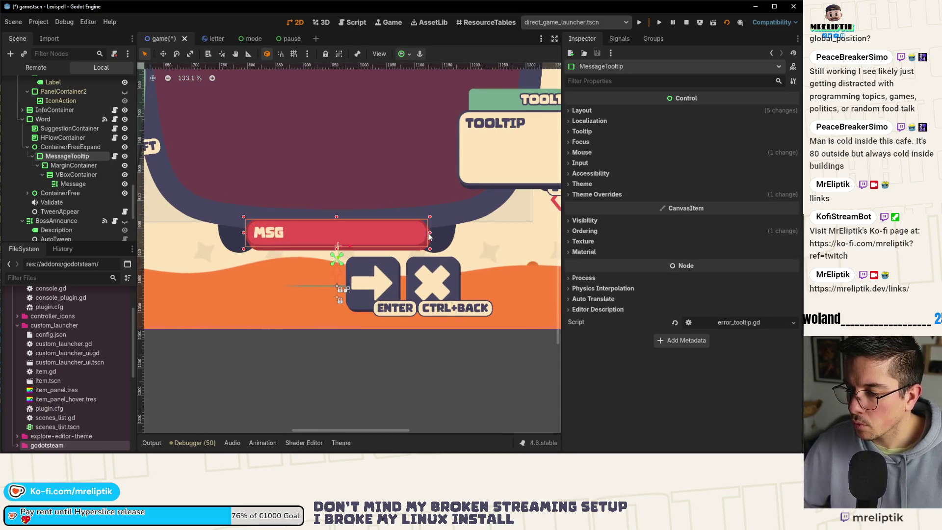
key(ctrl+s)
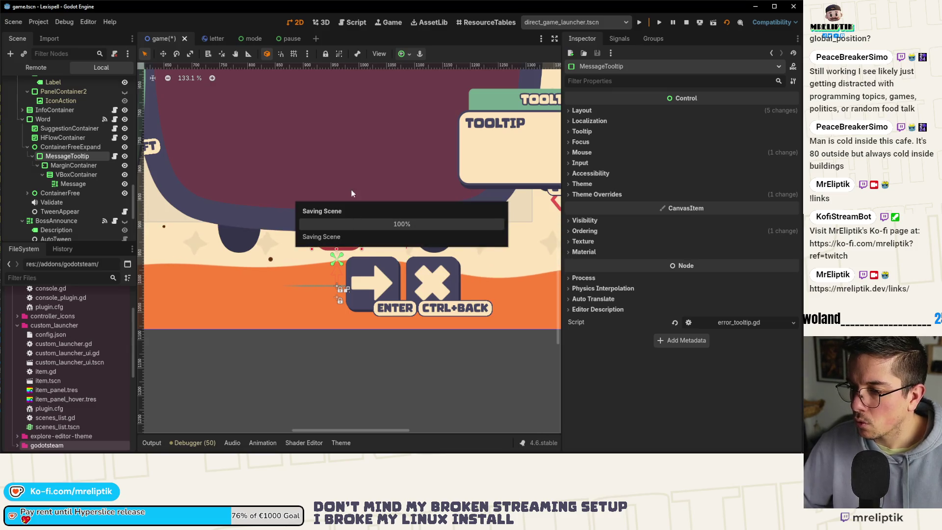
click(394, 22)
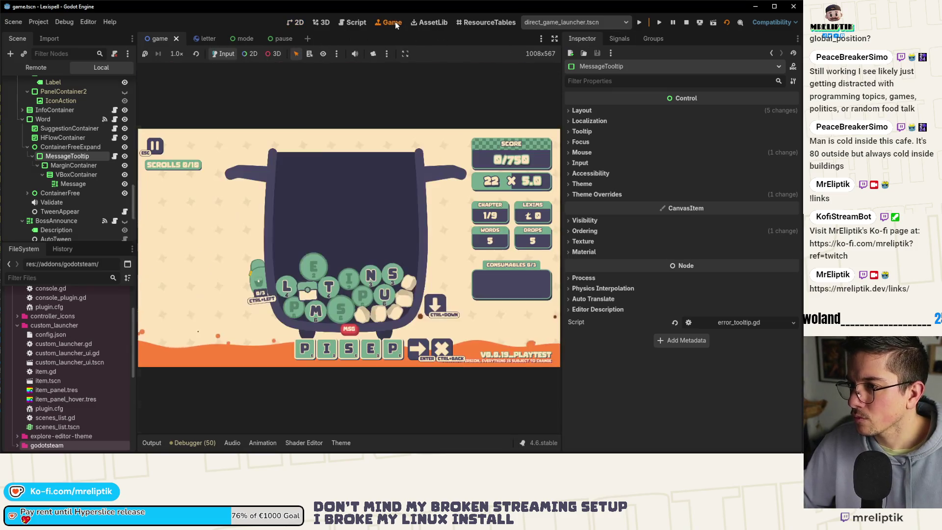
Submit PISEP and SM in the running game to see the NOT VALID tooltip
click(420, 349)
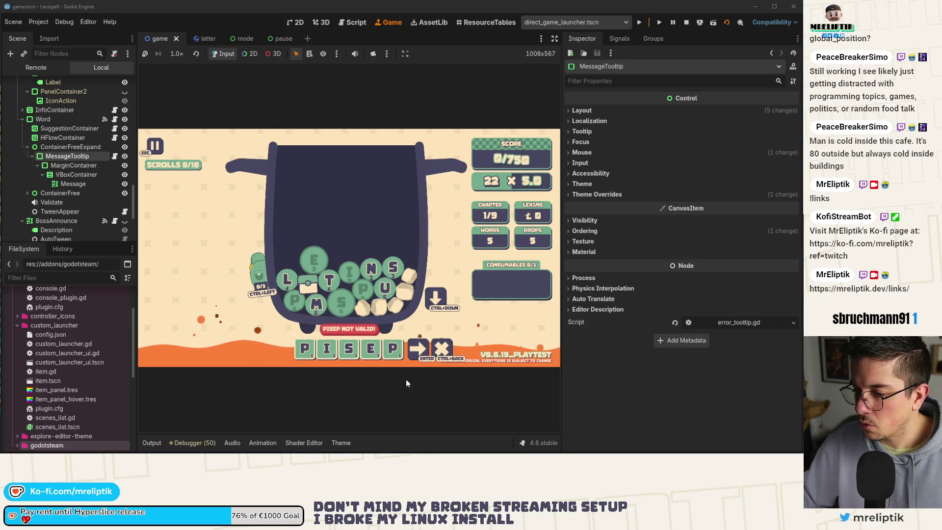
key(ctrl+BackSpace)
click(338, 303)
click(316, 304)
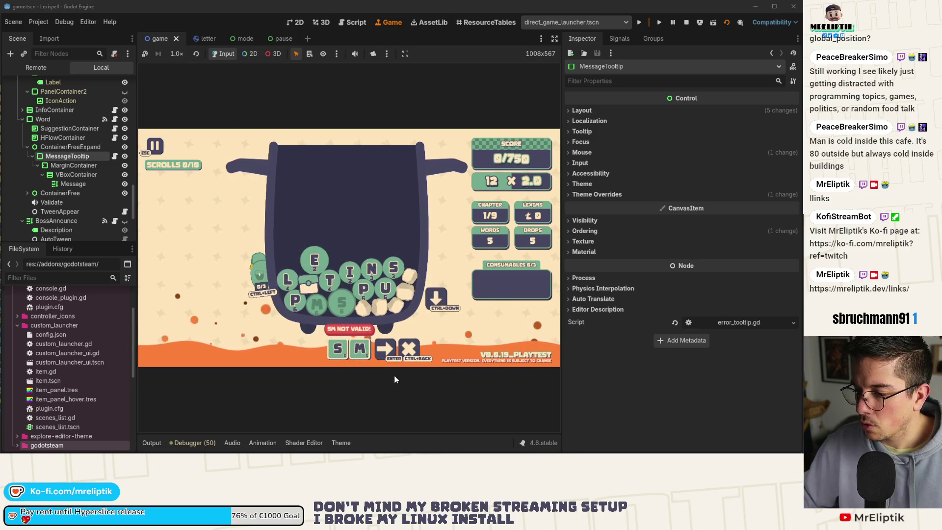
click(410, 354)
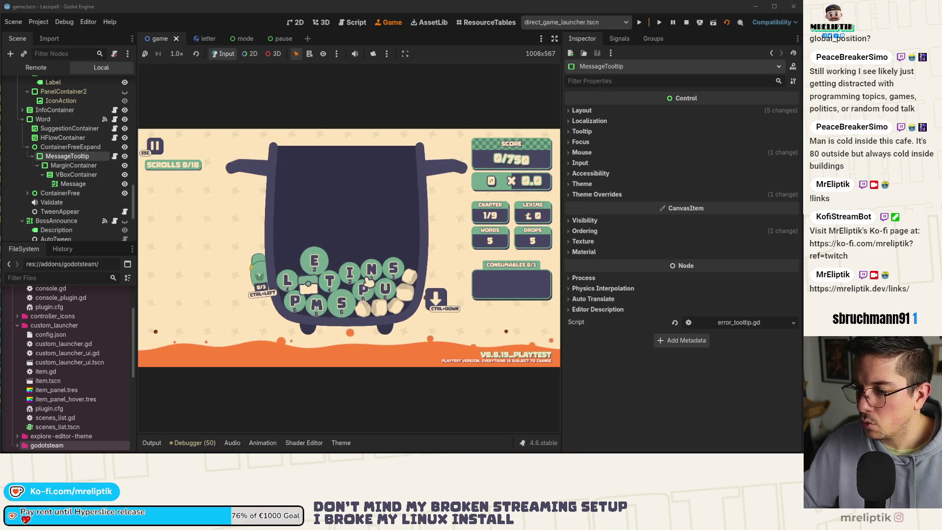
Quit the game from its pause menu and switch to VS Code
key(ctrl+F3)
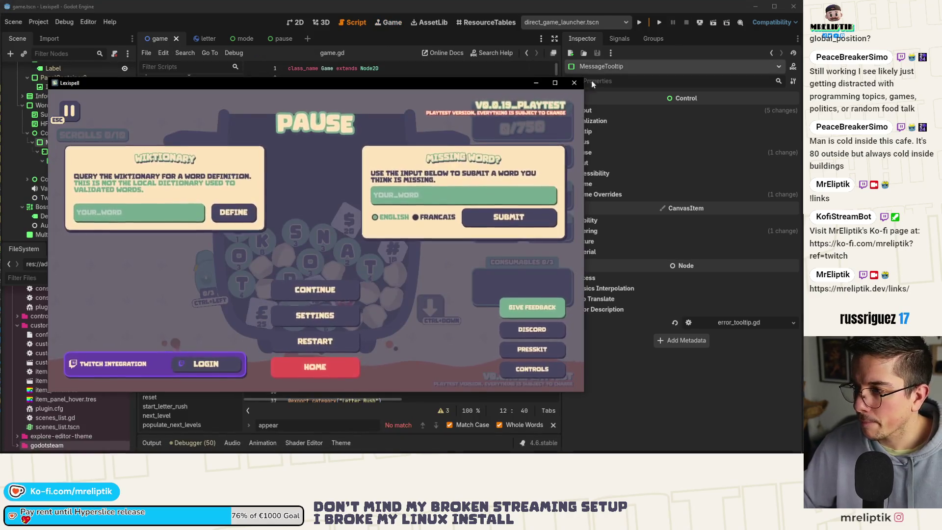
click(315, 364)
click(315, 364)
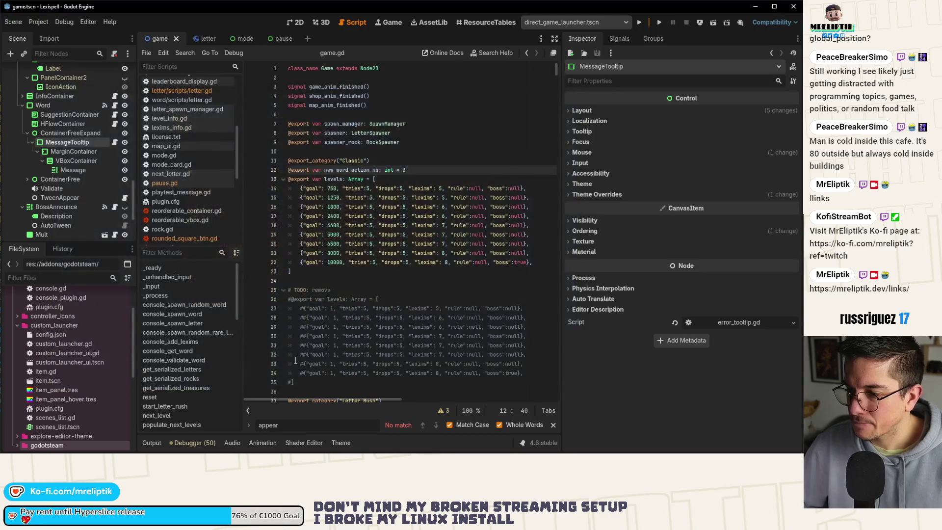
key(alt+Tab)
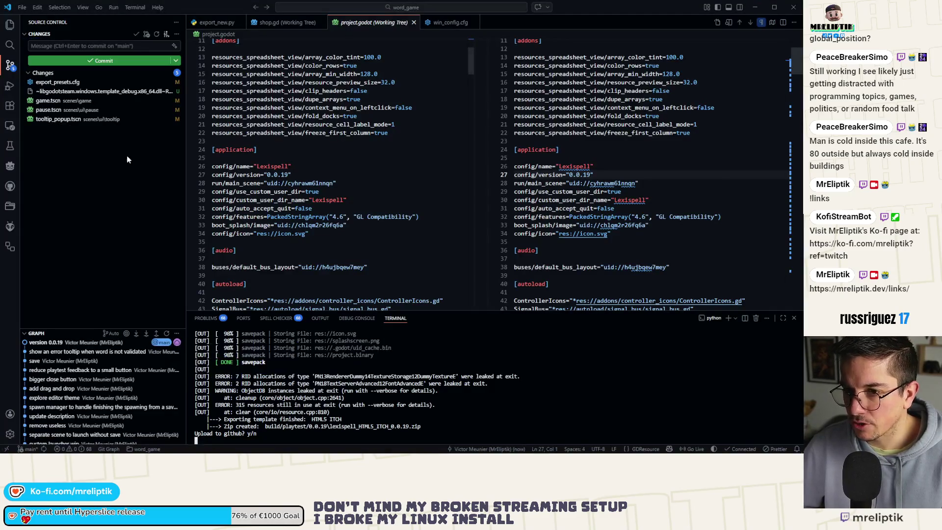
Review the diffs of tooltip_popup.tscn, pause.tscn and game.tscn and stage the changed scenes
click(63, 119)
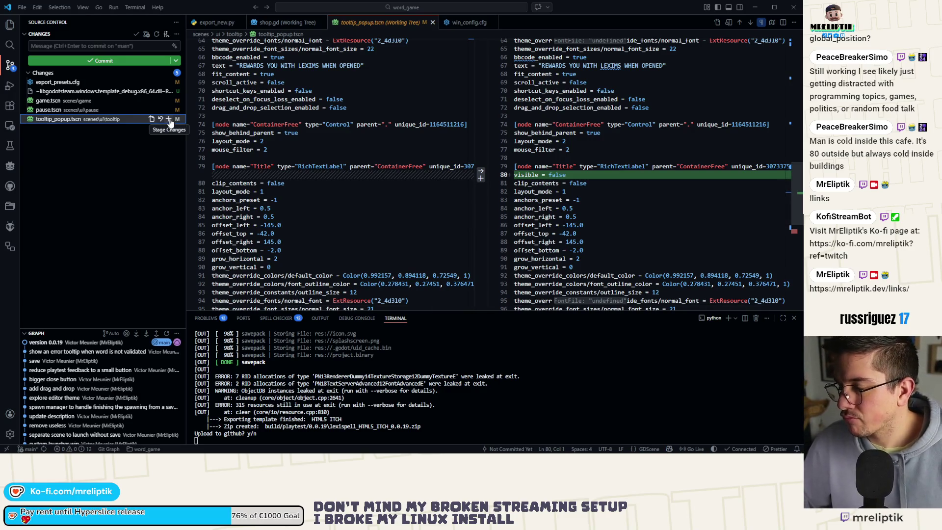
click(48, 110)
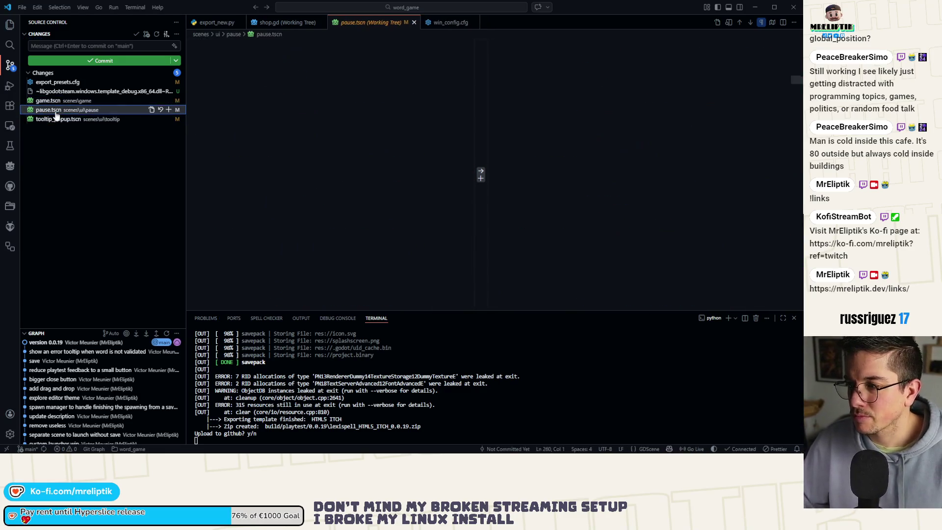
key(Up)
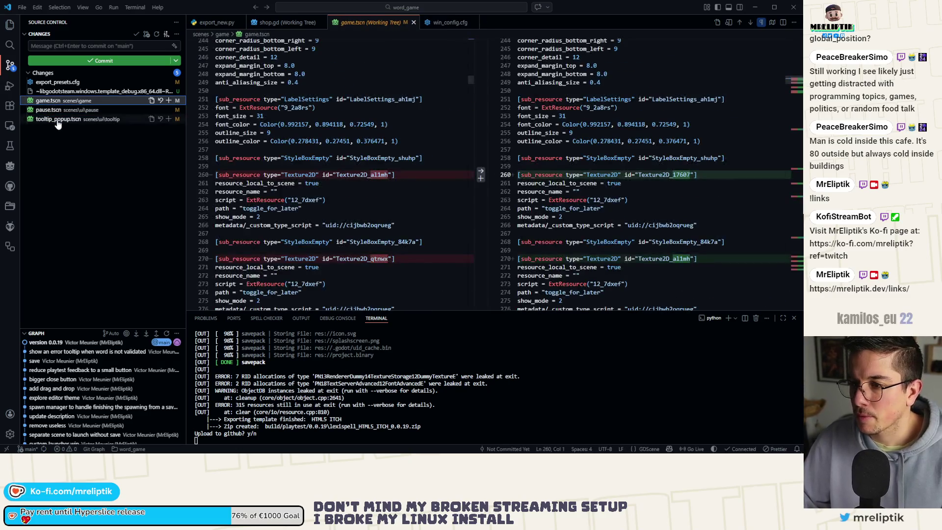
shift+click(58, 119)
click(168, 100)
Commit the staged scenes as 'fix playtest tooltip' and open the export_presets.cfg diff
click(81, 46)
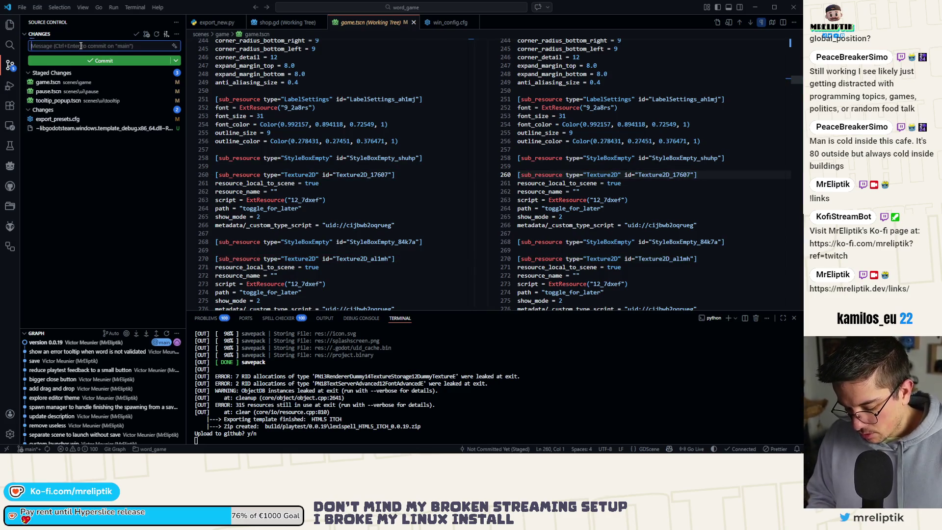
text(remove)
key(ctrl+a)
text(fix )
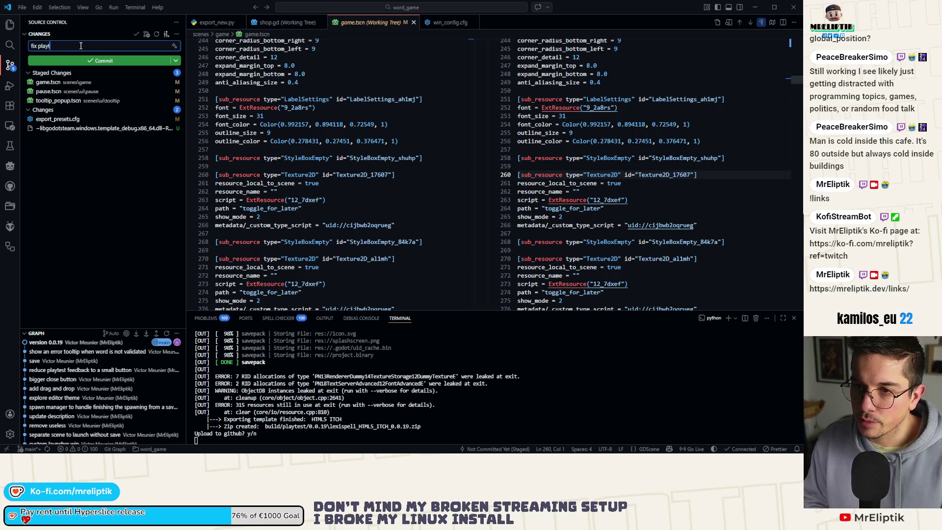
text(p)
key(Return)
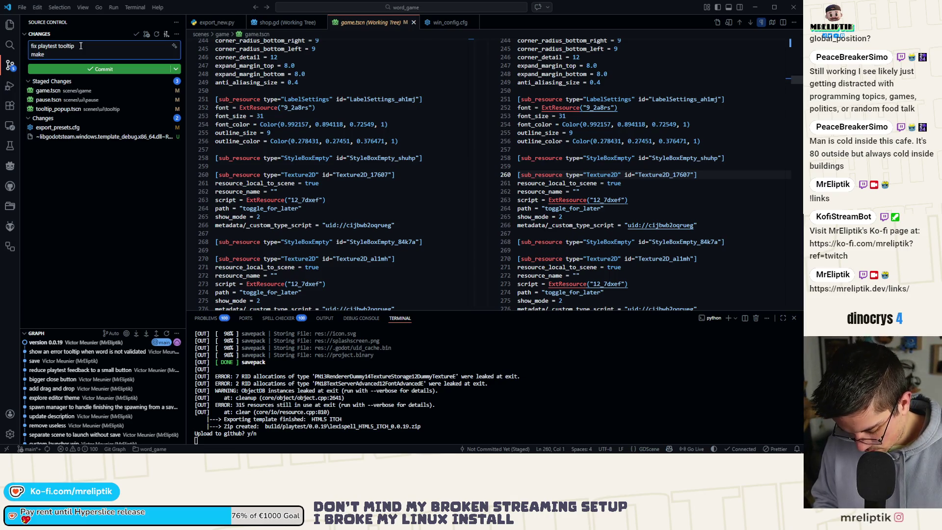
text(ooltiall)
key(ctrl+Return)
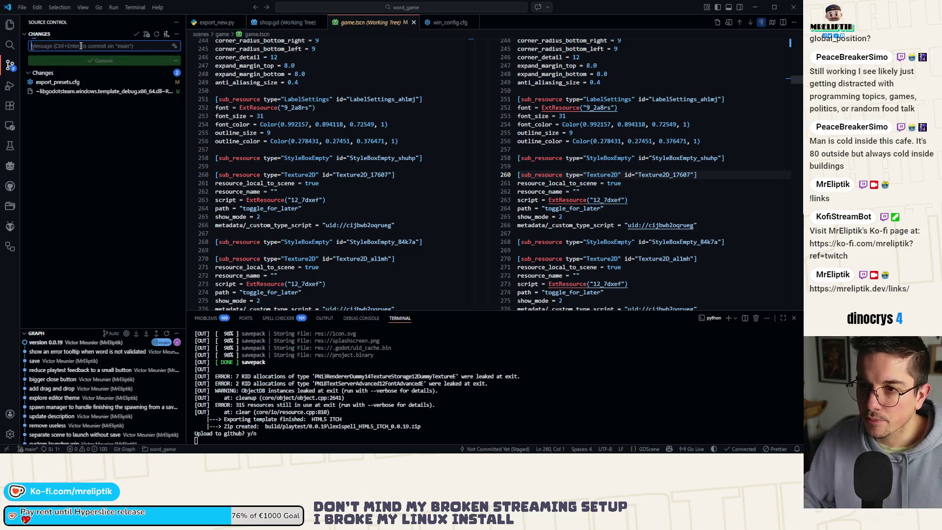
click(65, 84)
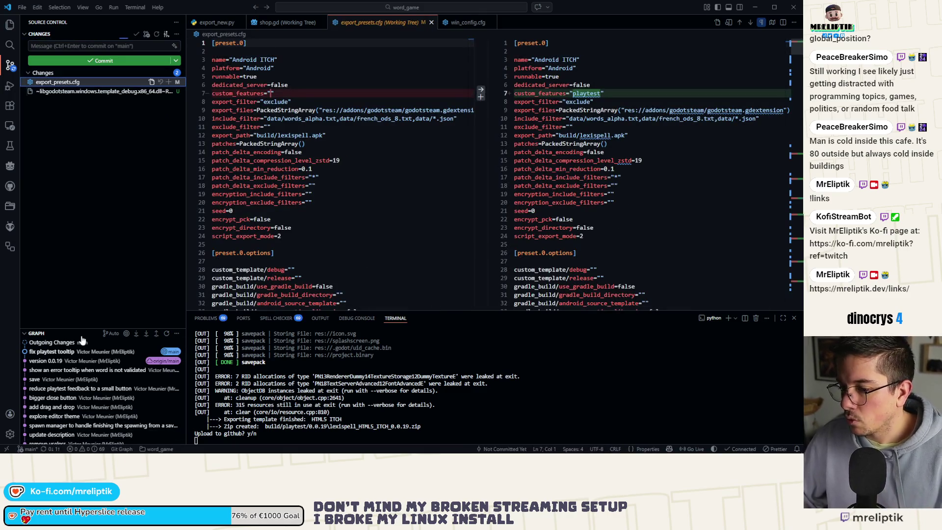
Decline the GitHub, itch and Steam upload prompts and glance at the Windows_STEAM build folder
text(n)
key(Return)
text(n)
key(Return)
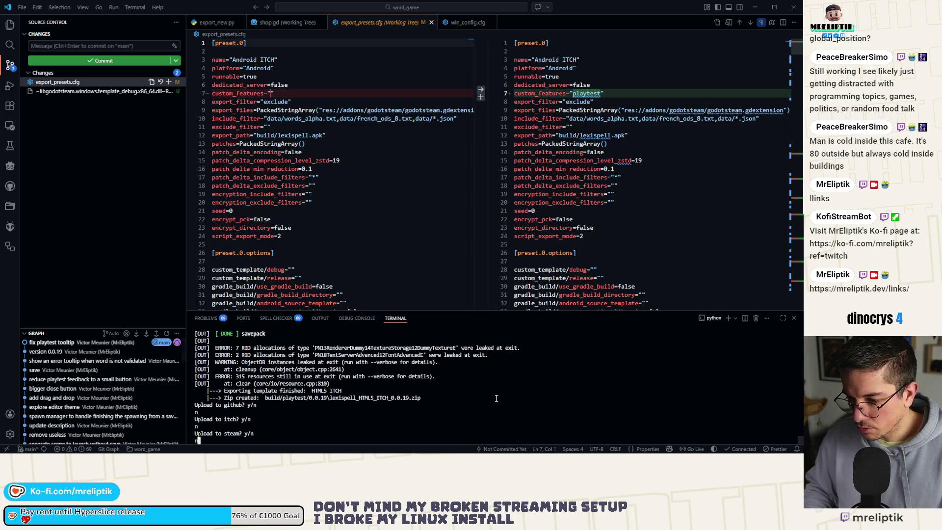
text(n)
key(Return)
key(alt+Tab)
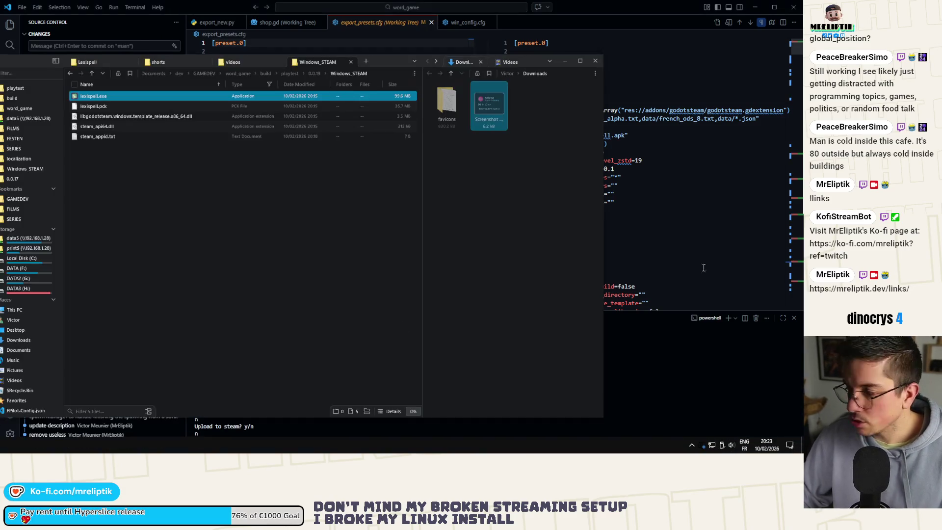
key(alt+Tab)
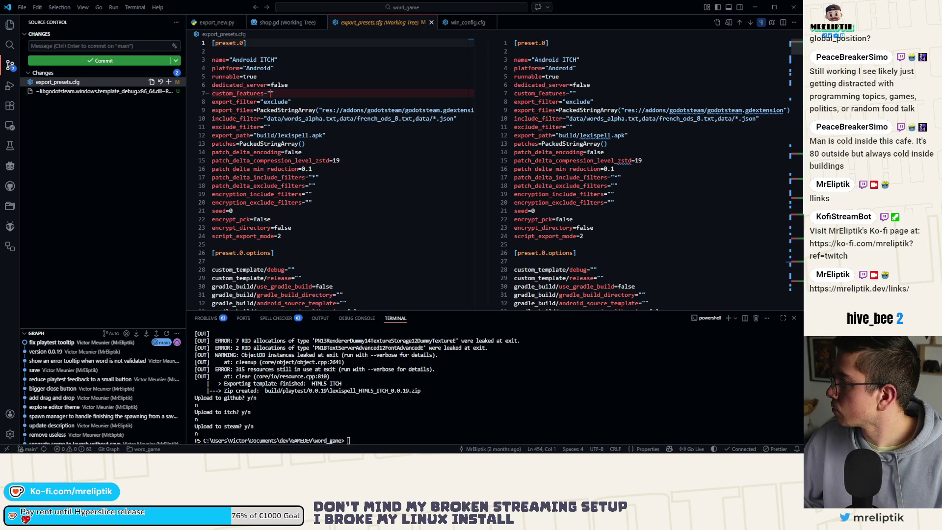
Rerun the export_new.py command in the terminal and answer n to the demo build prompt
click(396, 321)
key(Up)
key(Return)
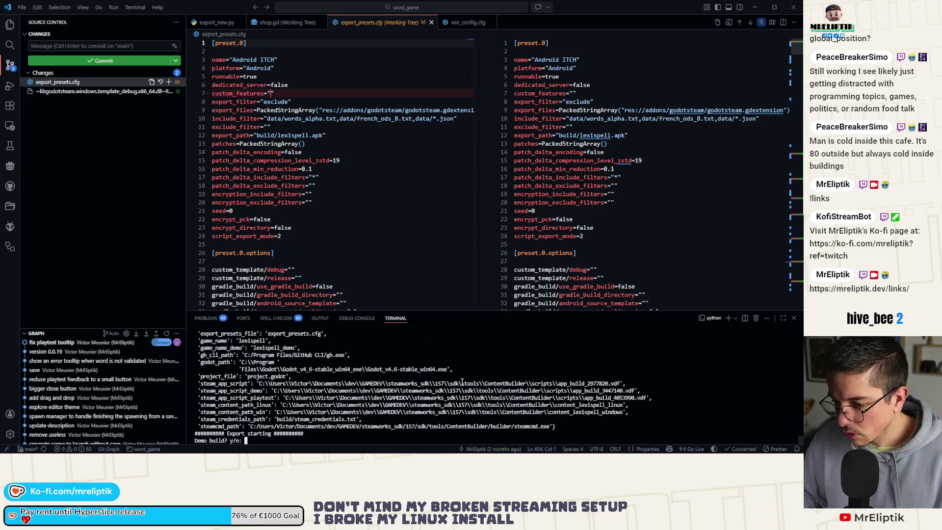
text(n)
key(Return)
text(y)
key(Return)
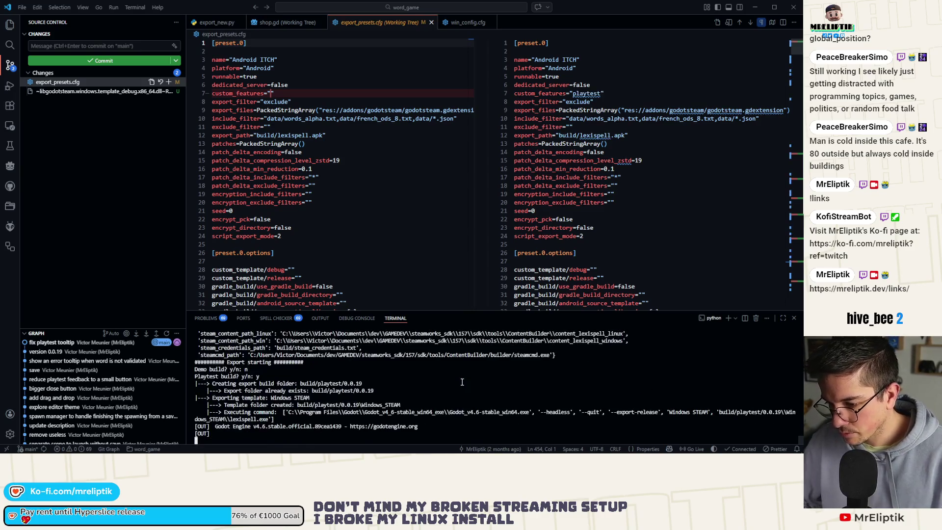
click(692, 446)
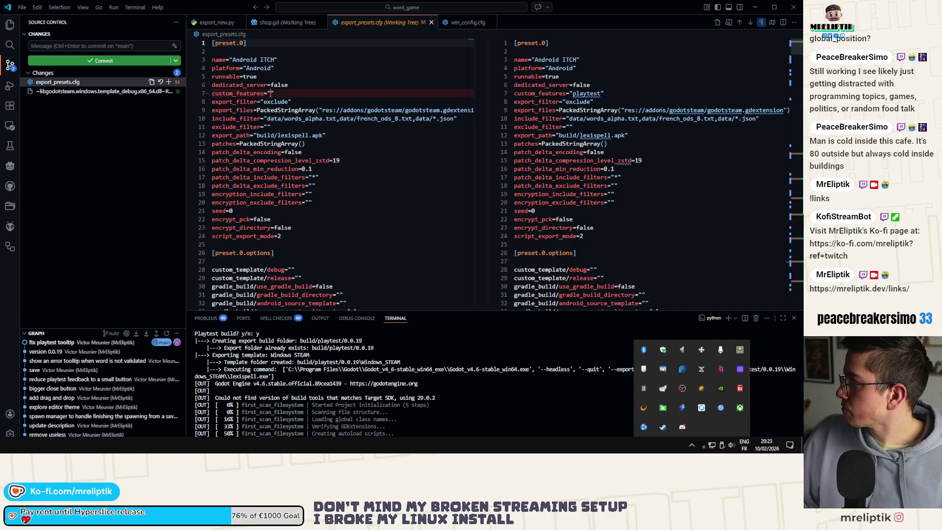
key(Escape)
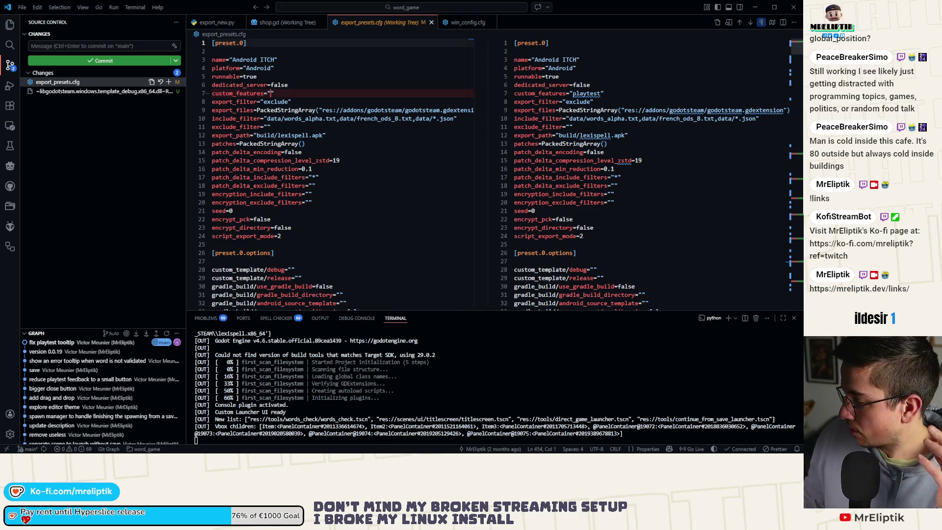
mouse_move(734, 447)
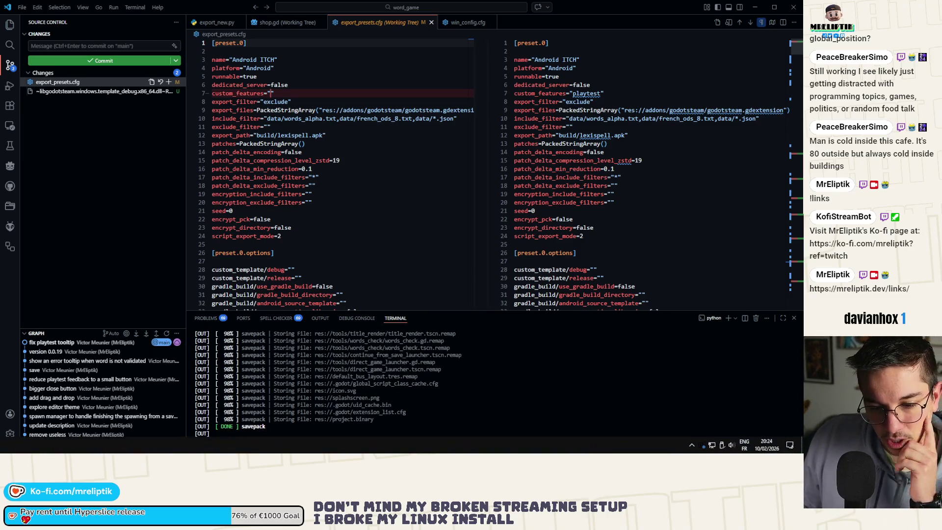
key(alt+Tab)
click(27, 223)
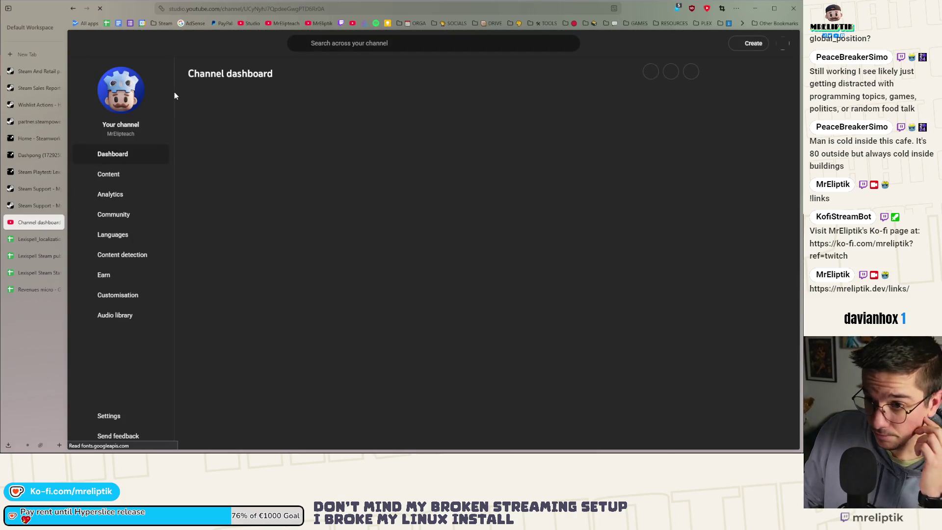
click(22, 172)
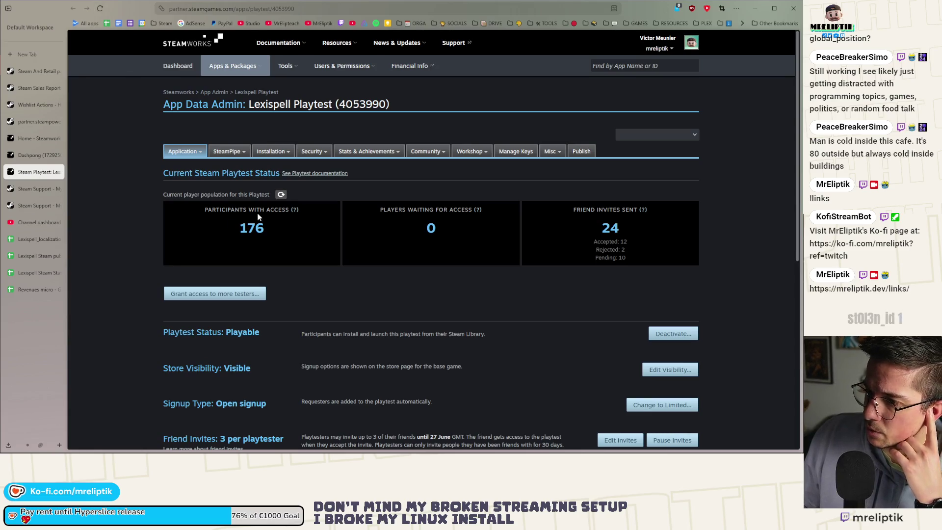
click(20, 224)
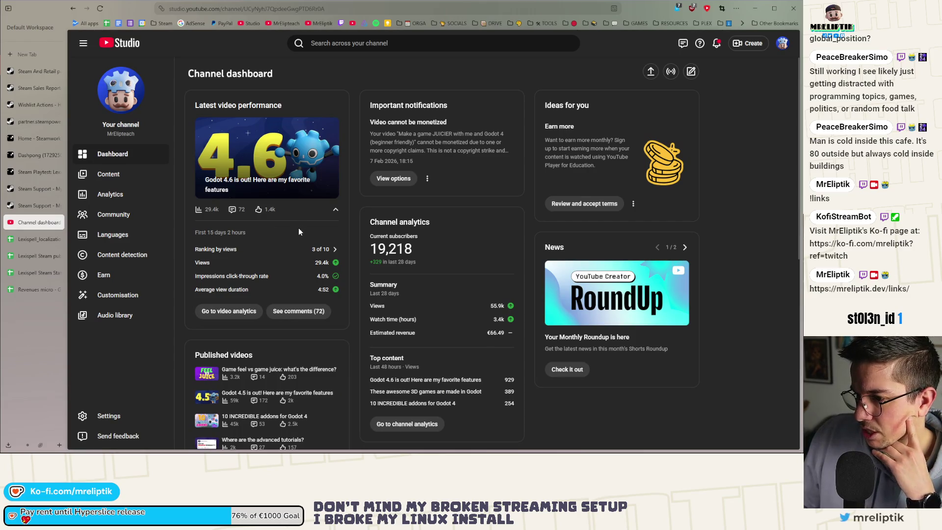
scroll(299, 230, down, 3)
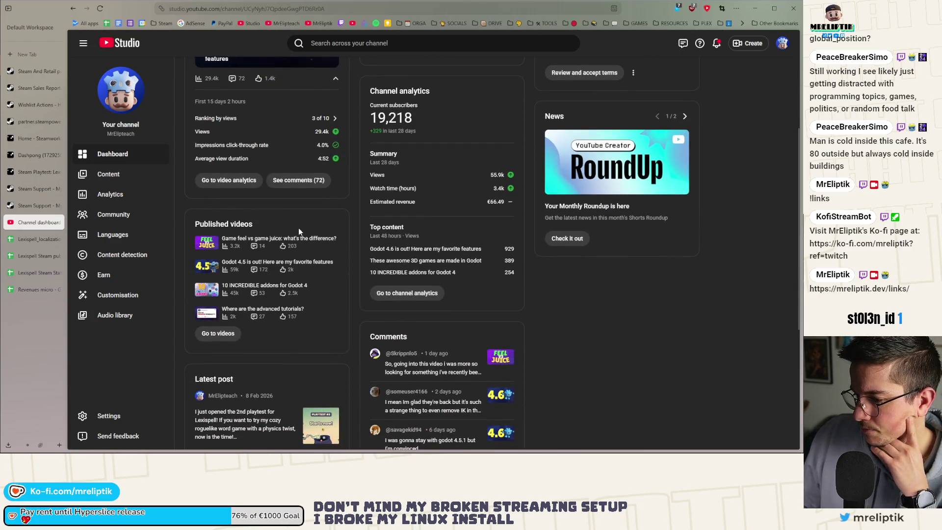
scroll(304, 231, up, 3)
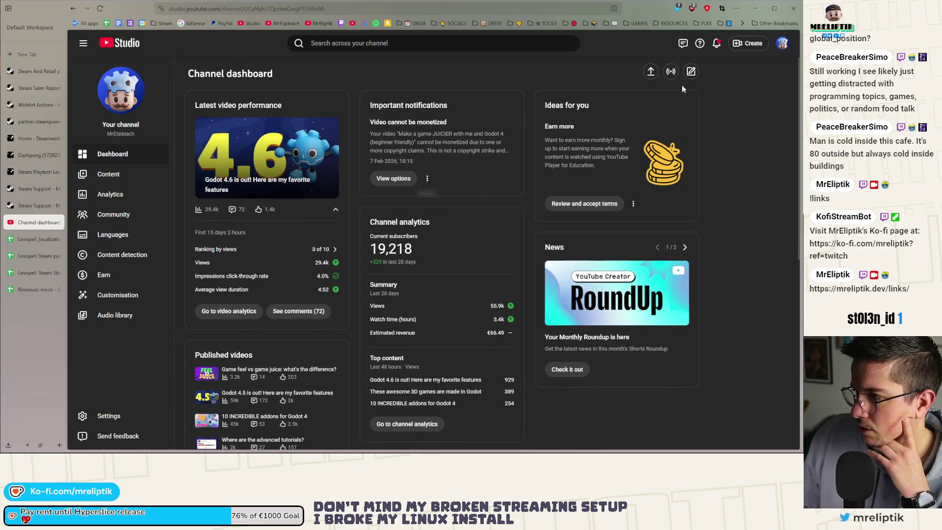
key(alt+Tab)
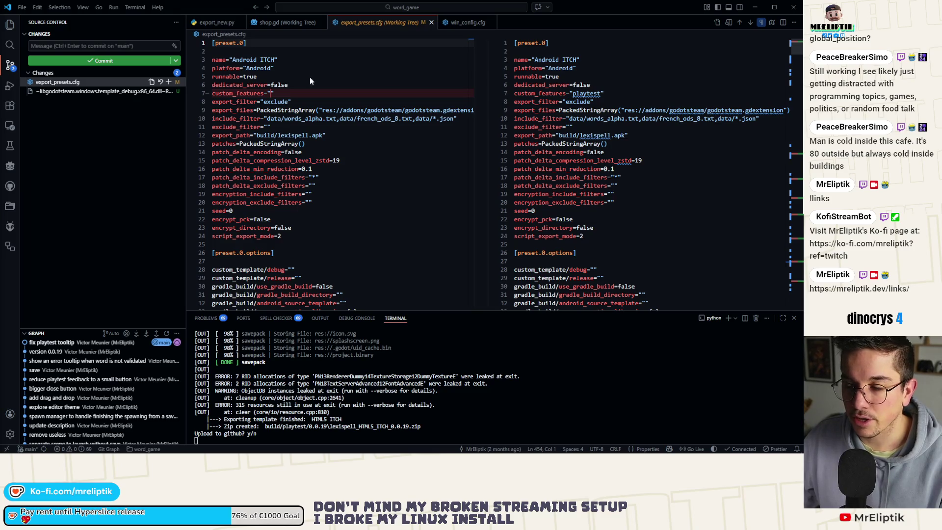
key(alt+Tab)
double_click(294, 36)
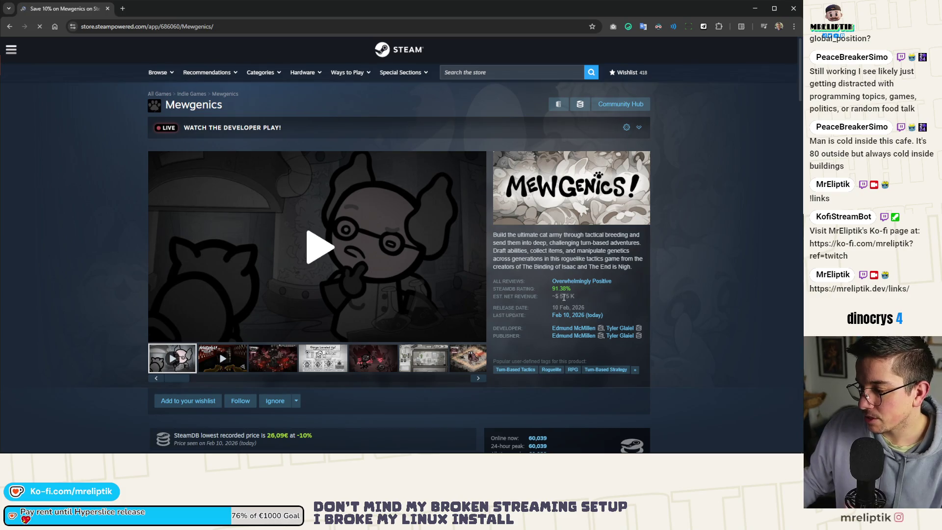
scroll(583, 285, down, 5)
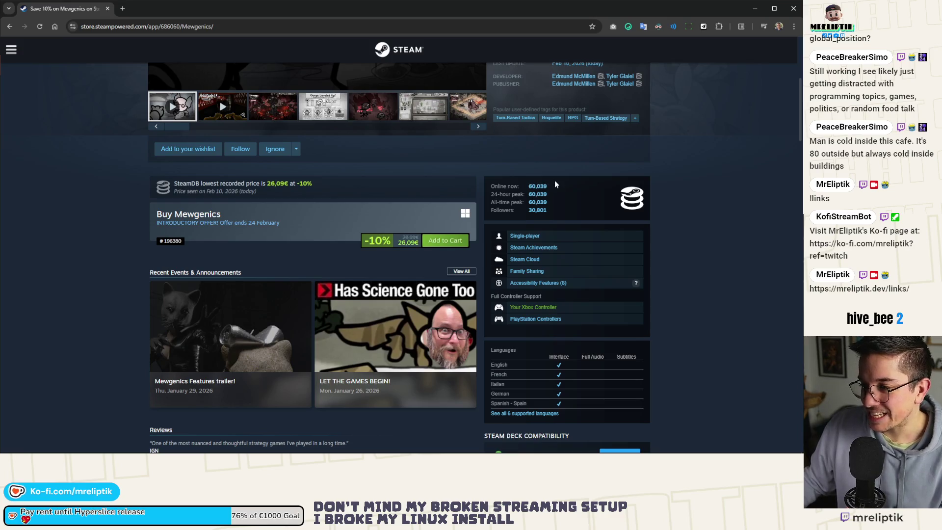
scroll(557, 186, down, 7)
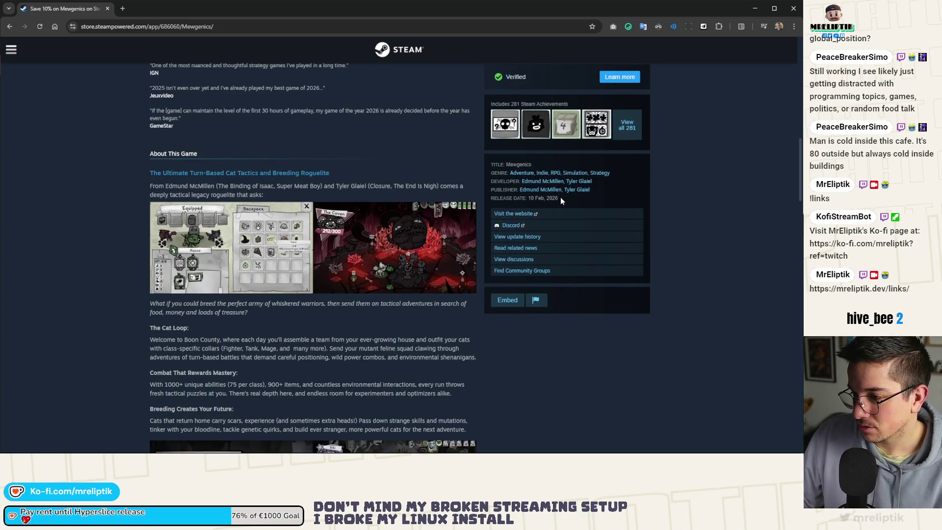
scroll(560, 196, down, 4)
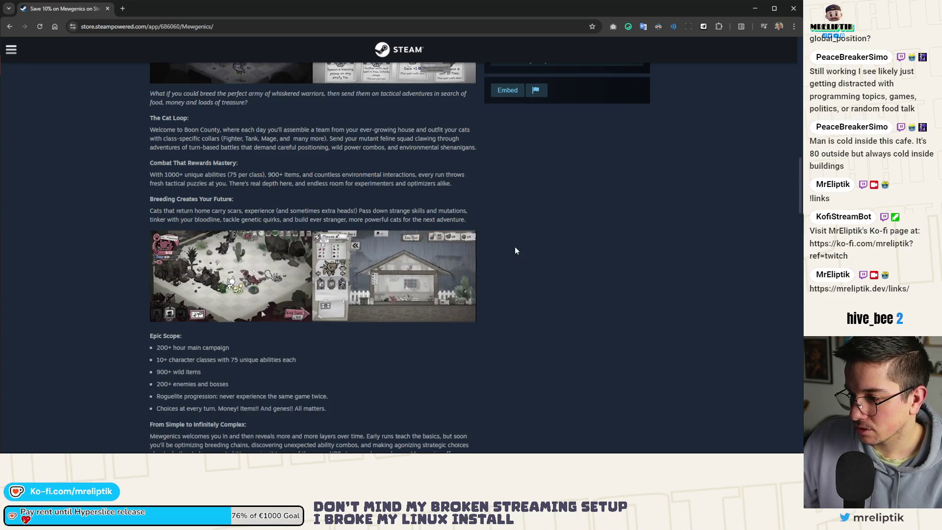
scroll(514, 246, down, 6)
scroll(515, 250, down, 5)
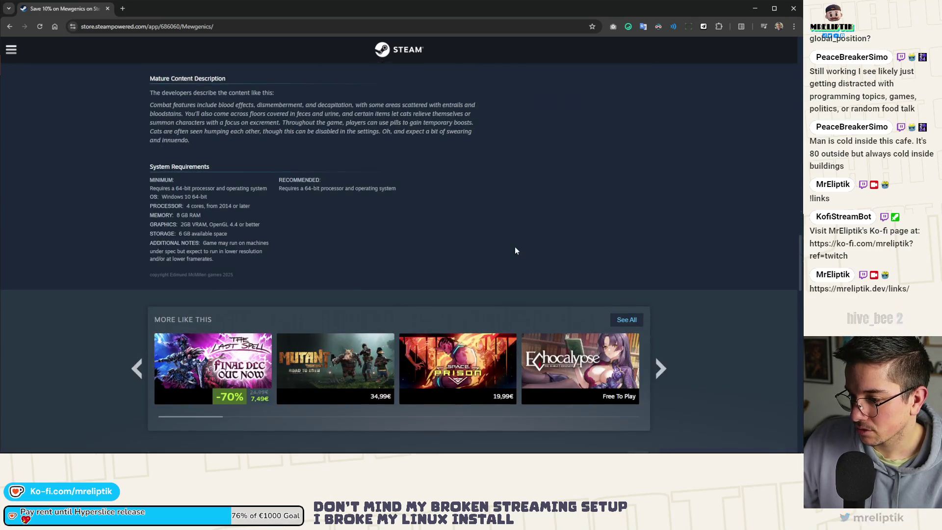
scroll(515, 249, down, 5)
scroll(514, 249, down, 4)
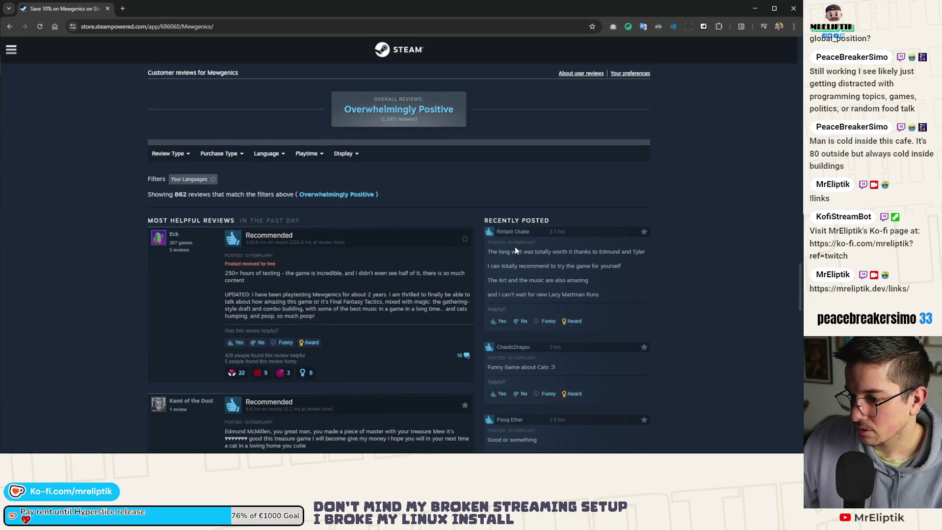
scroll(513, 249, down, 3)
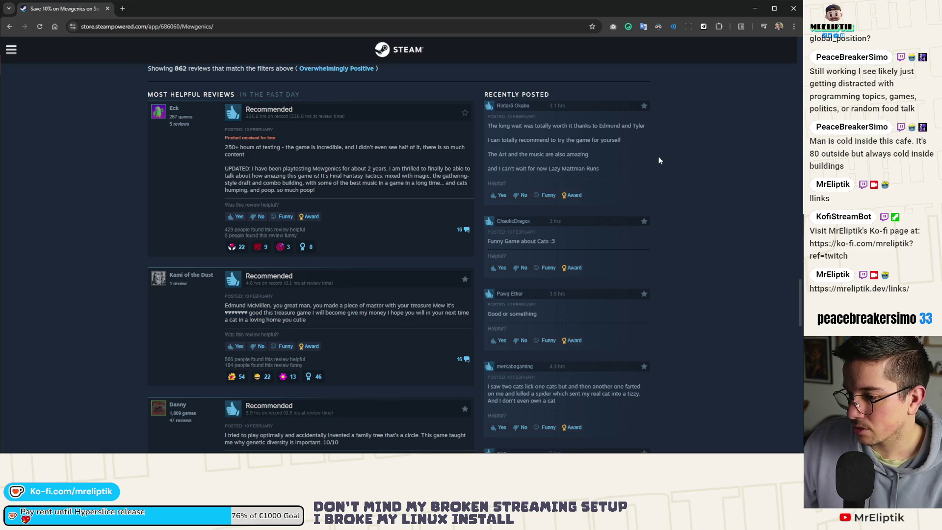
scroll(373, 145, up, 3)
key(alt+Tab)
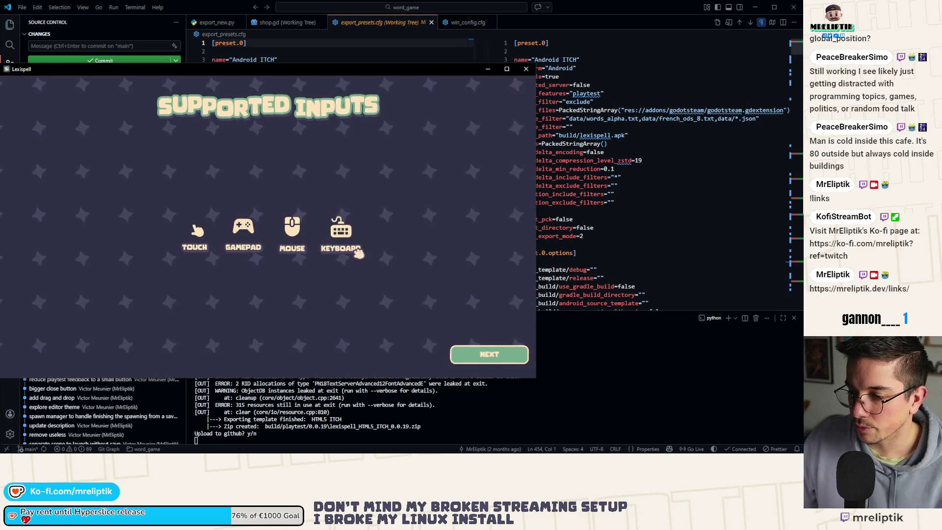
Dismiss the splash and playtest welcome, then choose Play, Classic Craft, English and New Run
click(458, 352)
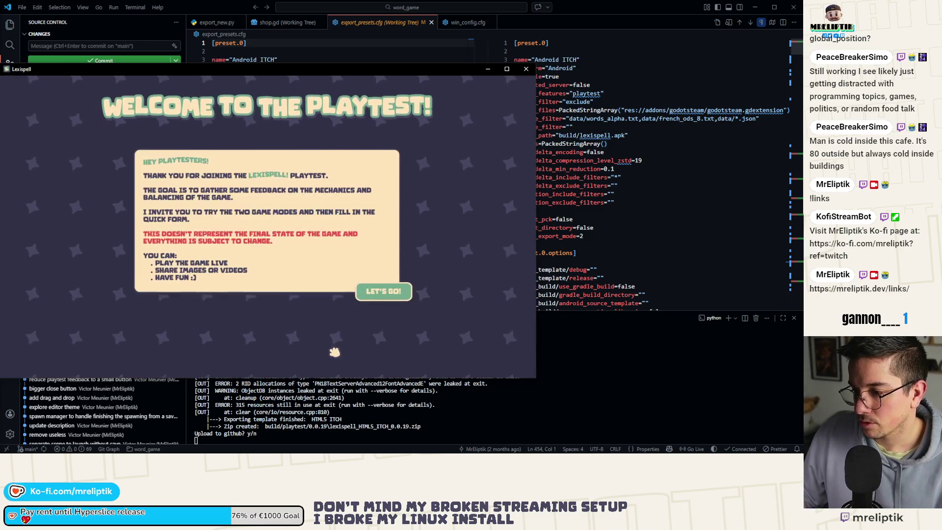
click(380, 291)
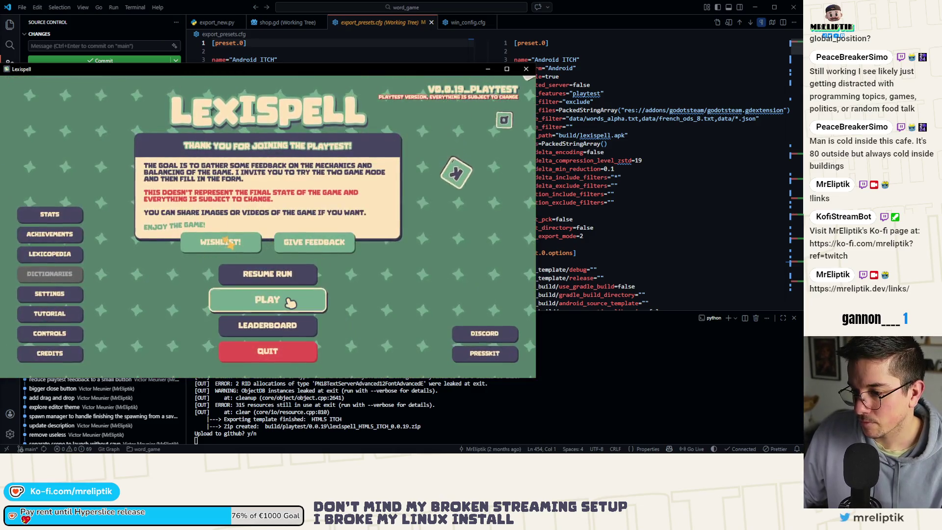
click(294, 300)
click(198, 279)
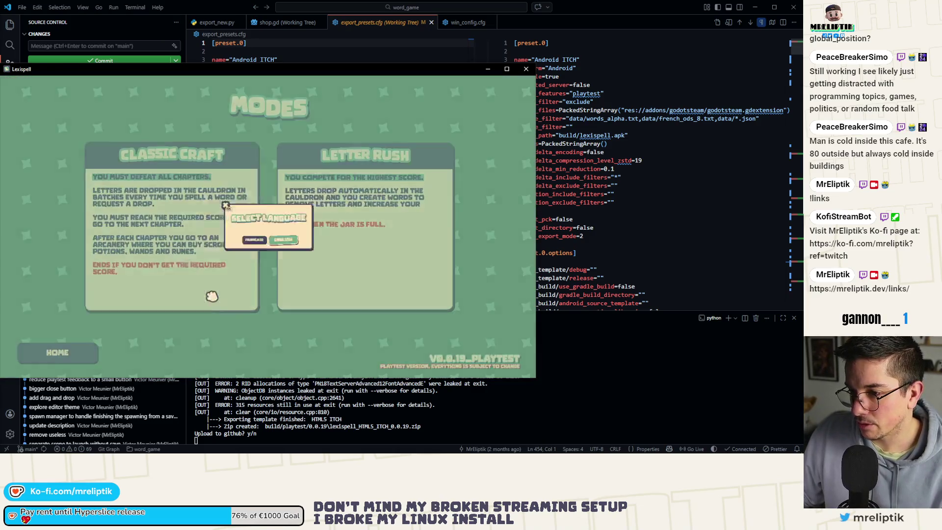
click(309, 256)
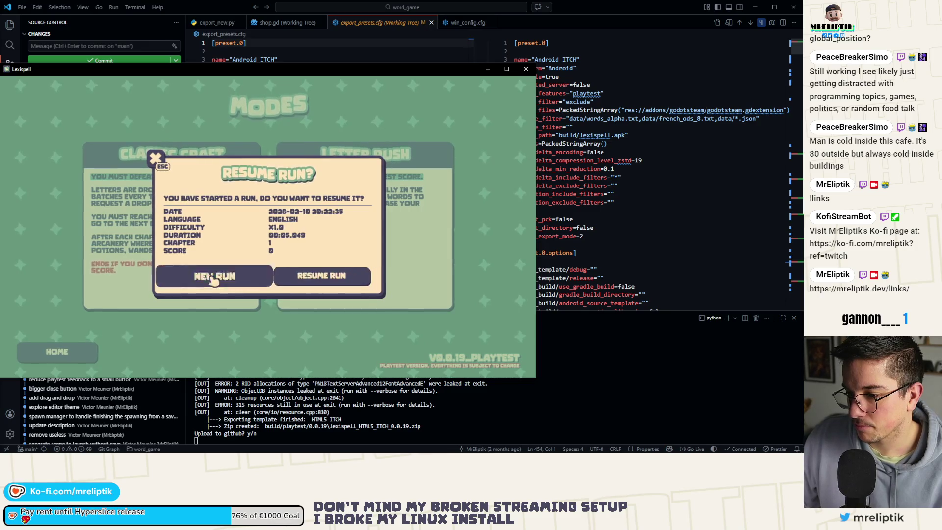
click(214, 277)
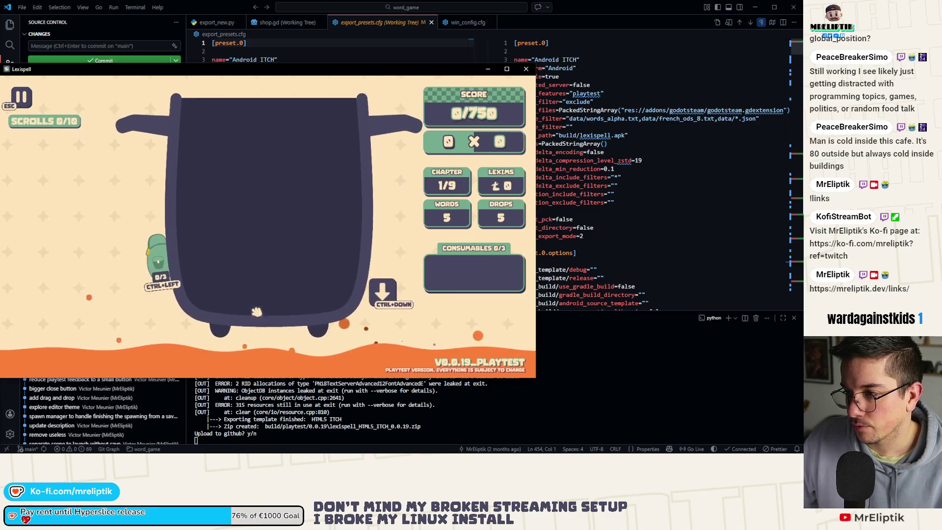
Submit RVNP, COP*ER and STELE, then drop a fresh batch of tiles with Ctrl+Down
key(Escape)
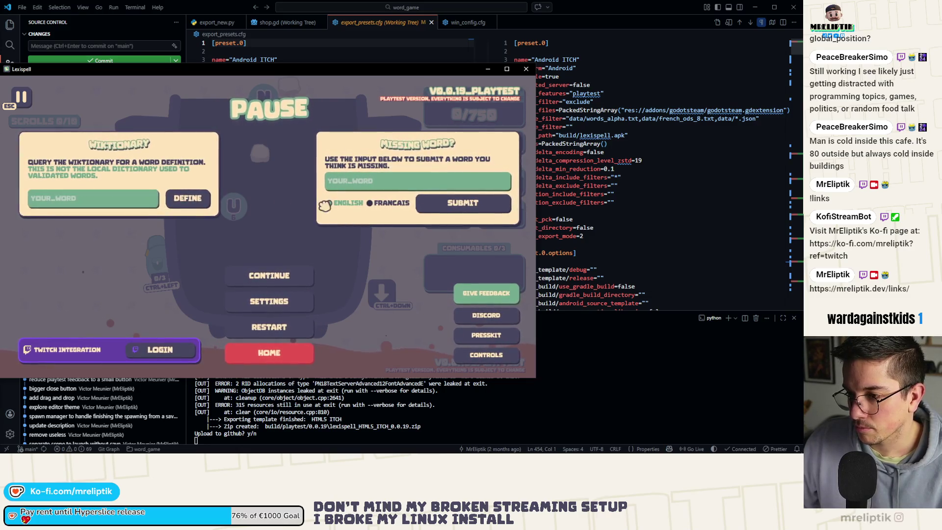
key(Escape)
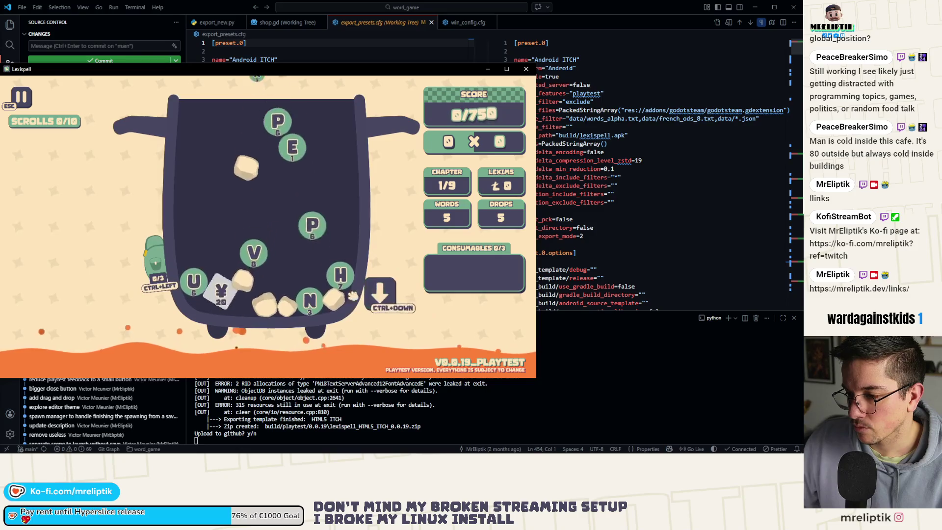
text(rvnp)
click(345, 357)
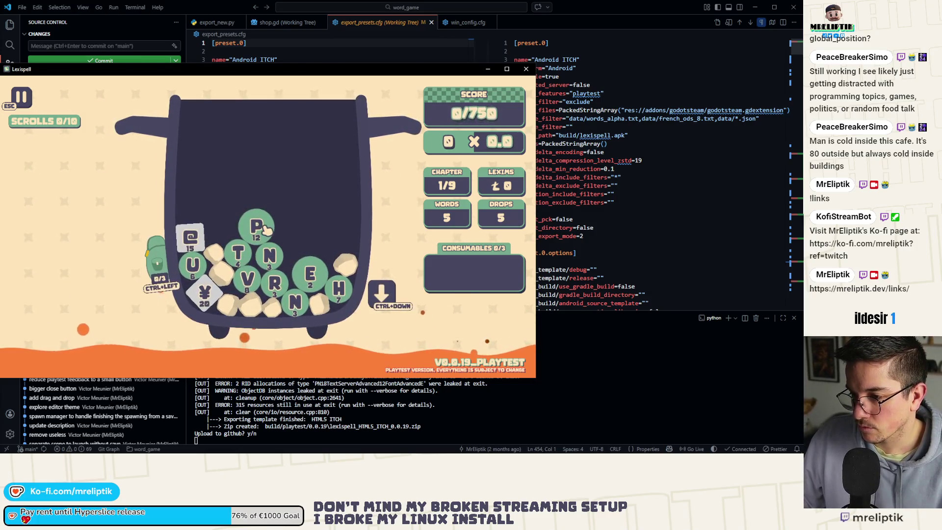
click(265, 243)
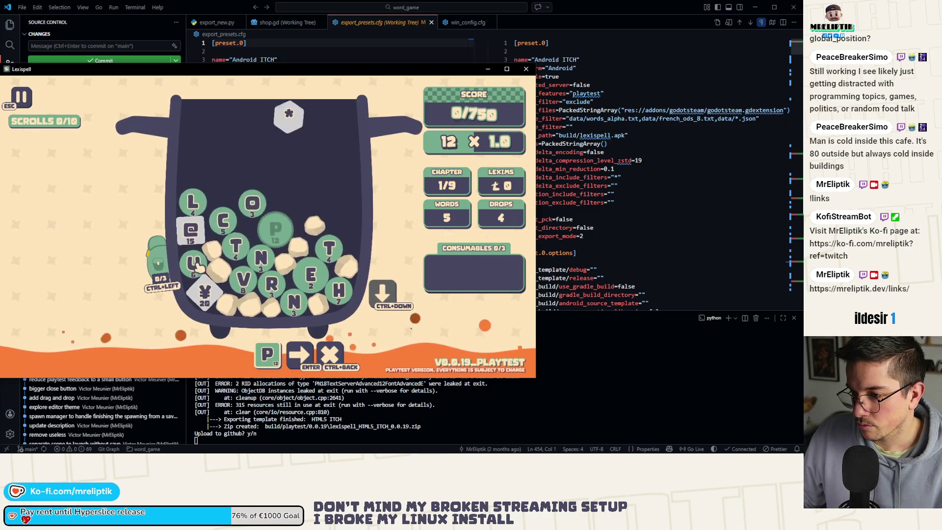
key(ctrl+BackSpace)
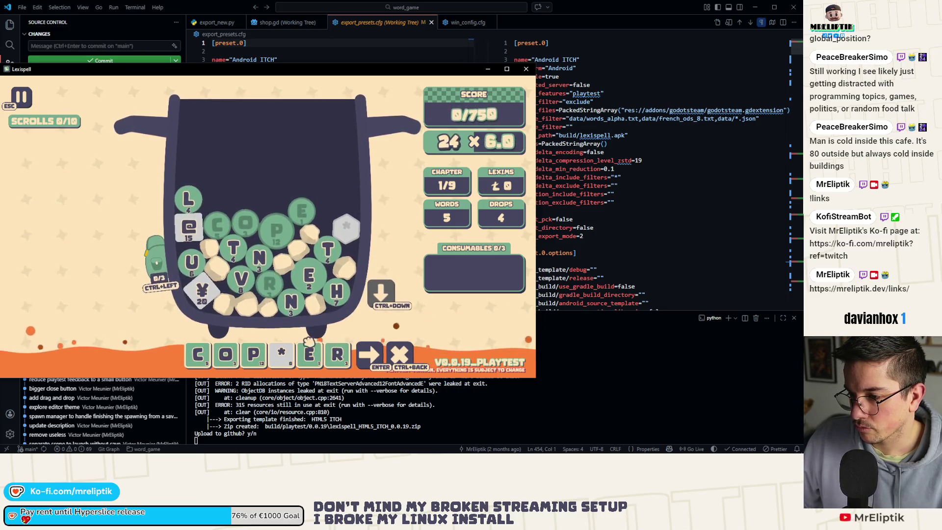
text(STELE)
key(Return)
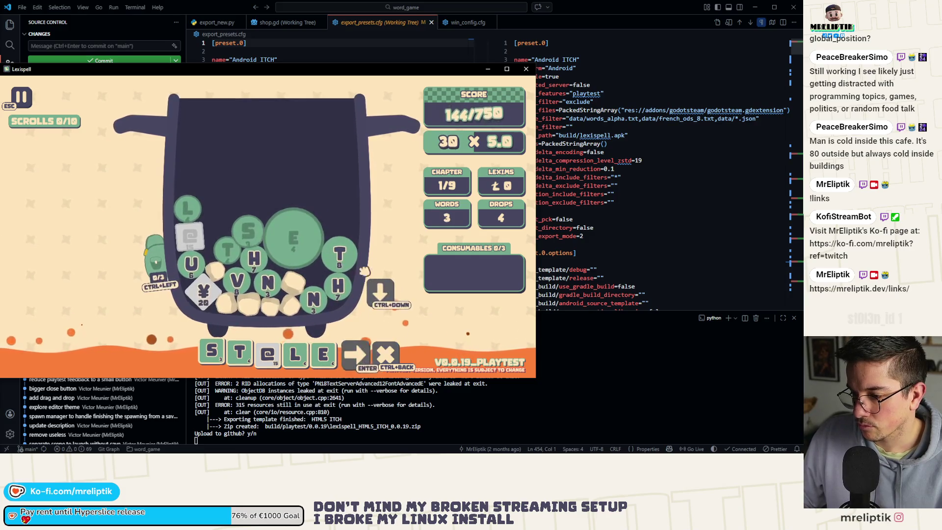
key(Return)
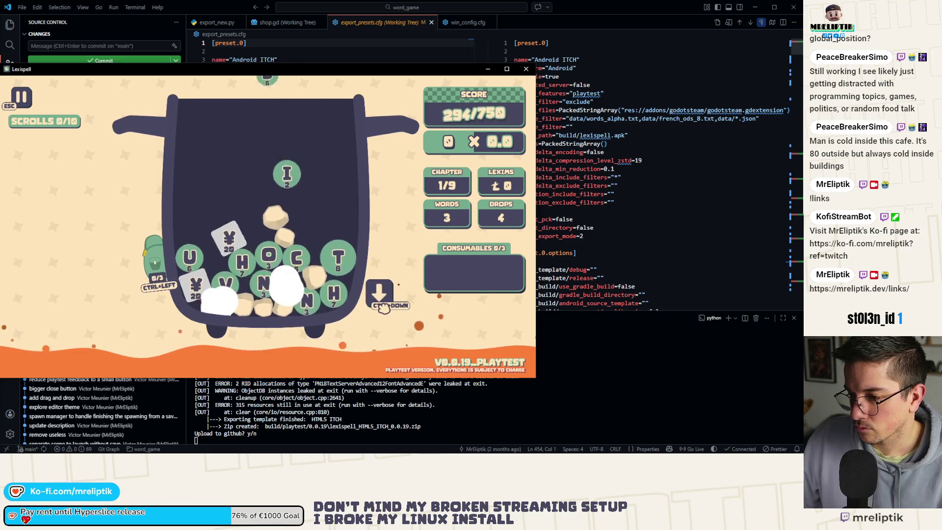
key(ctrl+Down)
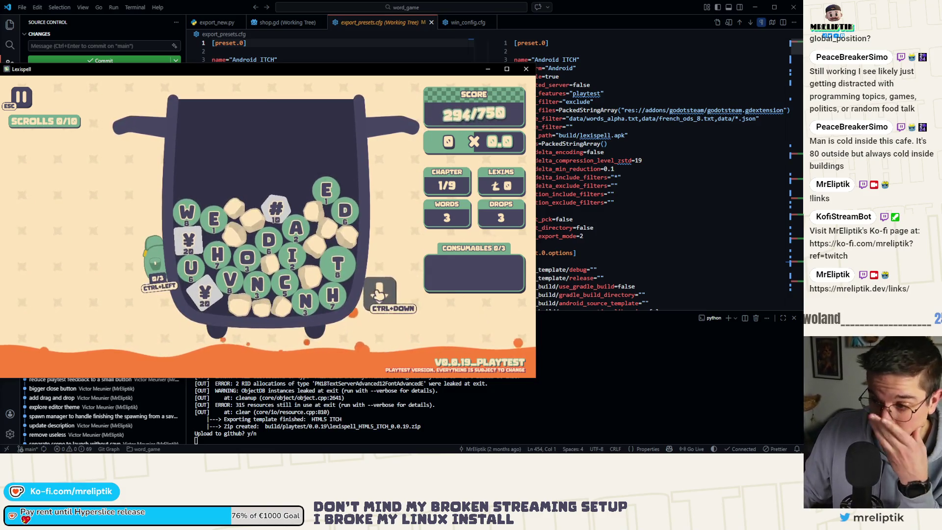
Quit the Lexispell game, cancel the terminal's pending GitHub upload prompt with Ctrl+C, and return to Godot
click(528, 70)
click(290, 363)
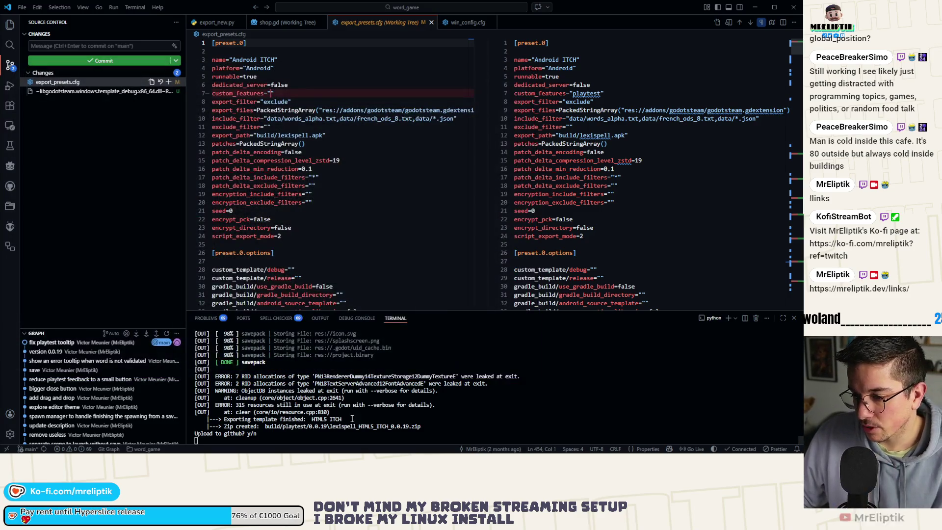
click(504, 412)
key(ctrl+c)
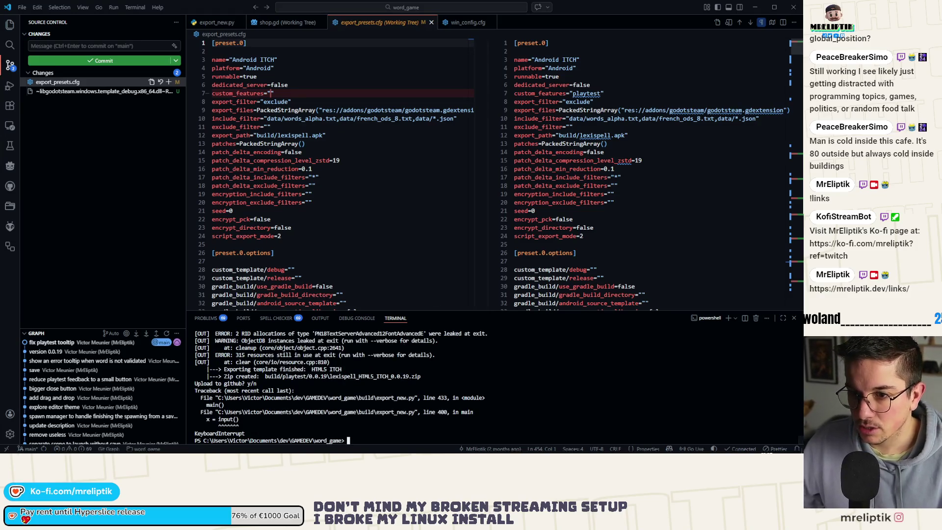
key(alt+Tab)
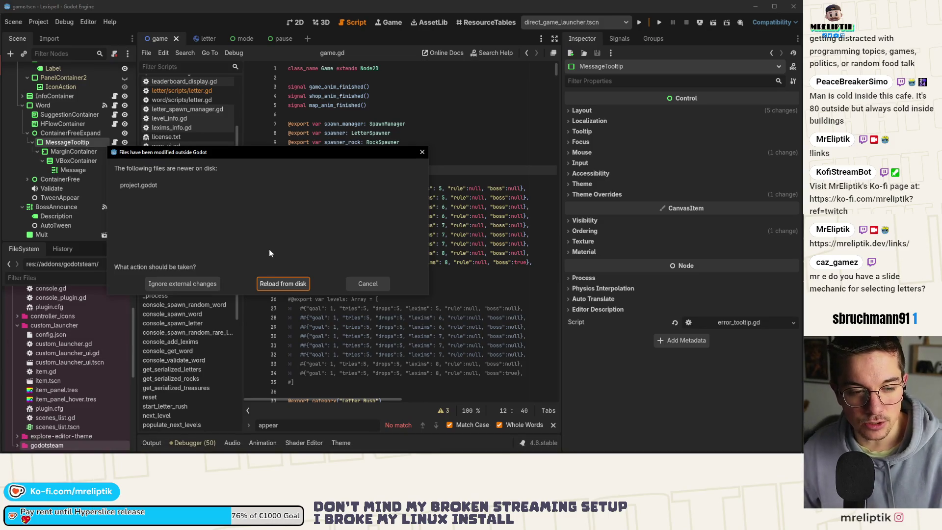
Reload the changed project.godot from disk and show the game scene in a wider 2D view
click(282, 284)
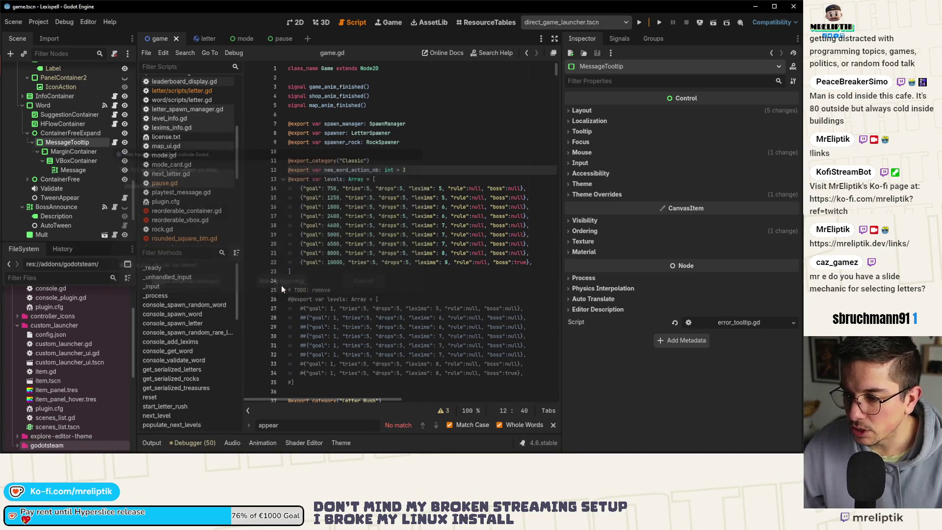
click(294, 24)
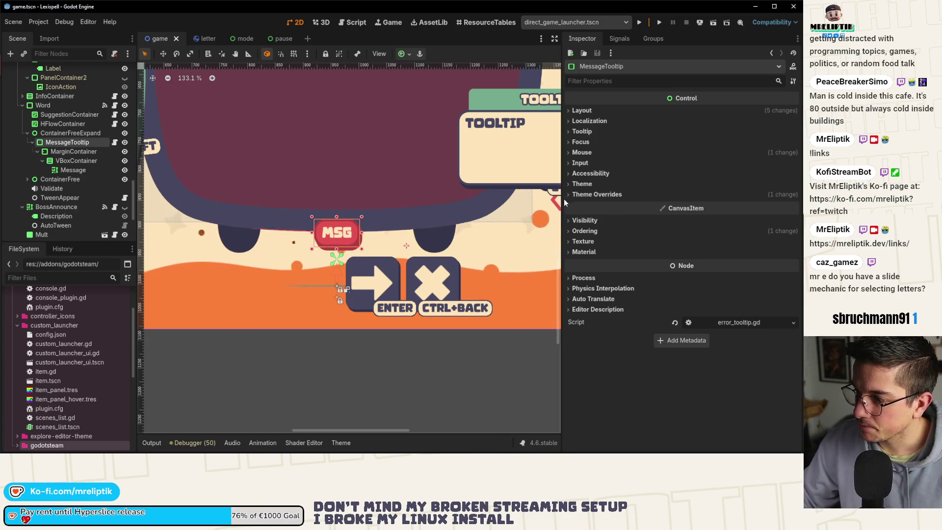
drag(563, 199, 684, 206)
scroll(377, 252, down, 10)
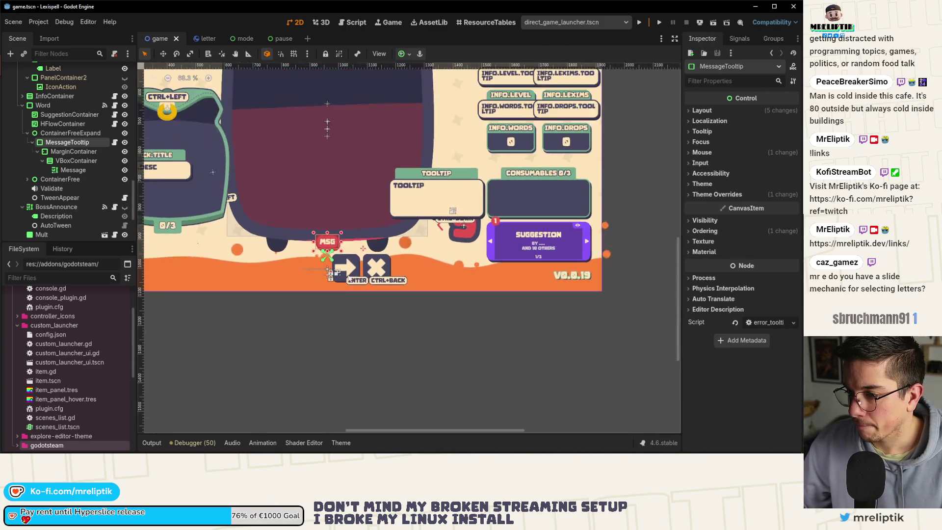
scroll(393, 251, up, 2)
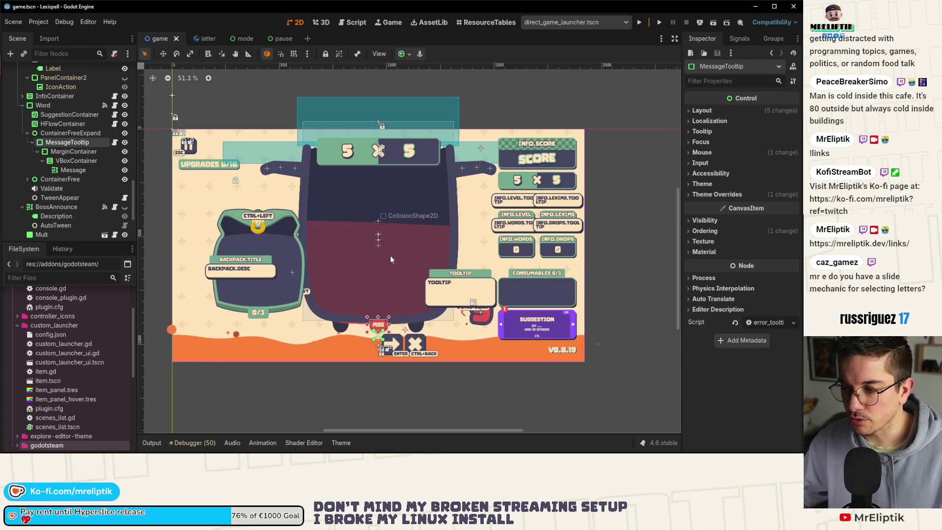
scroll(365, 278, up, 1)
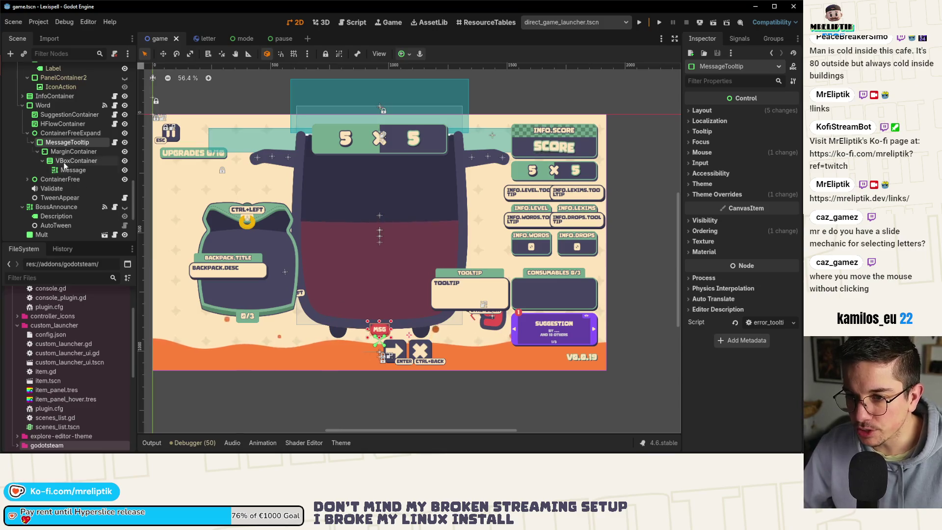
Collapse the ContainerFreeExpand, Word, BossAnnounce and Sprite2D branches, then select SpawnManager
click(27, 133)
scroll(322, 233, down, 2)
scroll(322, 233, up, 2)
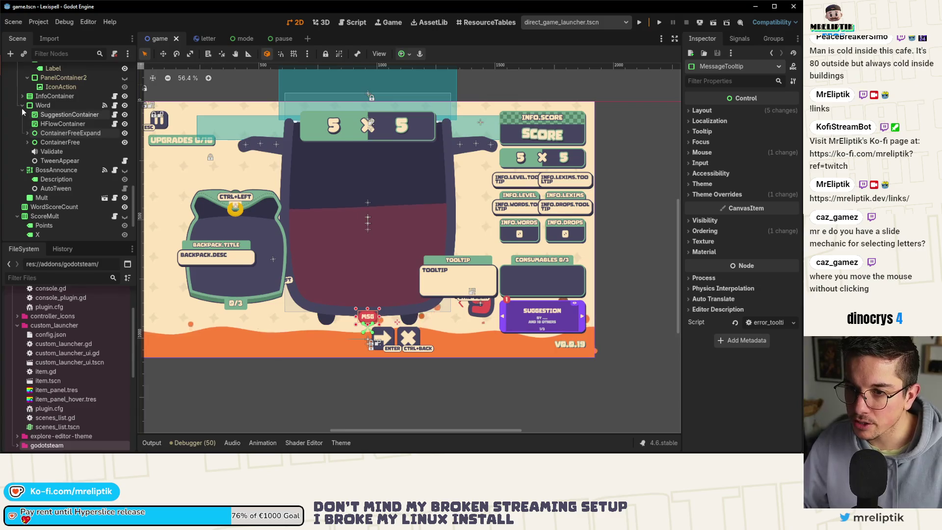
click(22, 105)
click(22, 121)
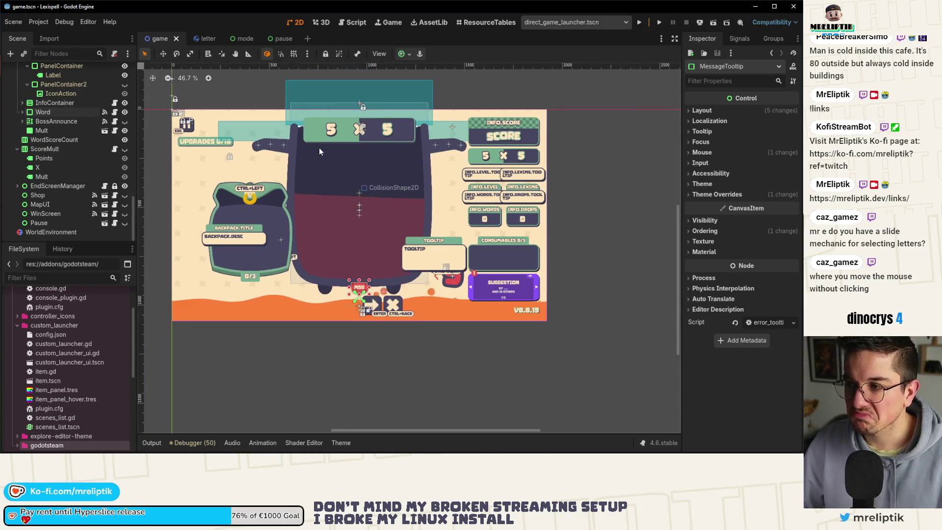
scroll(355, 215, up, 1)
scroll(354, 216, down, 1)
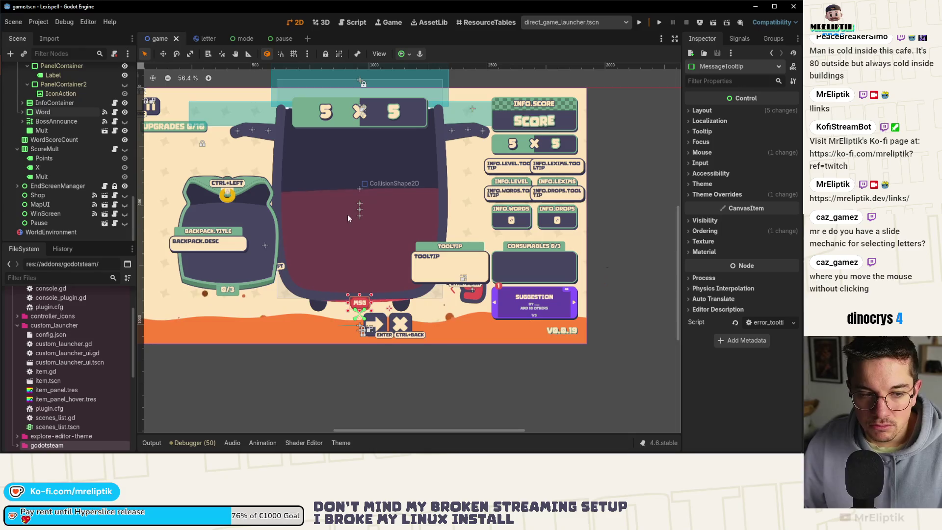
scroll(339, 217, down, 1)
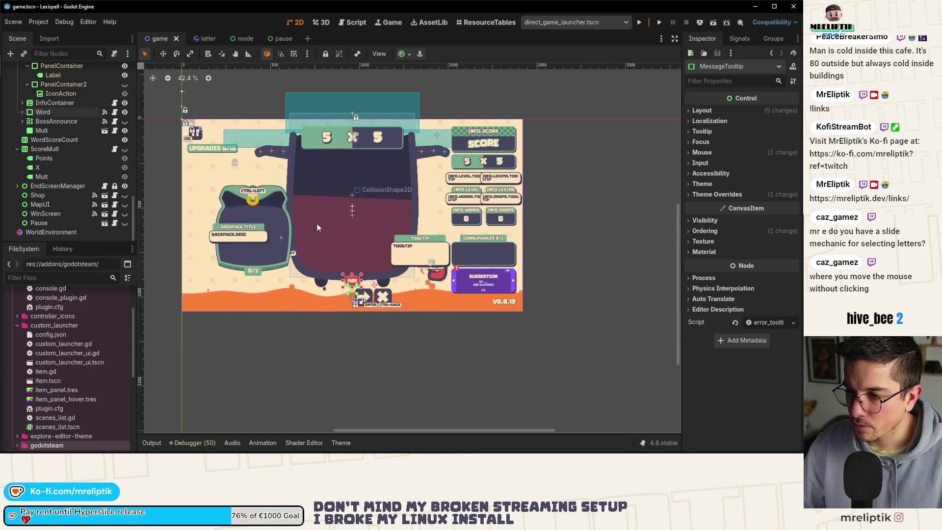
scroll(351, 253, up, 3)
scroll(351, 254, down, 2)
scroll(350, 254, up, 2)
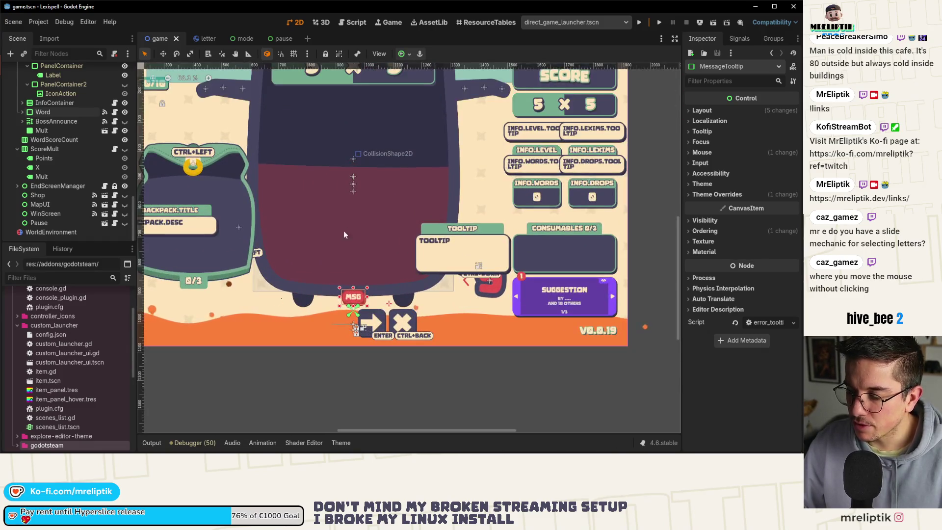
scroll(345, 196, down, 2)
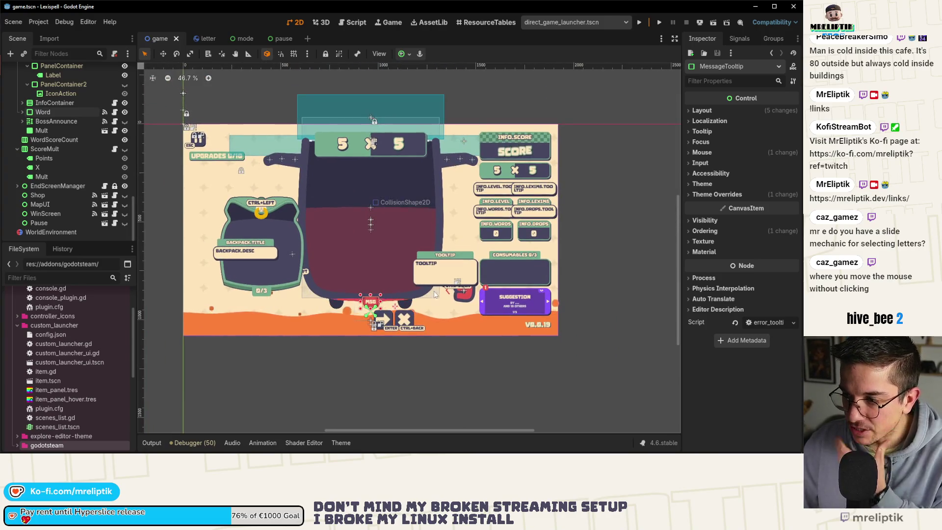
scroll(81, 202, up, 10)
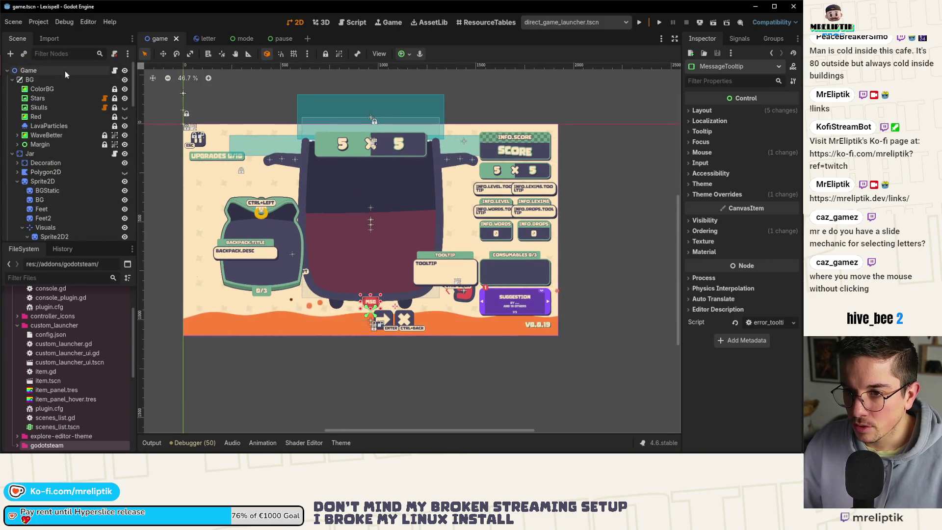
click(17, 181)
scroll(34, 210, down, 2)
scroll(34, 210, down, 10)
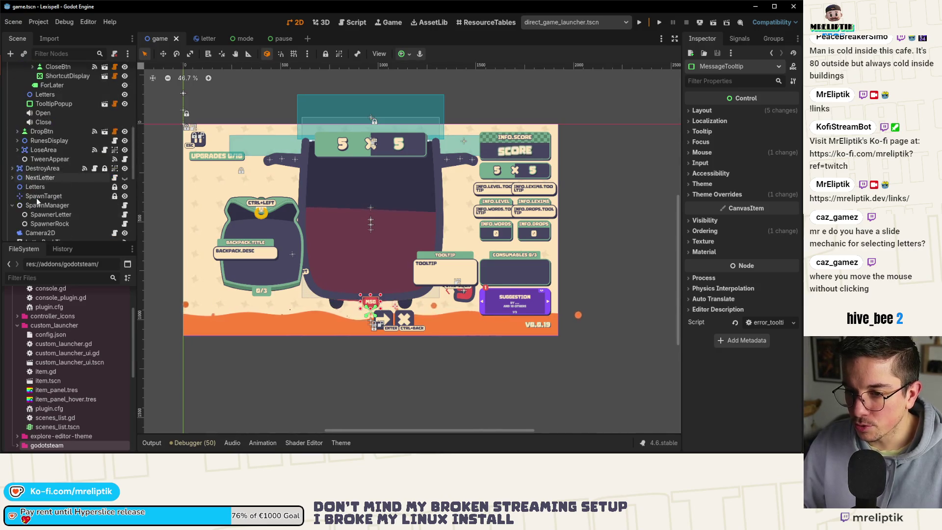
click(50, 119)
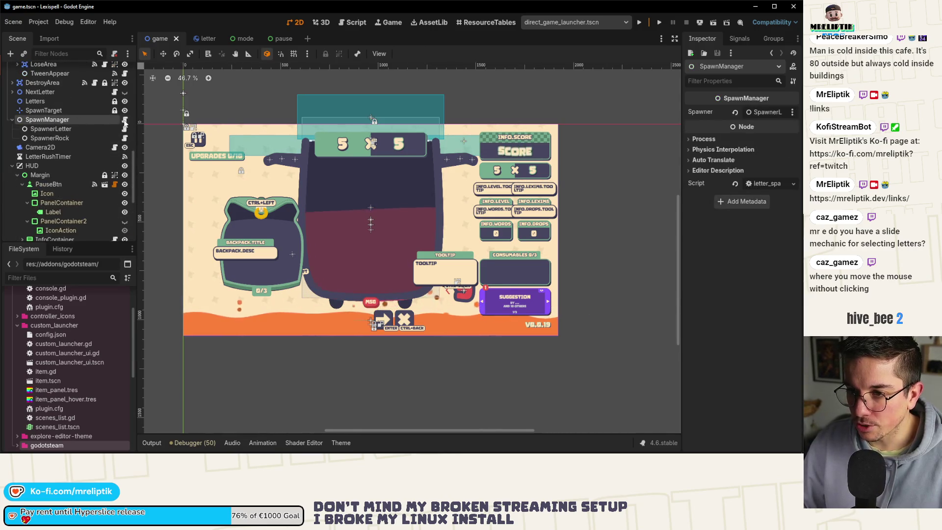
Open letter_spawn_manager.gd and spawner.gd, and select the SpawnerLetter node
click(124, 121)
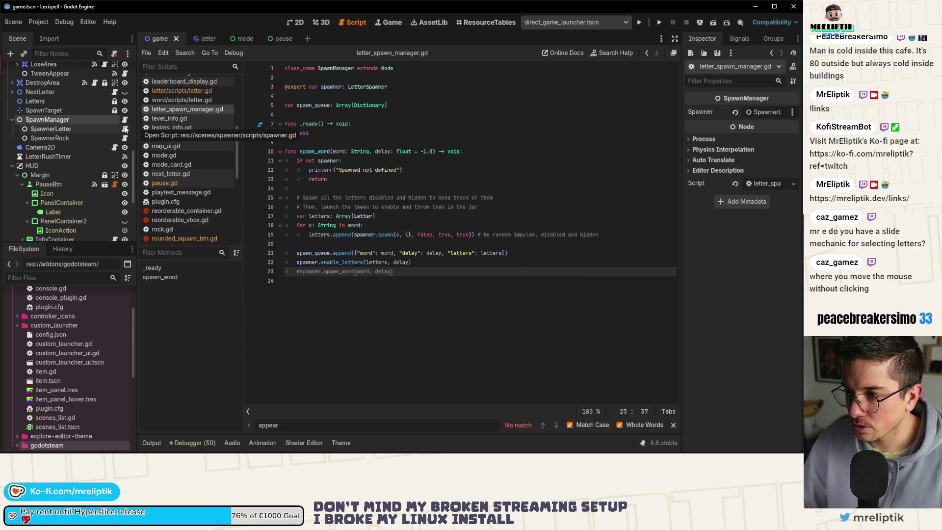
click(126, 129)
click(53, 129)
Check the spawn_finished signal in LetterSpawner's Signals list, then open the Game node's game.gd
click(738, 39)
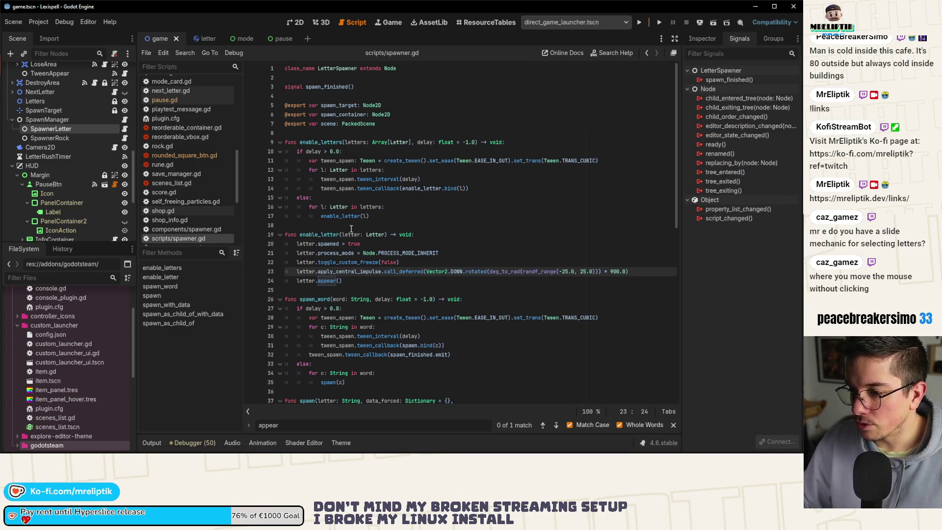
scroll(317, 108, down, 3)
scroll(321, 135, up, 3)
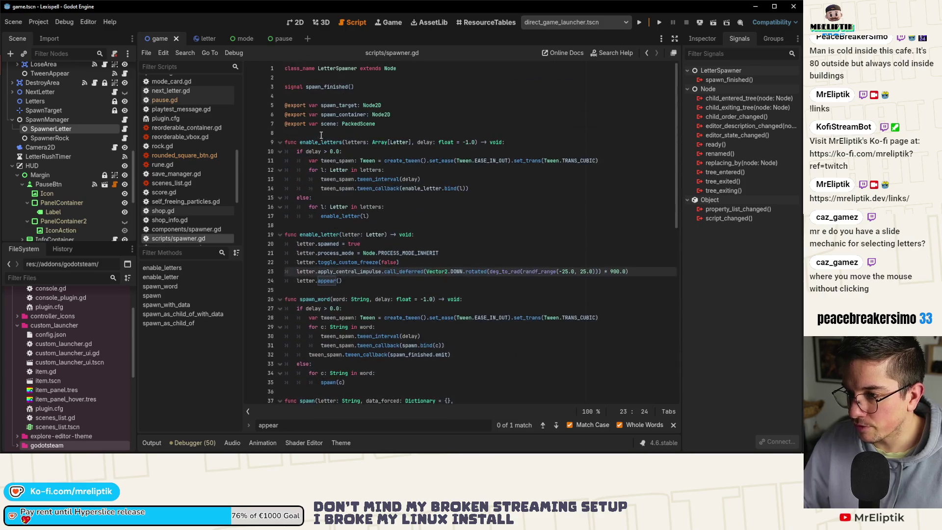
double_click(324, 86)
scroll(397, 277, down, 3)
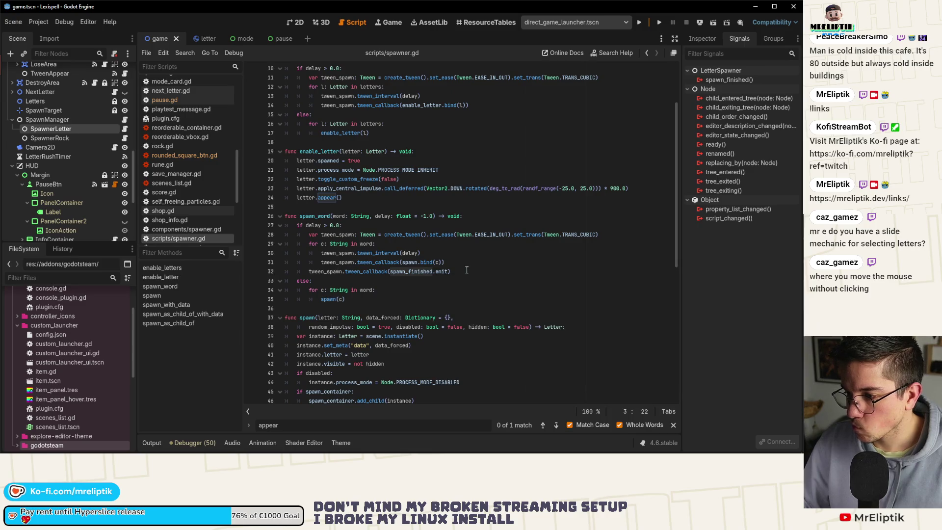
scroll(466, 270, down, 2)
scroll(464, 250, up, 2)
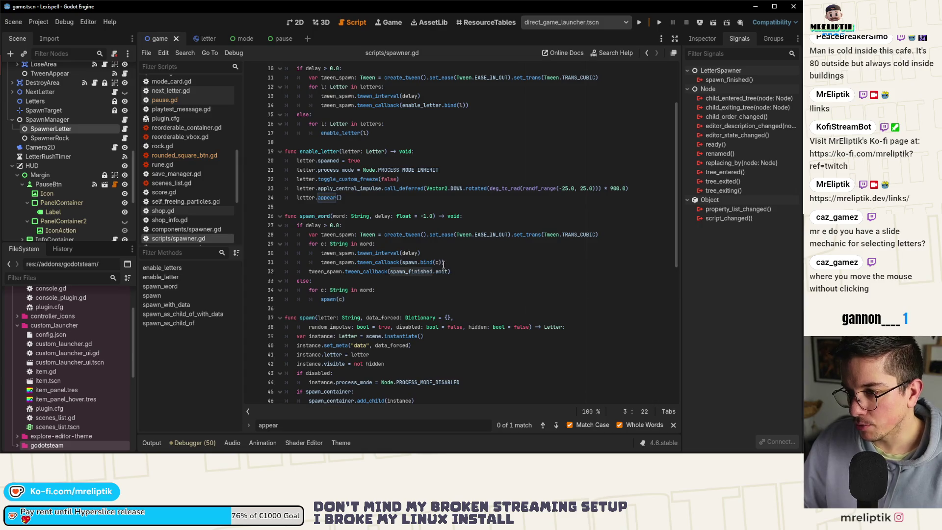
scroll(37, 101, up, 10)
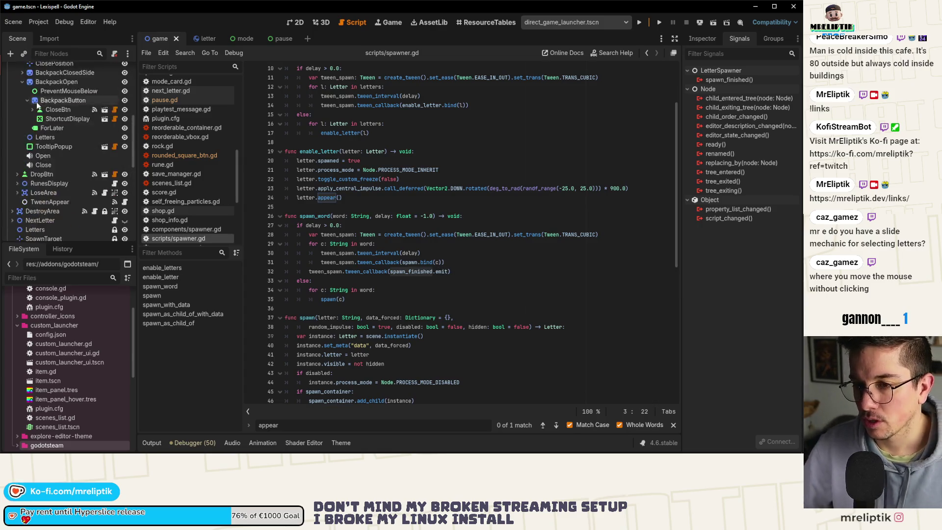
click(114, 71)
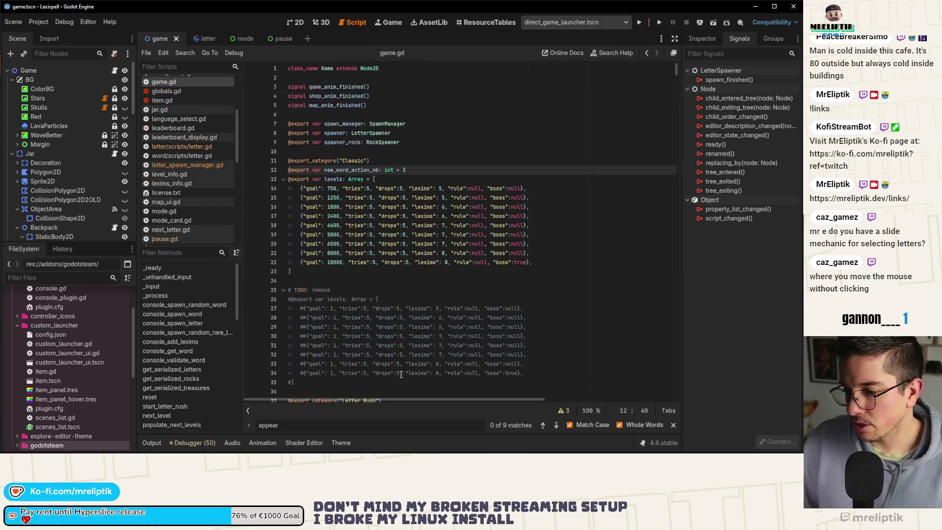
Filter game.gd's method list for 'spawn' and 'finish', then clear the filter
scroll(204, 389, down, 10)
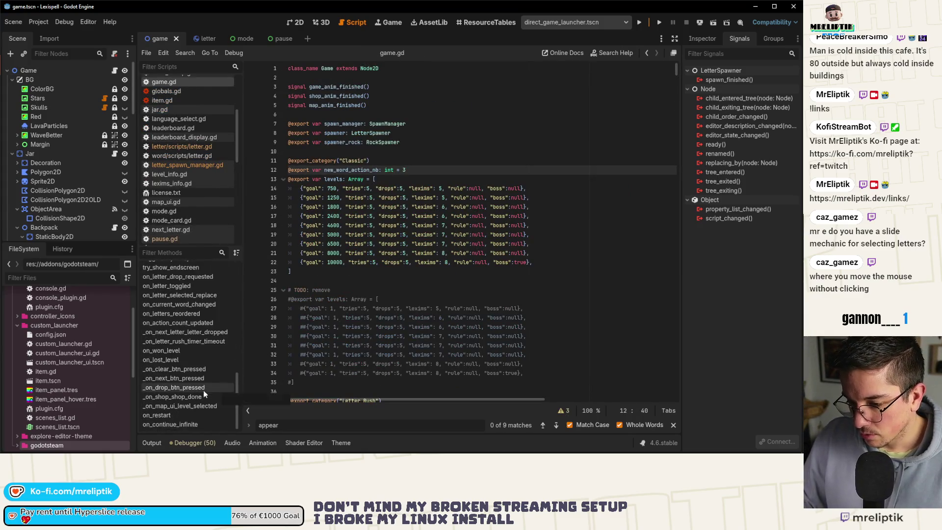
scroll(186, 362, up, 2)
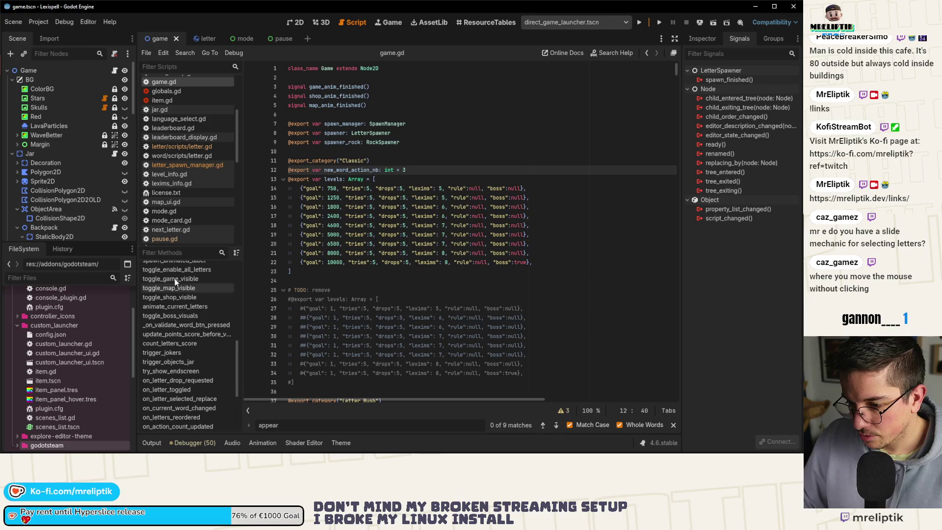
click(168, 254)
text(spawn)
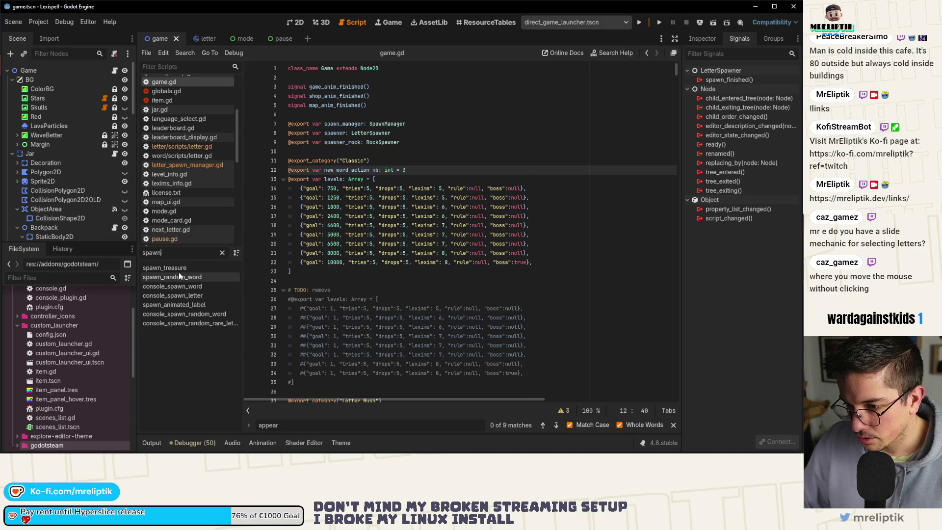
double_click(182, 255)
text(finish)
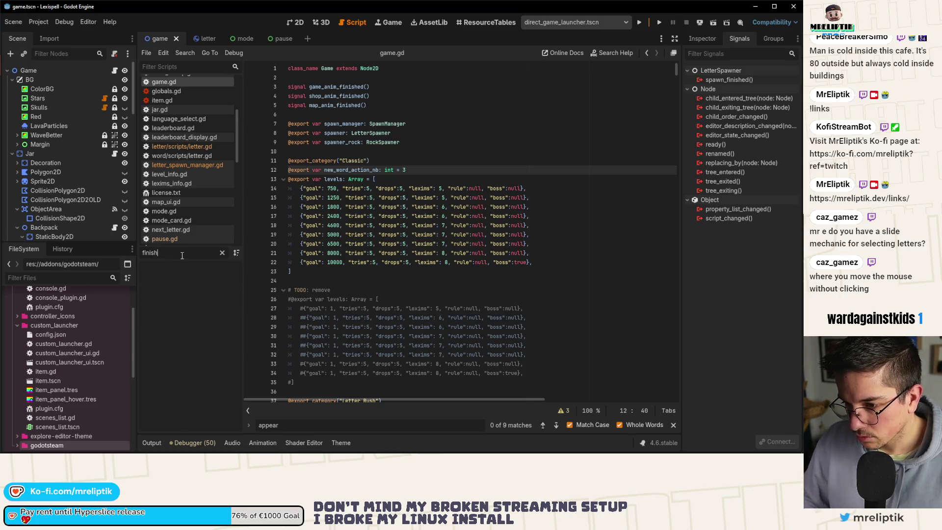
key(BackSpace)
key(BackSpace)
key(BackSpace)
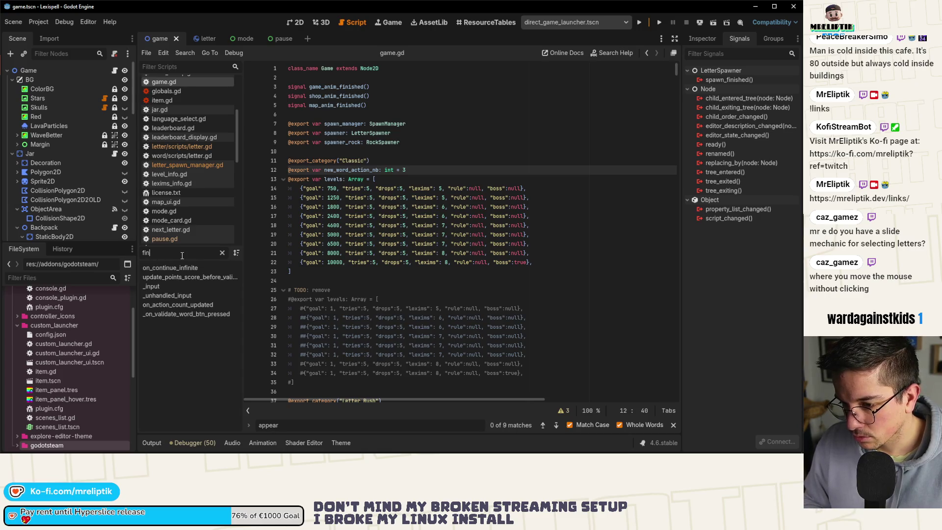
key(BackSpace)
key(BackSpace)
key(BackSpace)
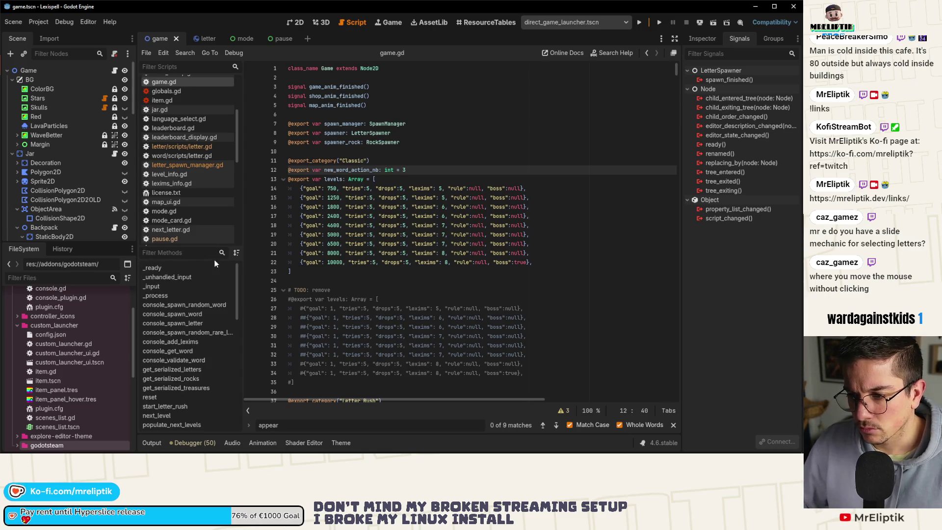
scroll(57, 200, down, 5)
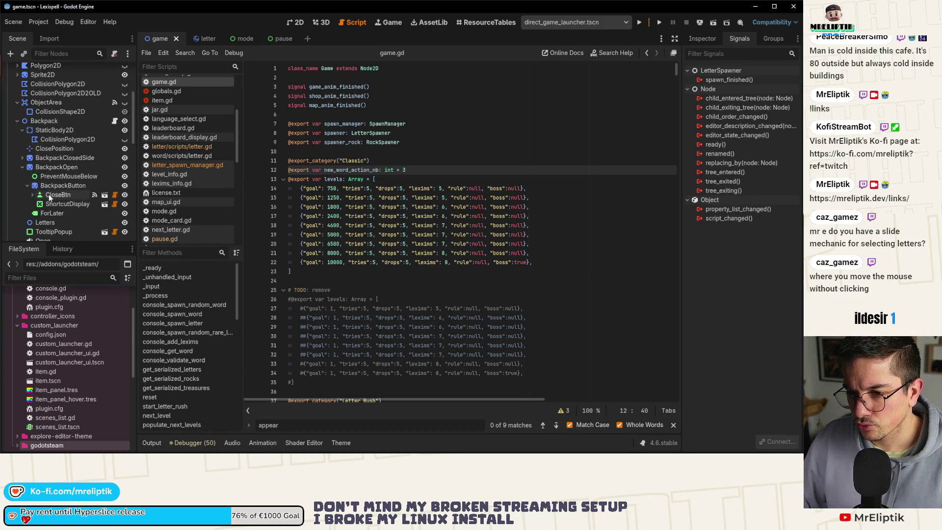
scroll(53, 193, down, 4)
Inspect the DropBtn node's properties, look at jar.gd, and return to game.gd
click(51, 173)
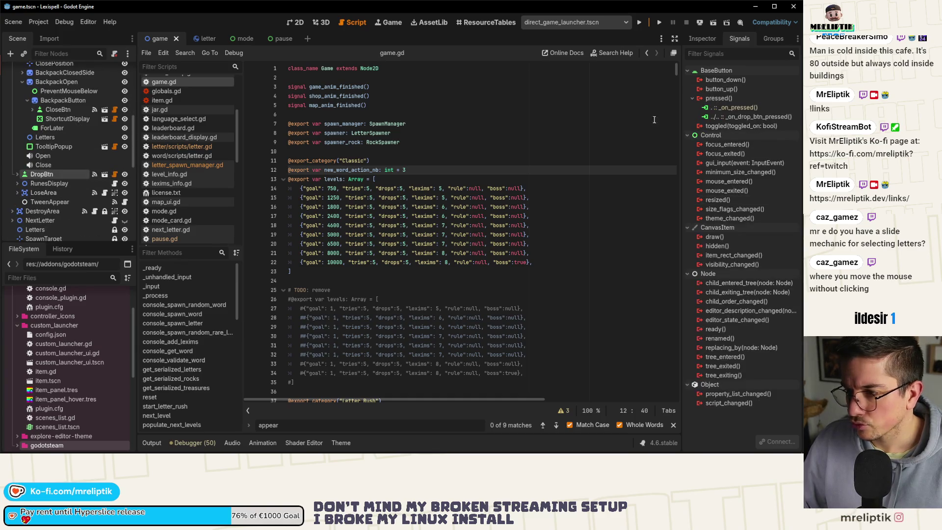
click(707, 41)
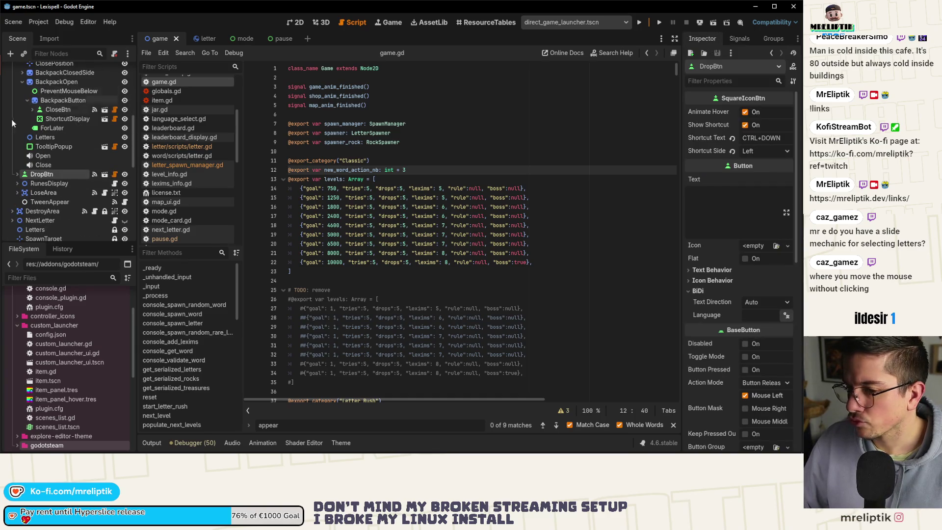
scroll(63, 175, up, 5)
scroll(72, 153, up, 4)
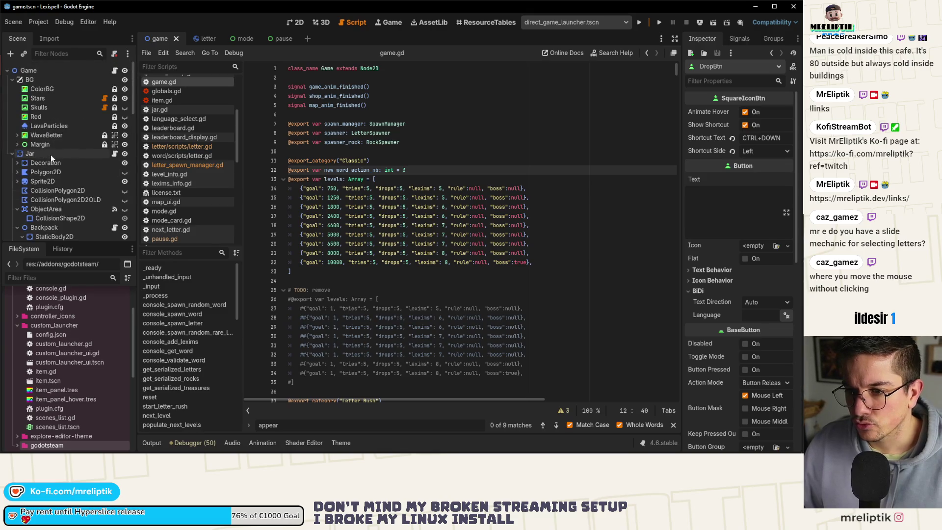
click(51, 154)
click(114, 154)
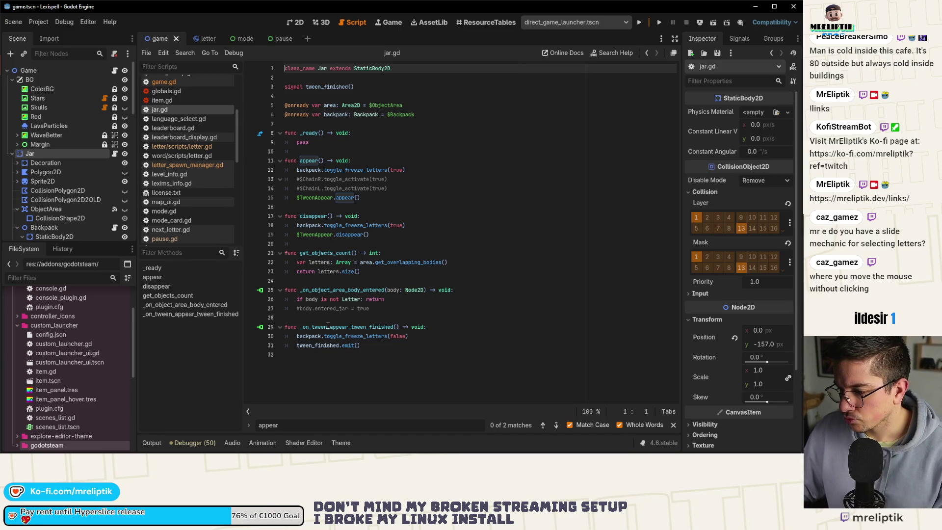
click(114, 70)
Search game.gd for 'drop_btn' and land on the _on_drop_btn_pressed handler
click(458, 207)
key(ctrl+f)
text(drop_btn)
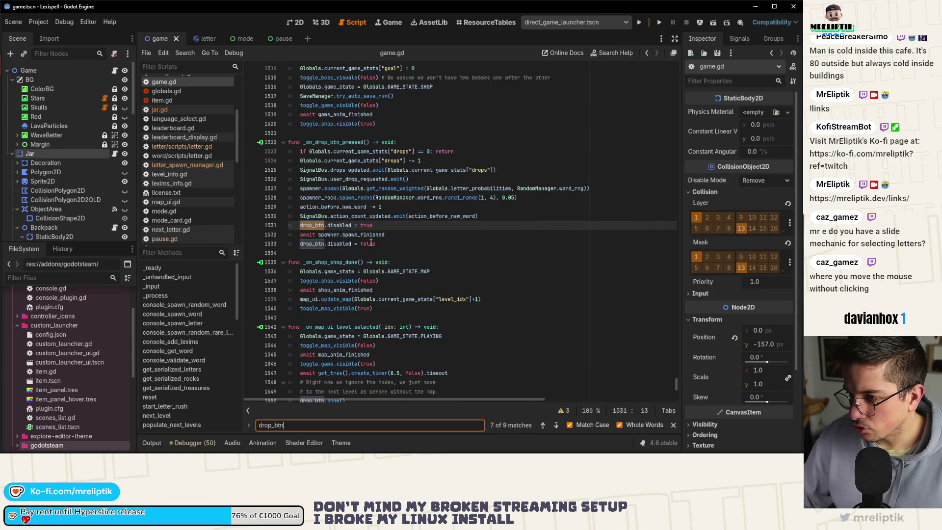
click(560, 426)
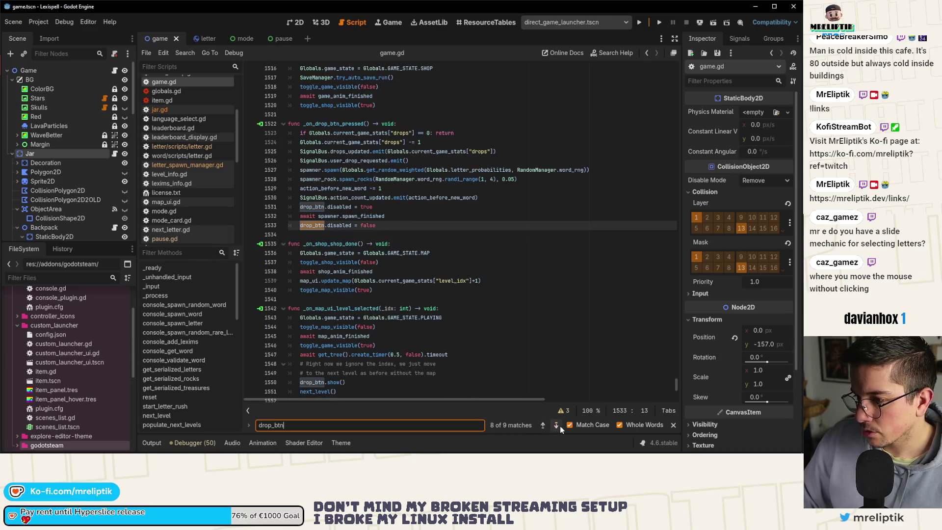
click(560, 426)
click(553, 426)
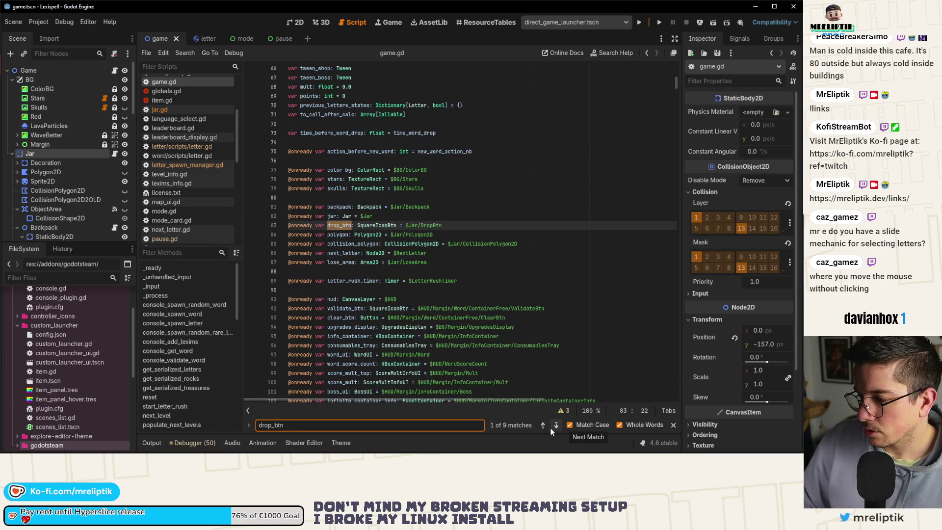
click(543, 426)
click(542, 426)
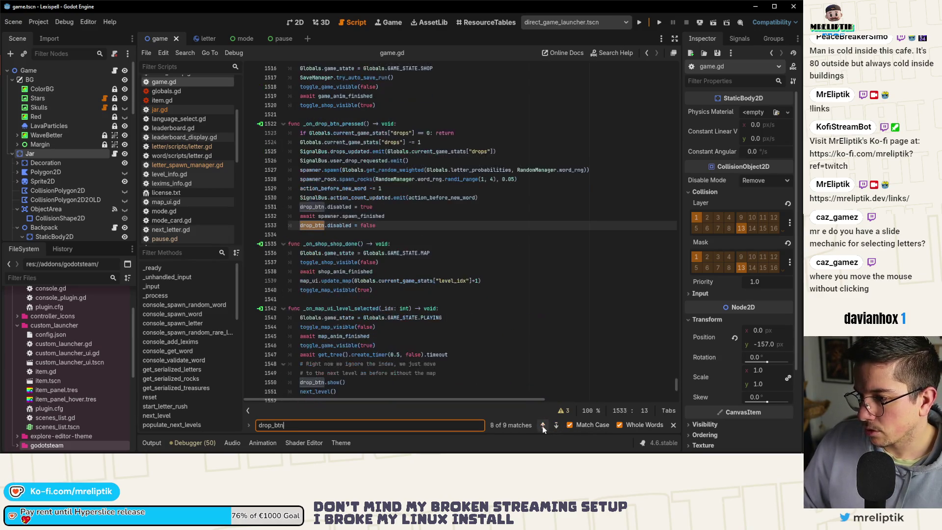
Examine the await spawner.spawn_finished line 1532 and the spawner calls on lines 1527-1528
double_click(328, 216)
double_click(356, 216)
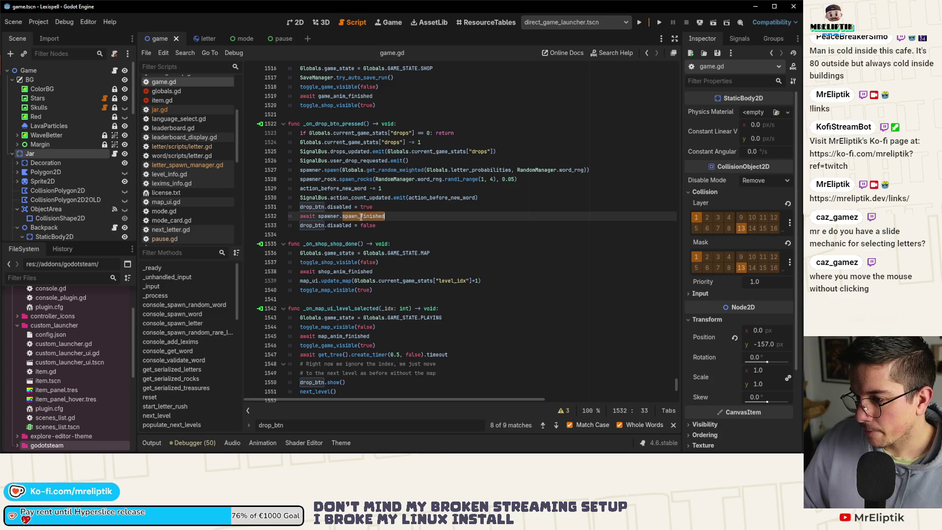
double_click(332, 169)
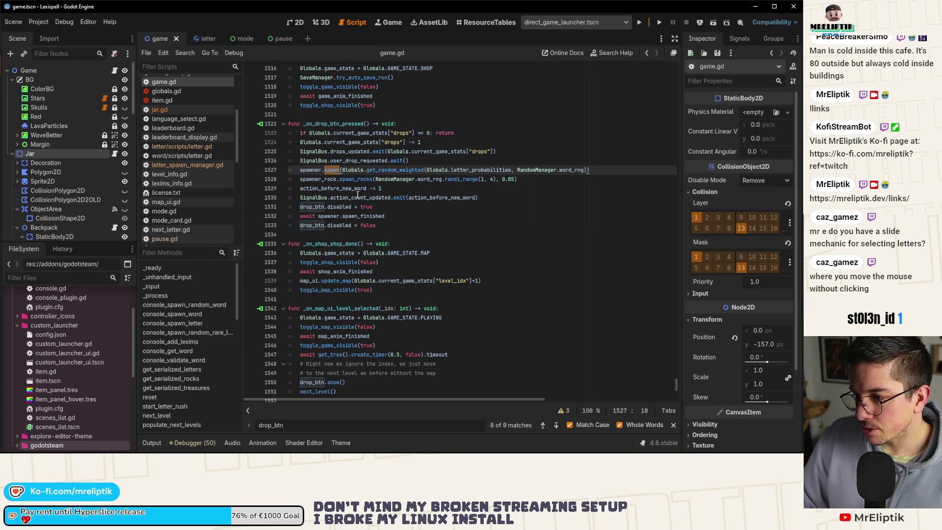
key(Home)
key(ctrl+shift+Right)
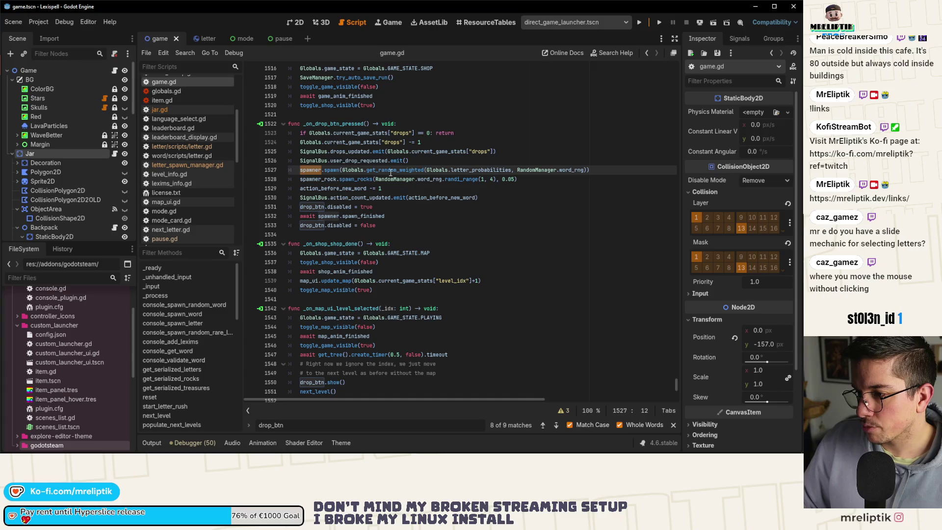
double_click(356, 179)
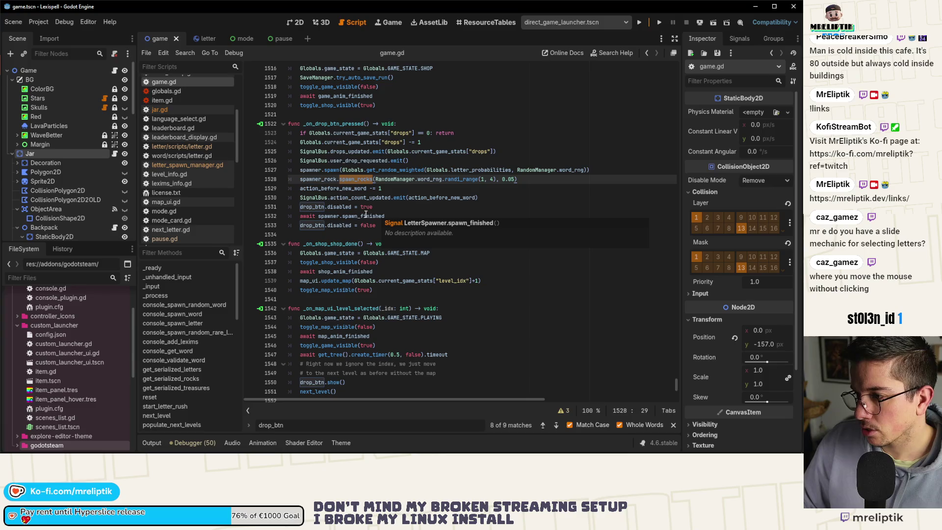
double_click(528, 167)
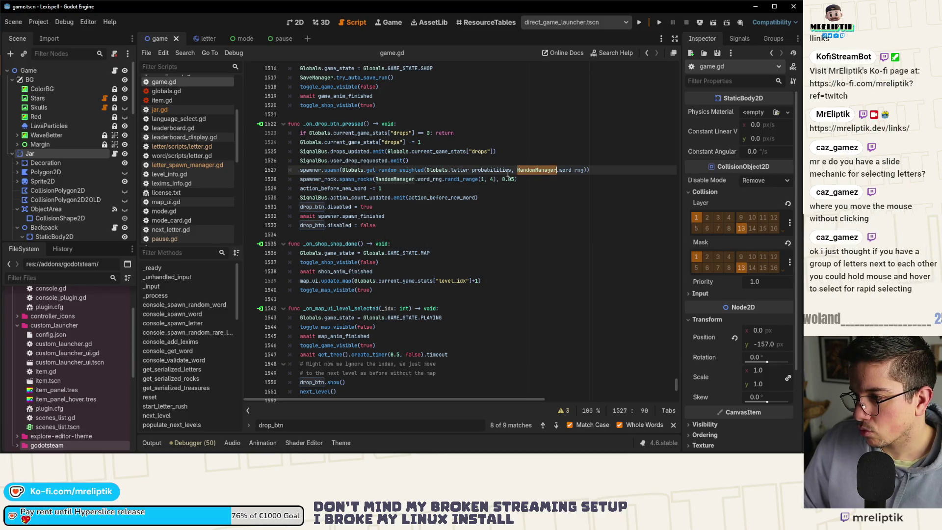
double_click(404, 170)
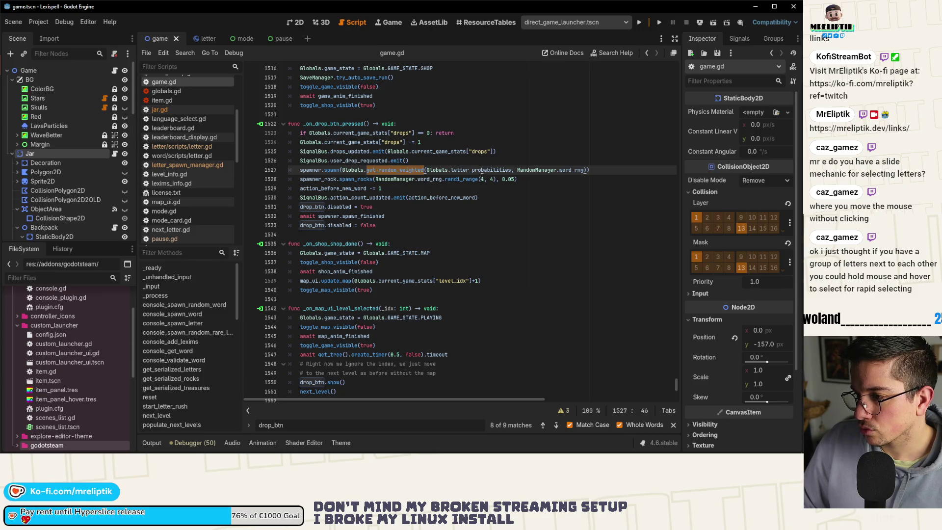
double_click(318, 170)
double_click(328, 170)
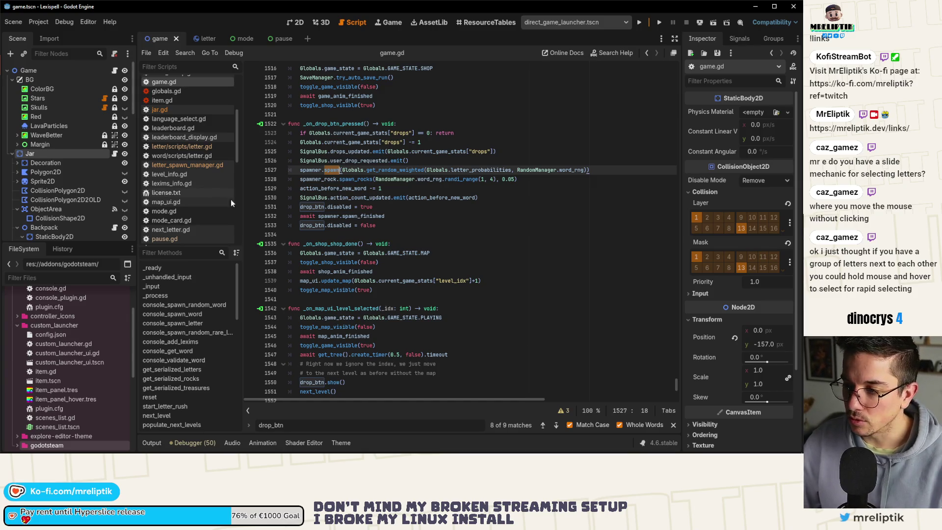
double_click(313, 171)
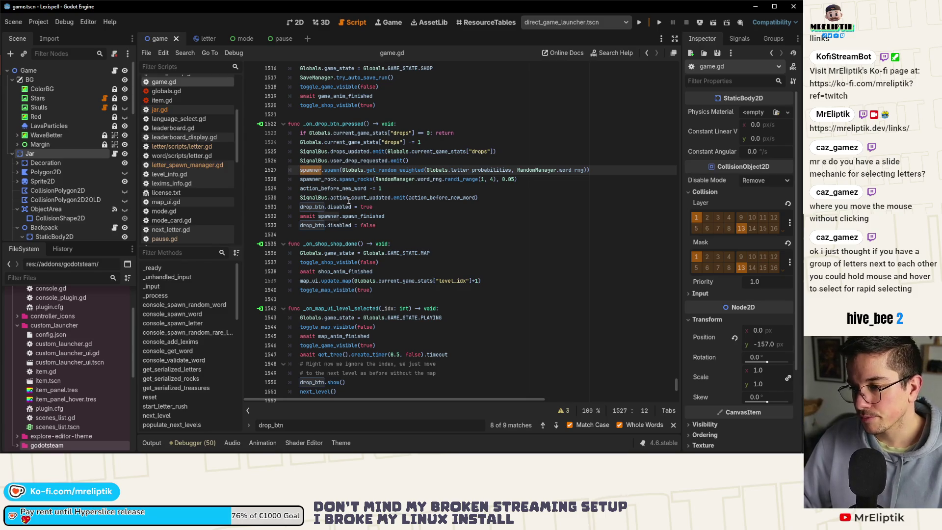
mouse_move(378, 196)
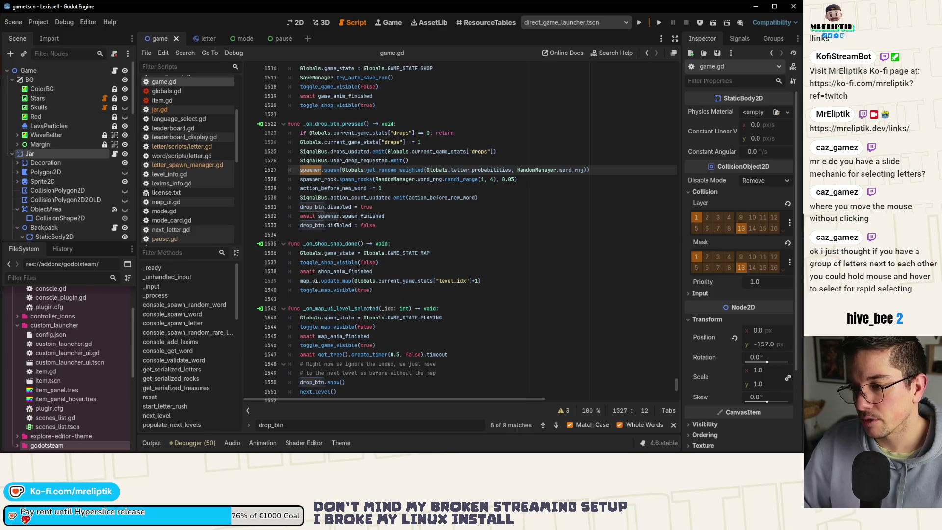
mouse_move(330, 216)
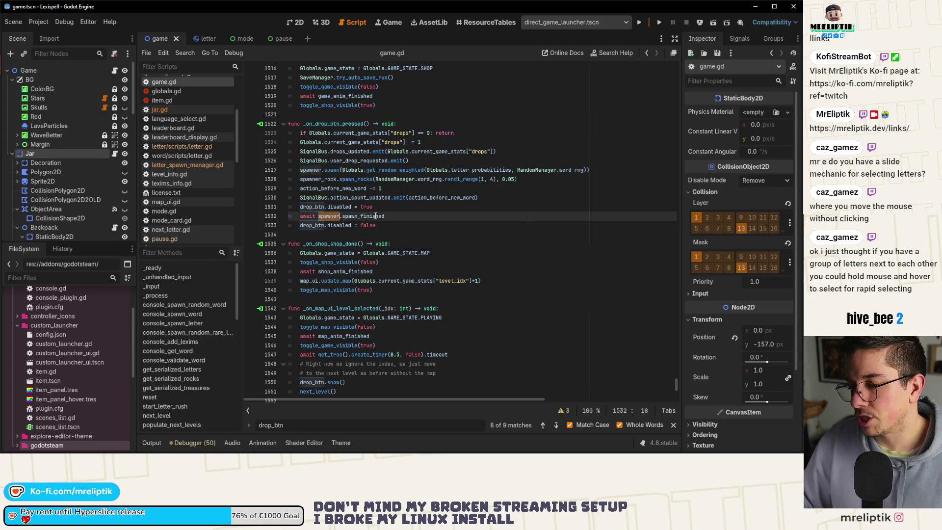
drag(384, 215, 318, 220)
Review the spawner call on line 1527 and the await on line 1532
key(ctrl+f)
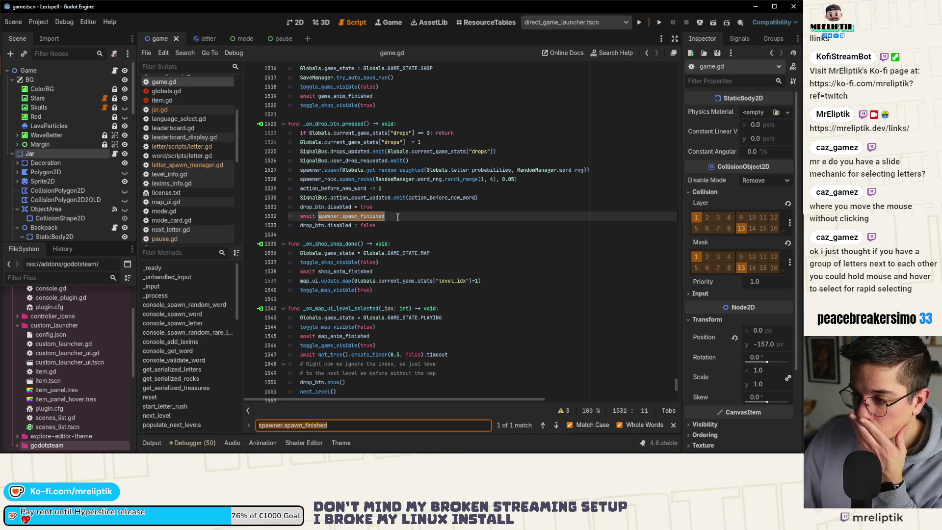
click(383, 216)
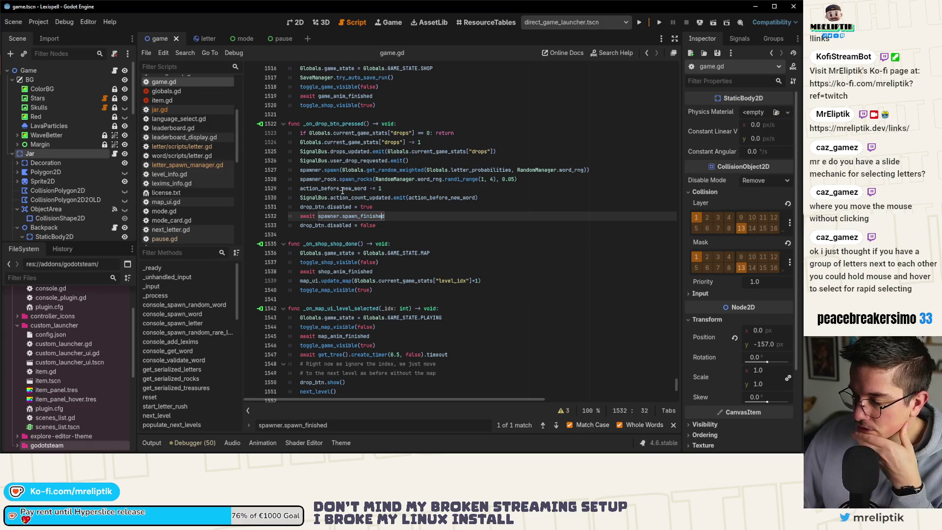
click(321, 170)
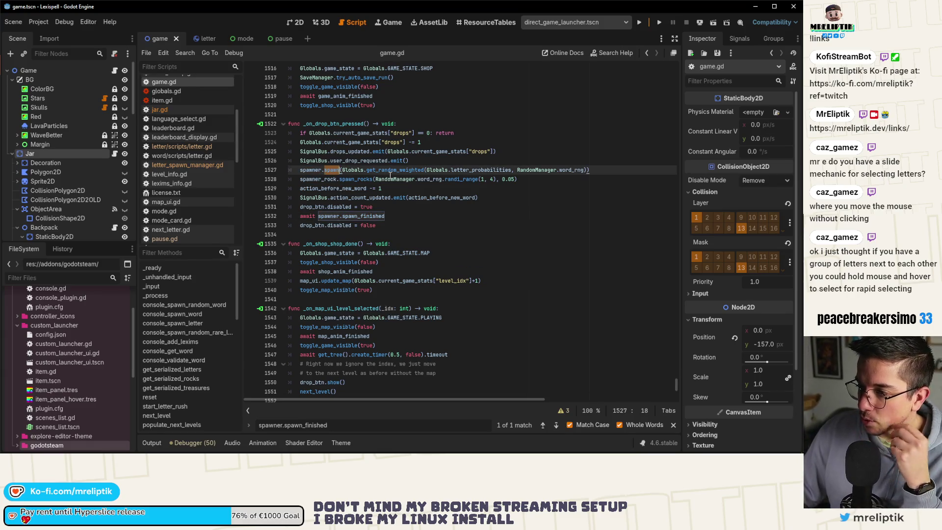
double_click(401, 170)
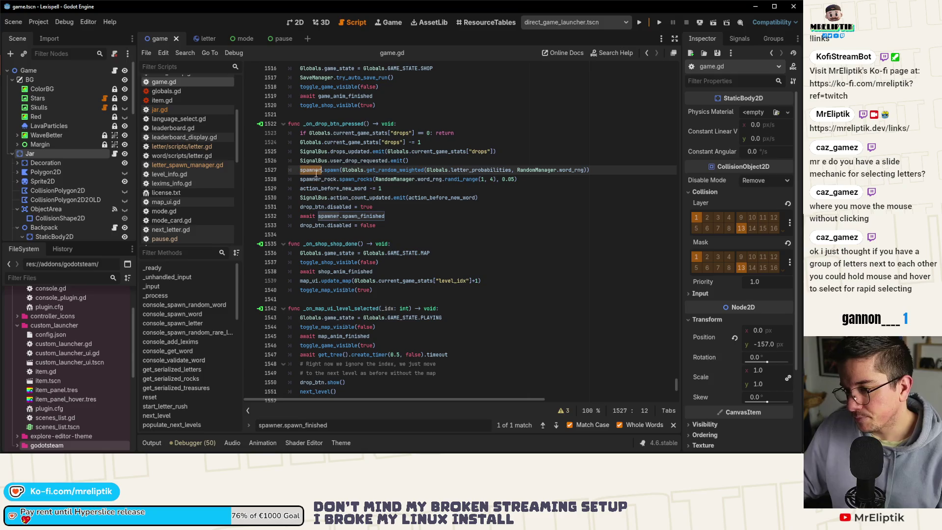
click(324, 215)
double_click(325, 216)
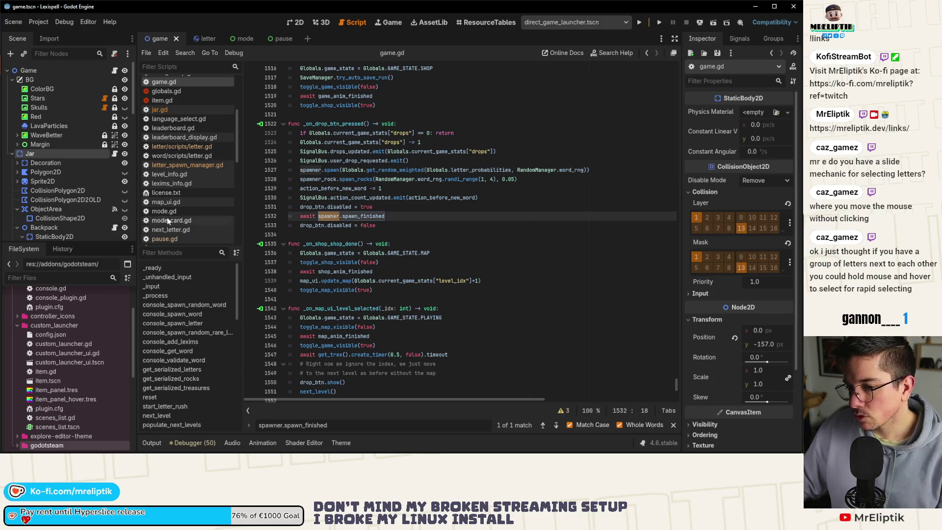
scroll(65, 201, down, 5)
scroll(69, 203, down, 3)
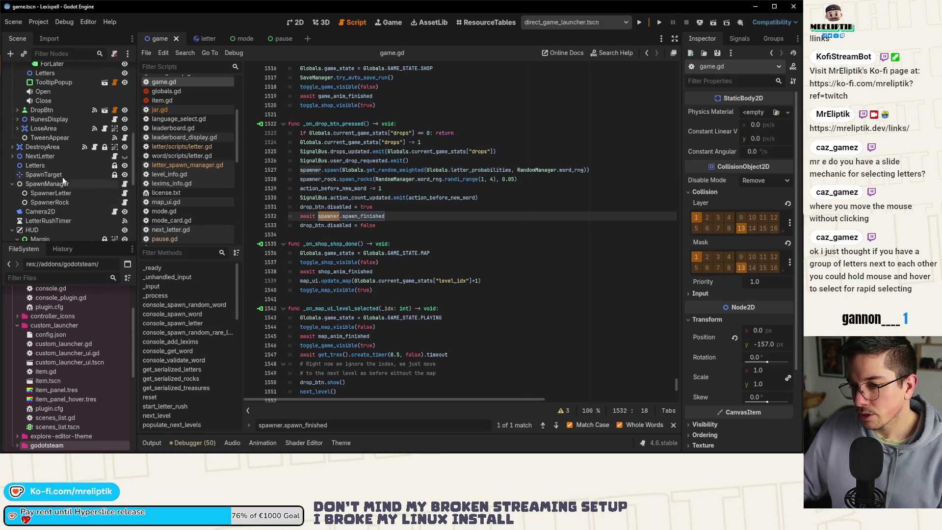
Duplicate the await spawner.spawn_finished line and comment out the original
click(400, 216)
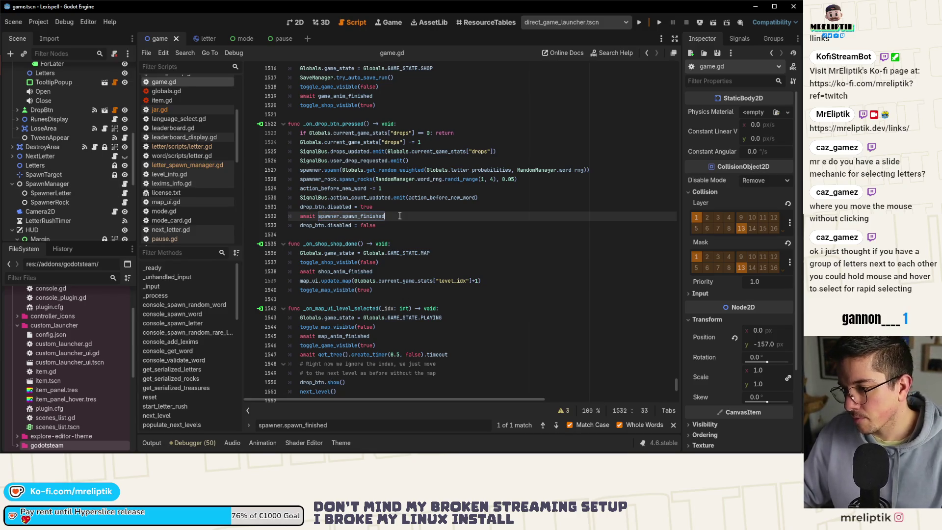
key(ctrl+shift+d)
click(400, 216)
key(ctrl+k)
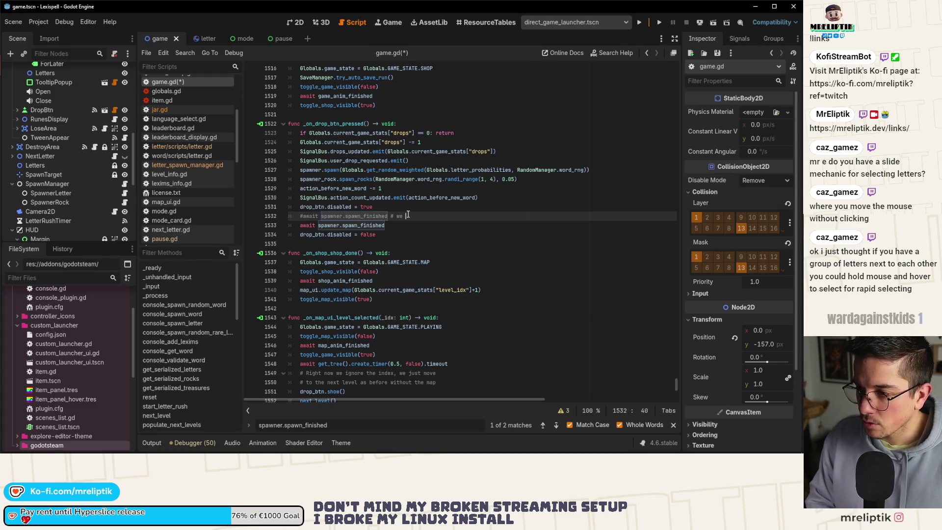
Write a comment explaining the spawner was awaited because a bigger drop was slow, on its own line
text(we used to await the spawner be)
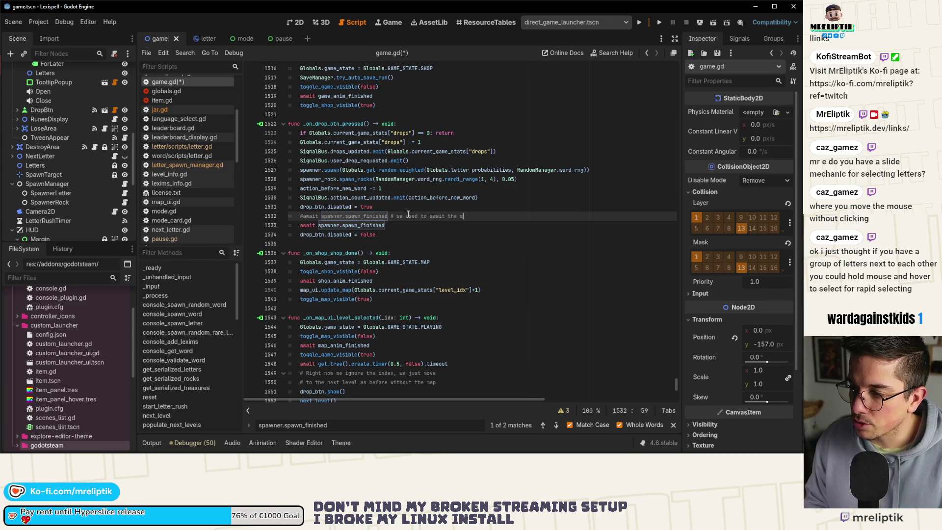
text(cau)
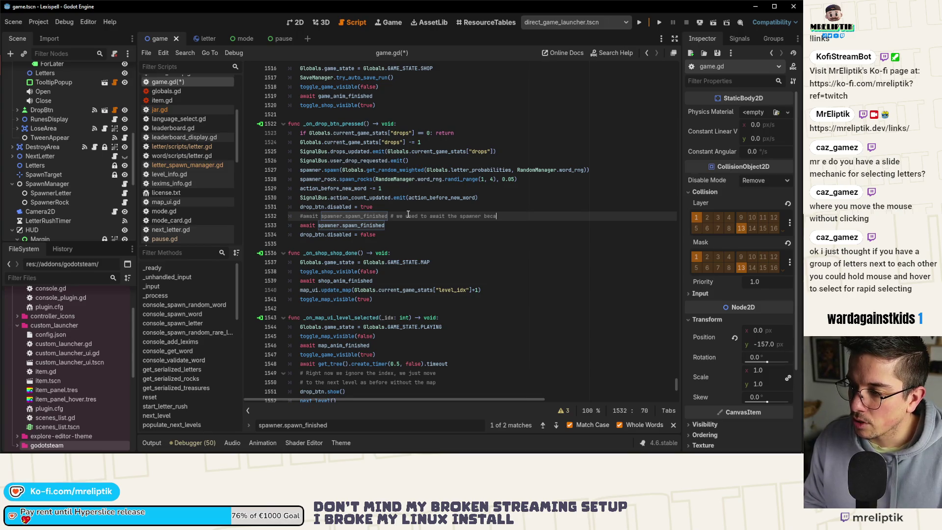
key(BackSpace)
key(BackSpace)
text(a b)
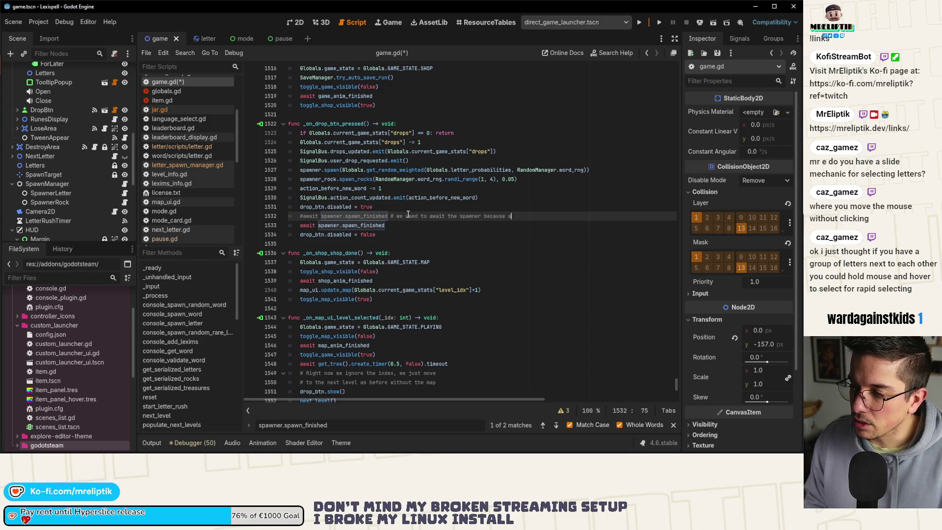
text(igger drop was trigger)
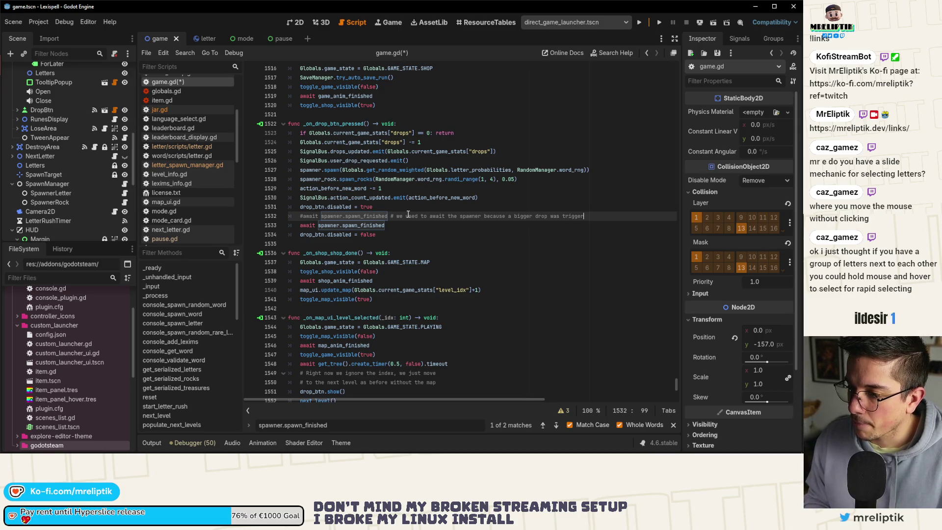
shift+click(391, 216)
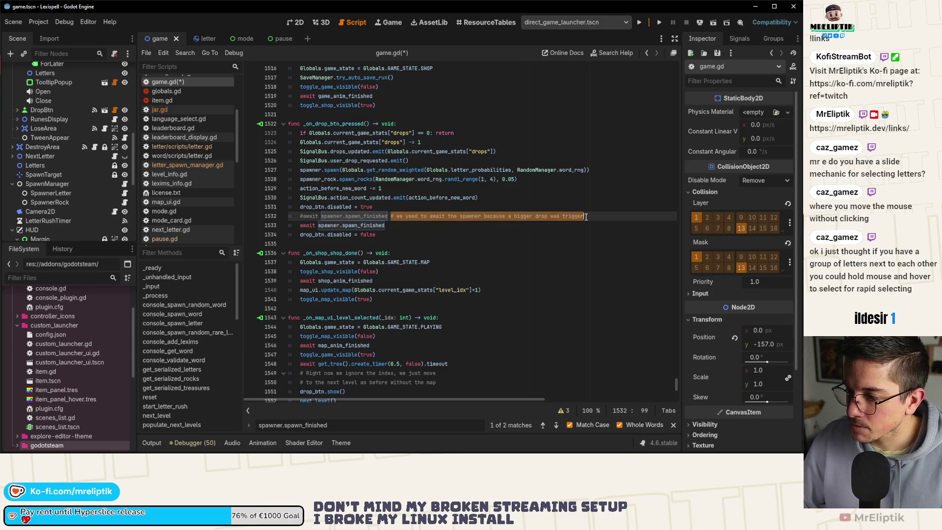
key(BackSpace)
click(386, 209)
key(Return)
text(#)
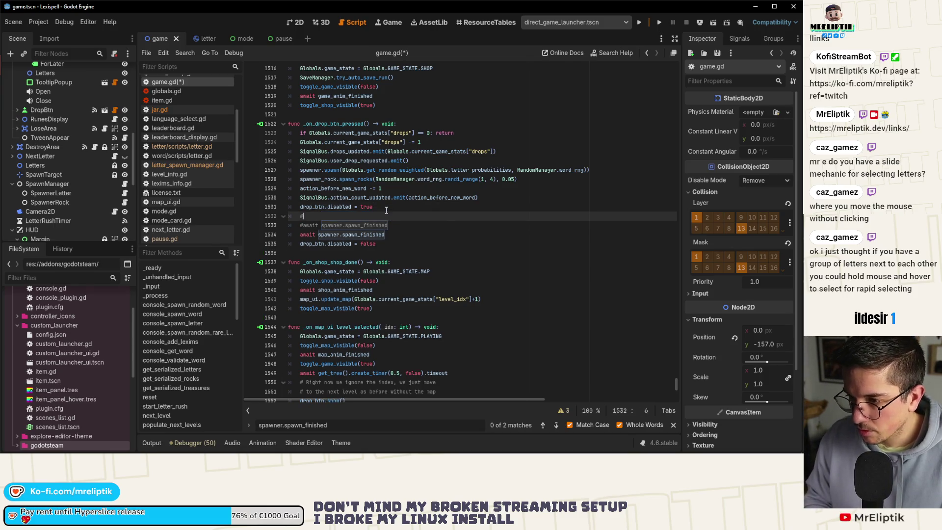
key(ctrl+Left)
key(ctrl+Left)
key(ctrl+Left)
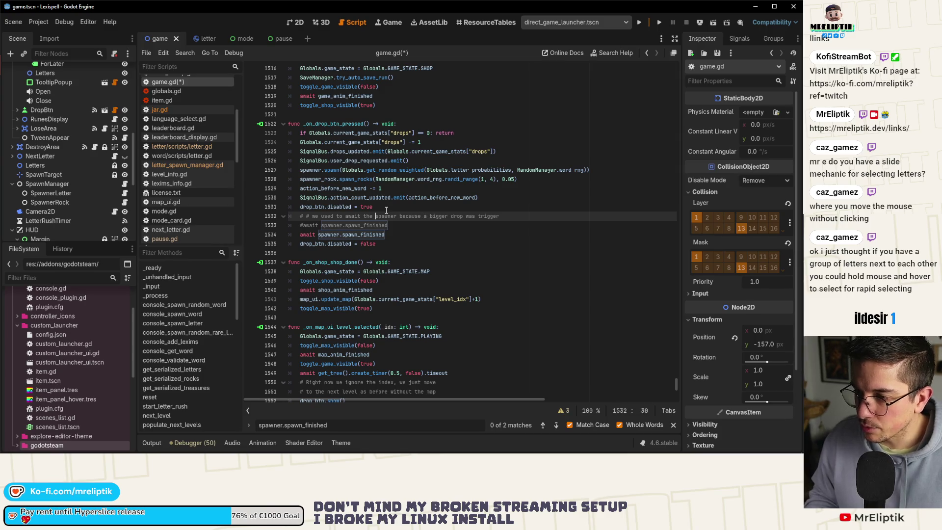
key(ctrl+Right)
key(ctrl+k)
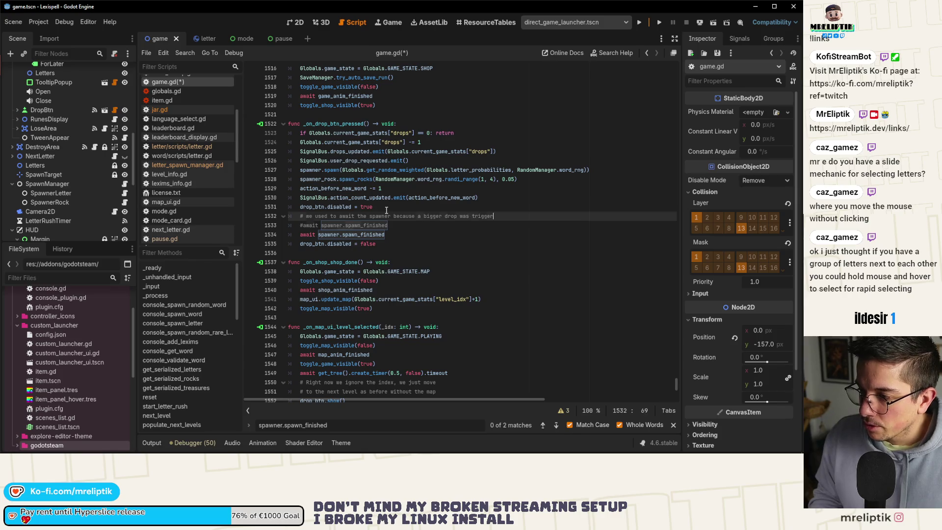
Finish the comment with 'spawning one letter', add a line noting the signal no longer exists, and save
text( by s)
text(pawning one letter)
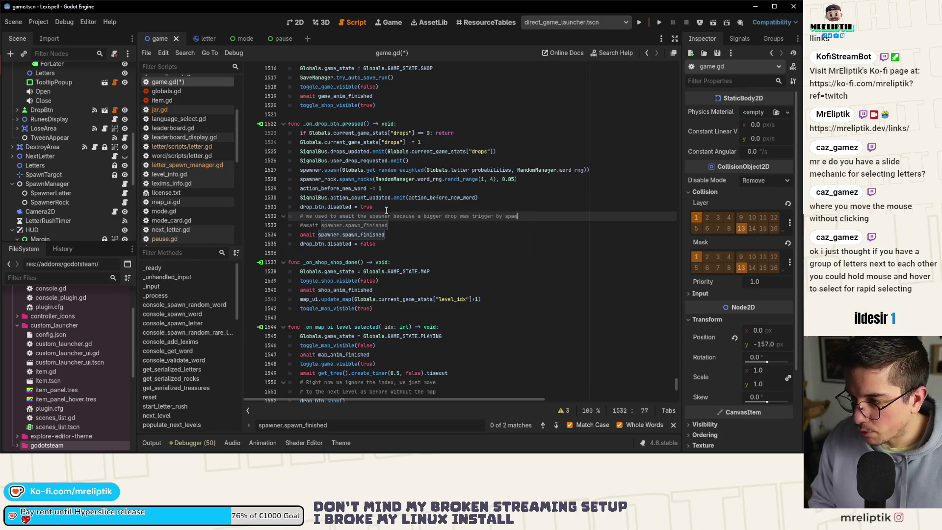
key(Return)
text(# we)
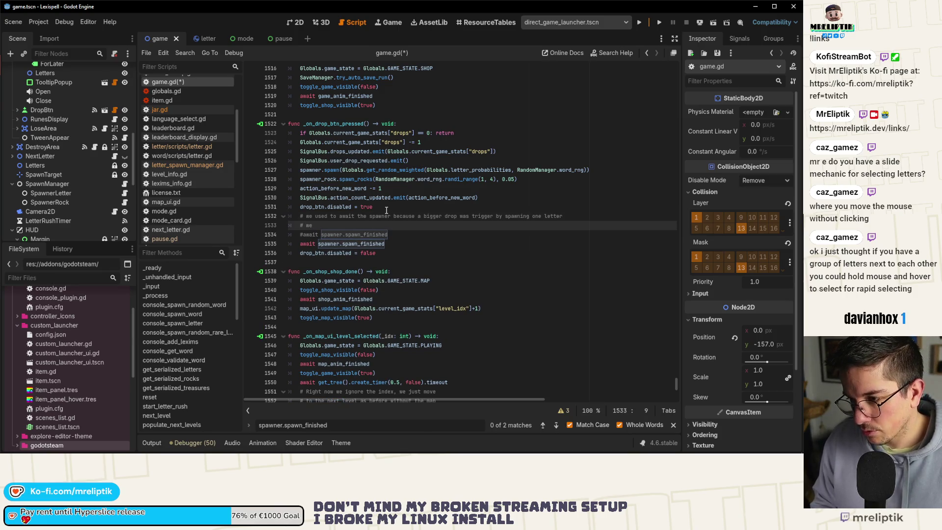
text( don'thave this signal a)
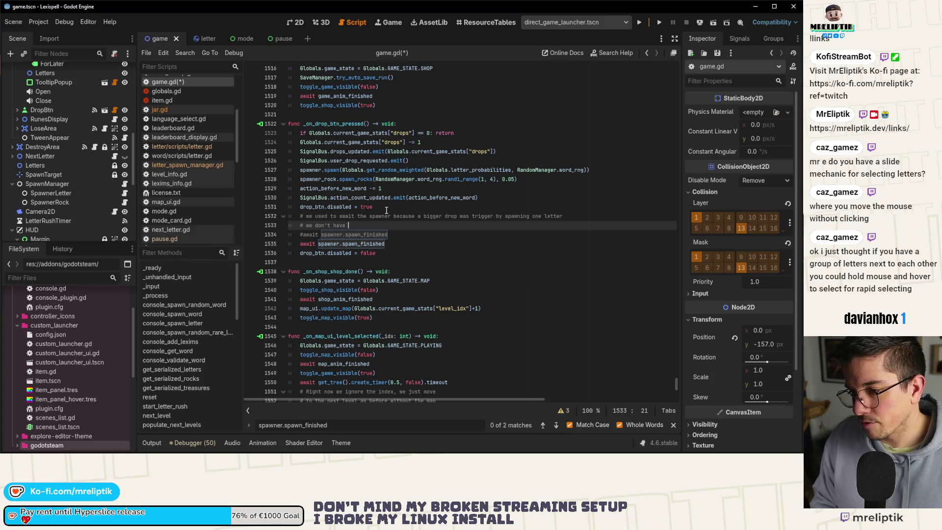
text(nymore)
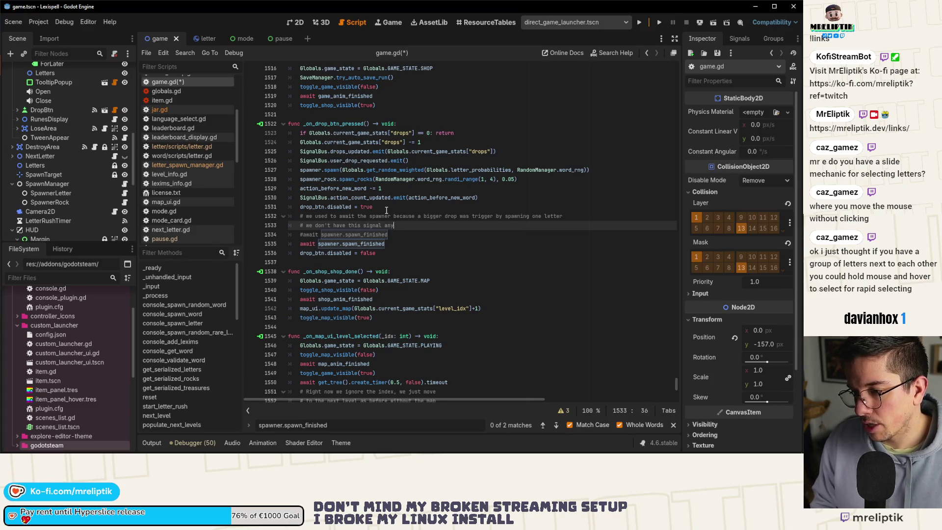
key(ctrl+s)
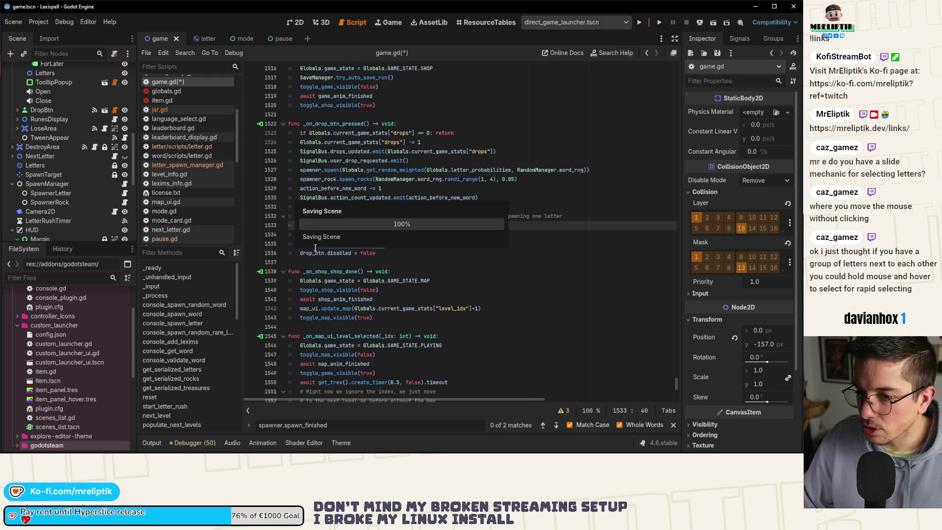
Change the active await to spawn_manager.spawn_finished, then open letter_spawn_manager.gd
click(330, 247)
key(BackSpace)
key(BackSpace)
key(BackSpace)
text(wn_manager)
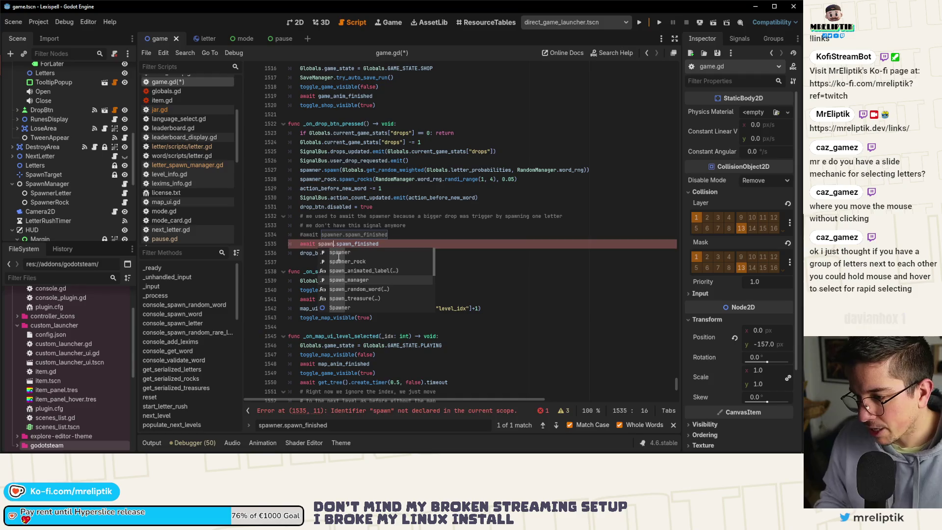
double_click(387, 244)
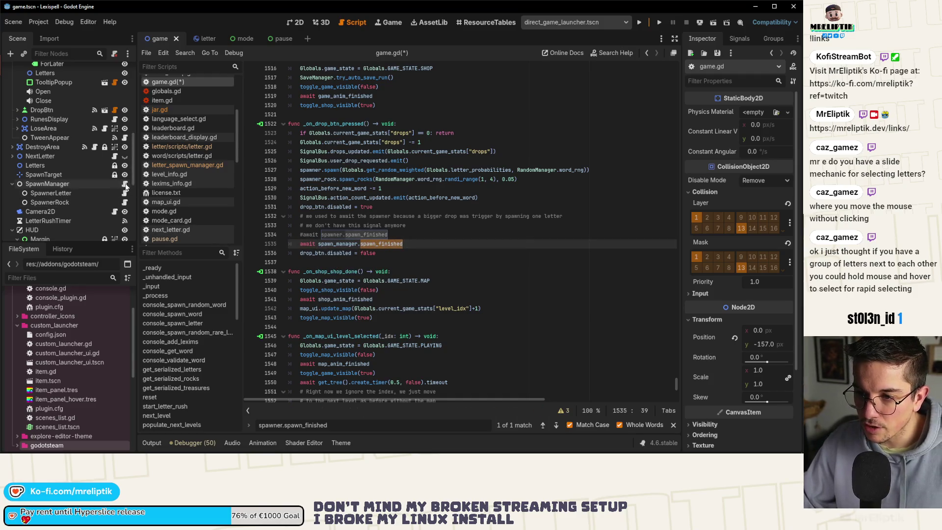
click(124, 184)
click(312, 77)
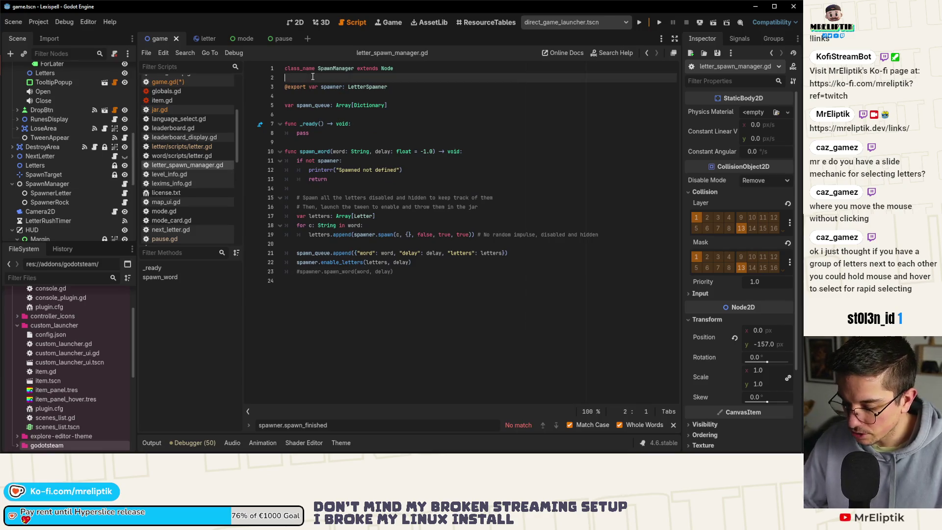
Add 'signal spawn_finished()' below class_name, then review the enable_letters and spawn_word lines
key(Return)
key(Return)
text(signal spawn_finished)
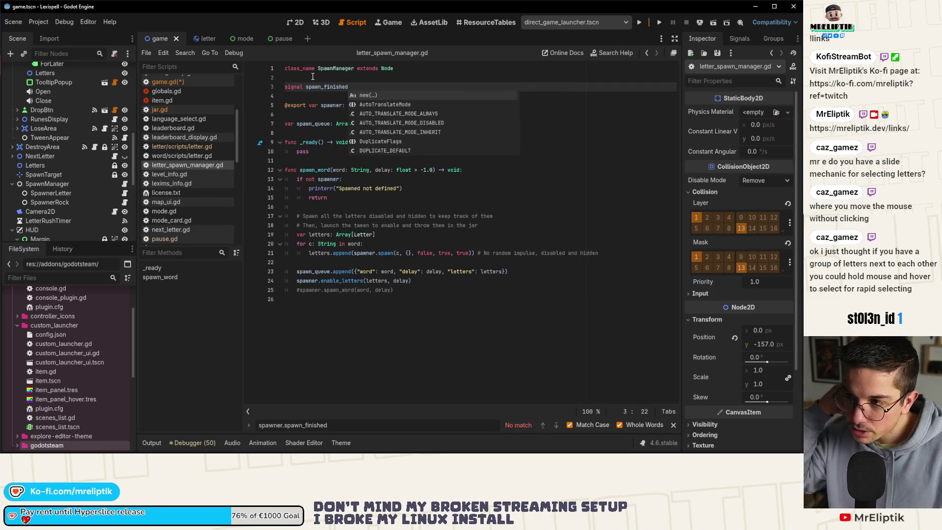
text(()
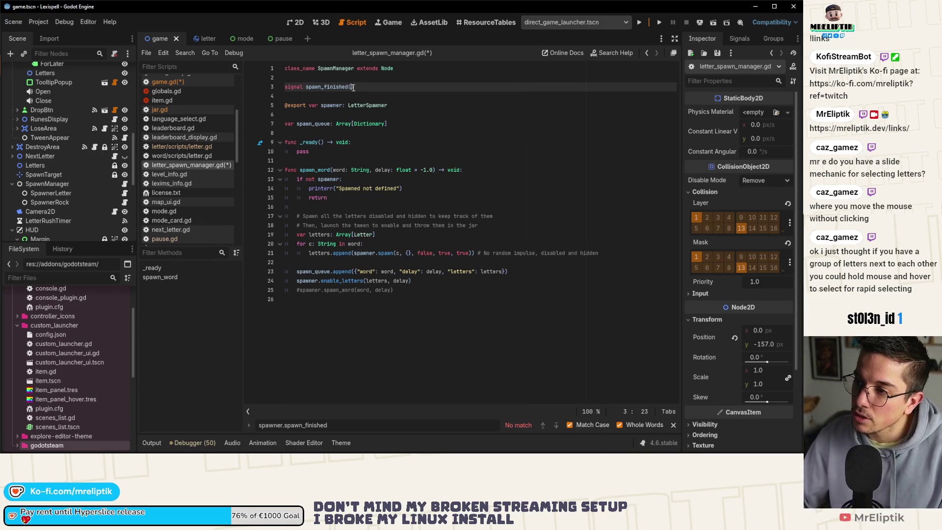
key(Left)
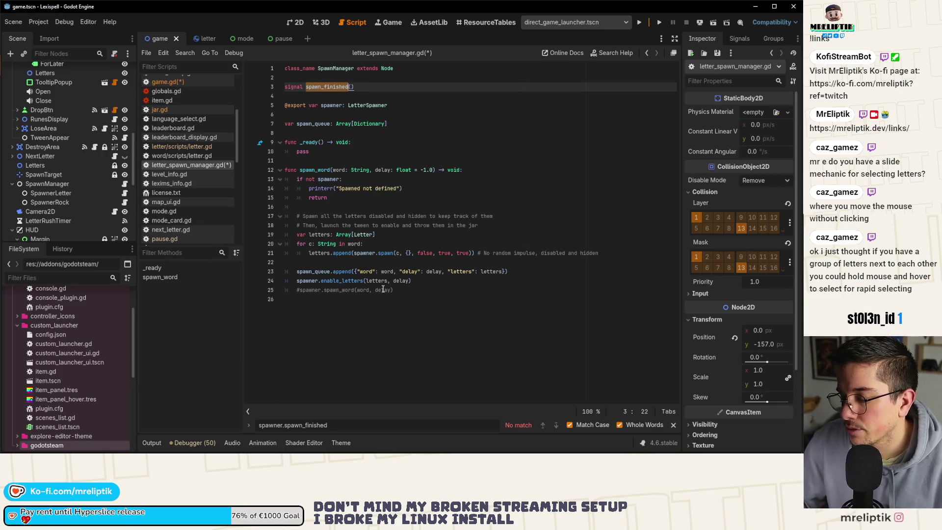
double_click(343, 280)
click(300, 281)
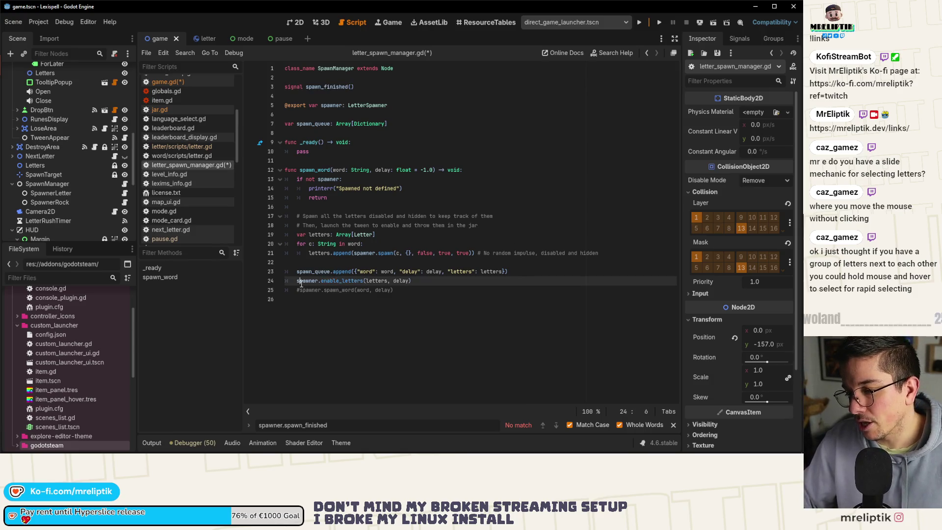
click(336, 290)
click(410, 291)
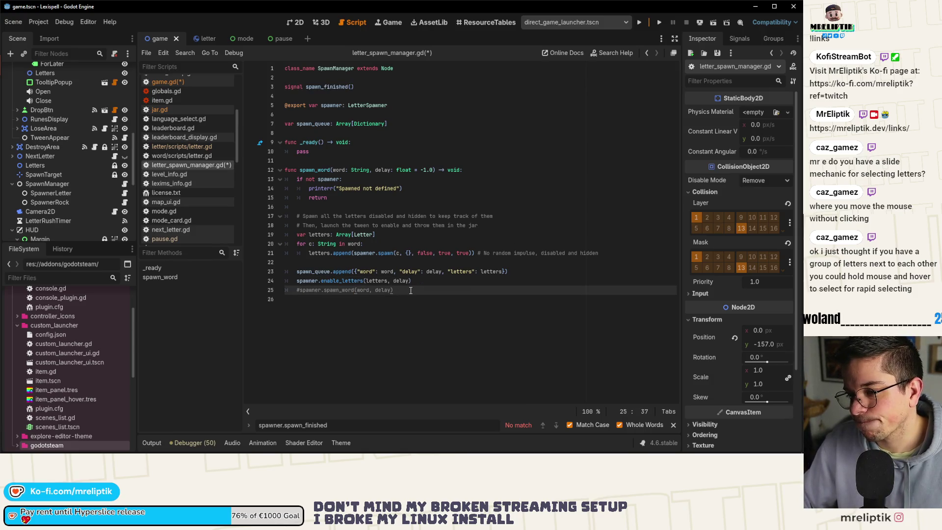